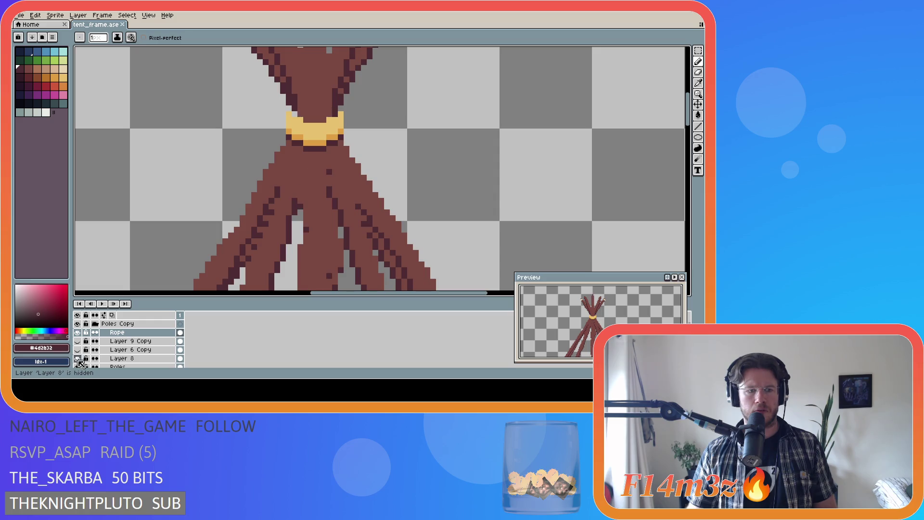
# Toggle the Poles and Layer 7 layers to compare their lines, and sample the pole brown.
pyautogui.click(79, 364)
pyautogui.click(78, 350)
pyautogui.click(78, 350)
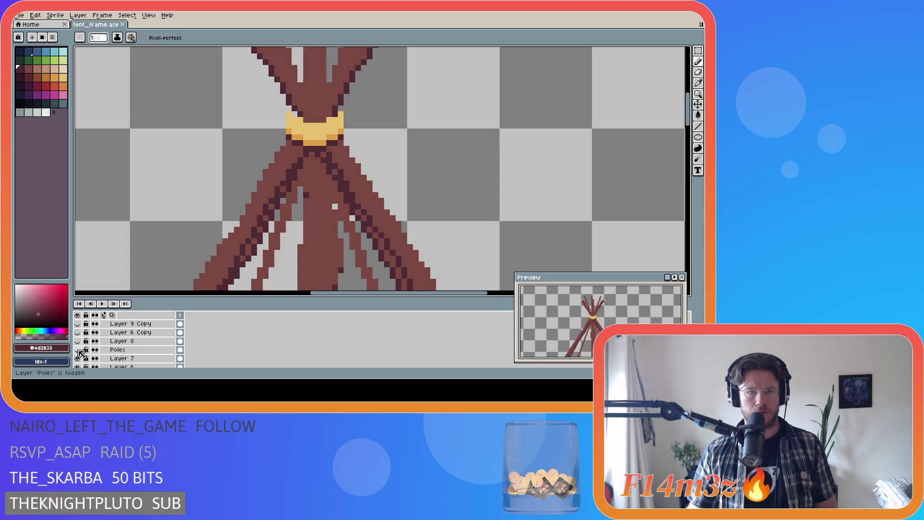
pyautogui.click(79, 358)
pyautogui.click(79, 359)
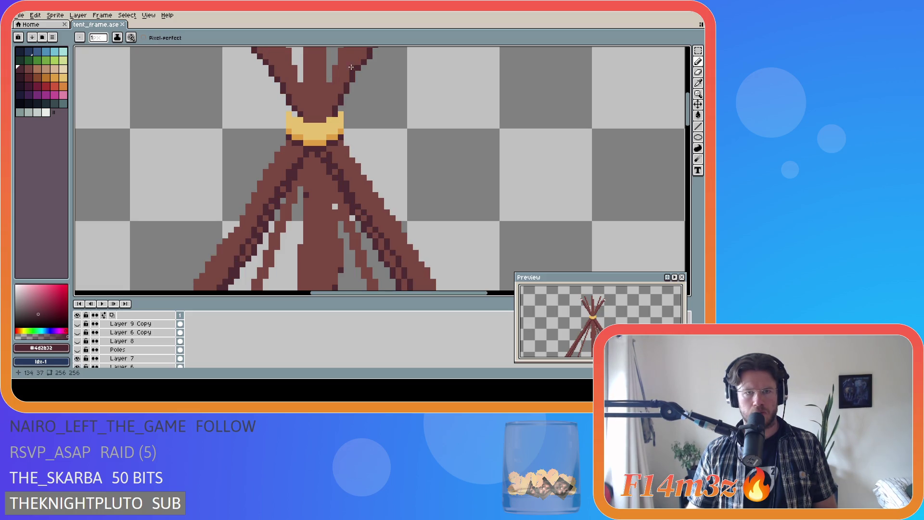
pyautogui.moveTo(688, 122); pyautogui.dragTo(688, 116)
pyautogui.press('i')
pyautogui.press('b')
pyautogui.click(295, 161)
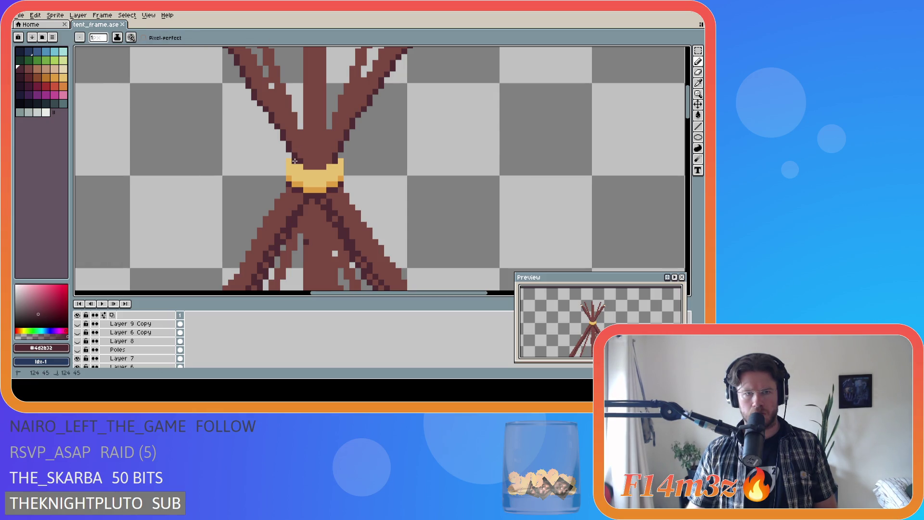
pyautogui.keyDown('alt'); pyautogui.click(303, 159); pyautogui.keyUp('alt')
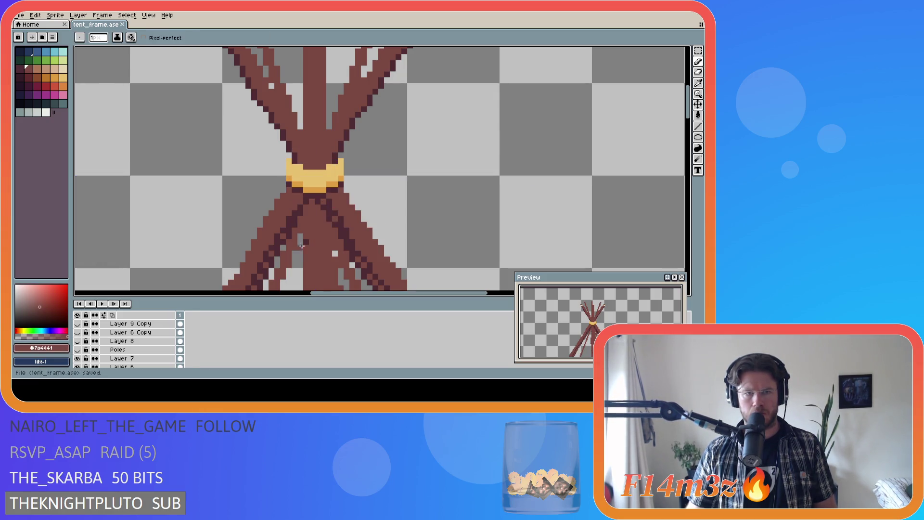
# Show Poles, Layer 8 and the copy layers together, then save tent_frame.ase.
pyautogui.scroll(-2, 267, 215)
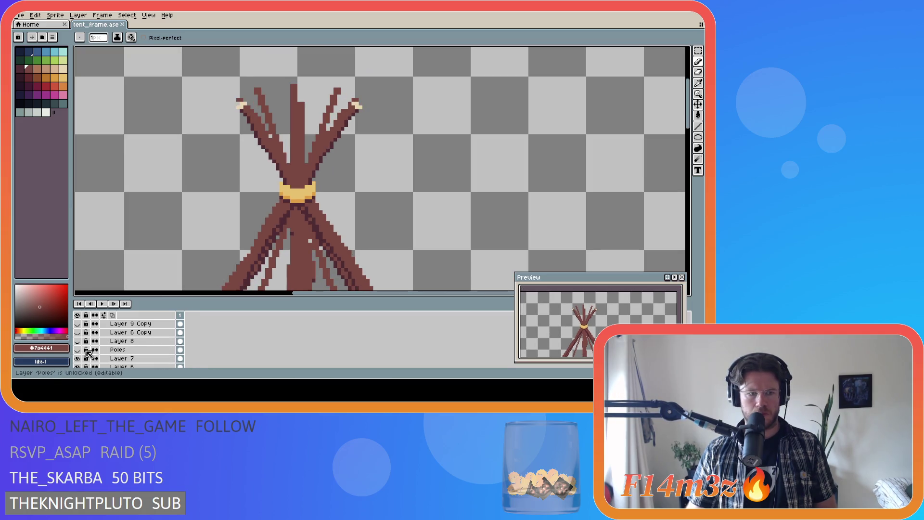
pyautogui.moveTo(78, 349); pyautogui.dragTo(79, 327)
pyautogui.scroll(2, 80, 328)
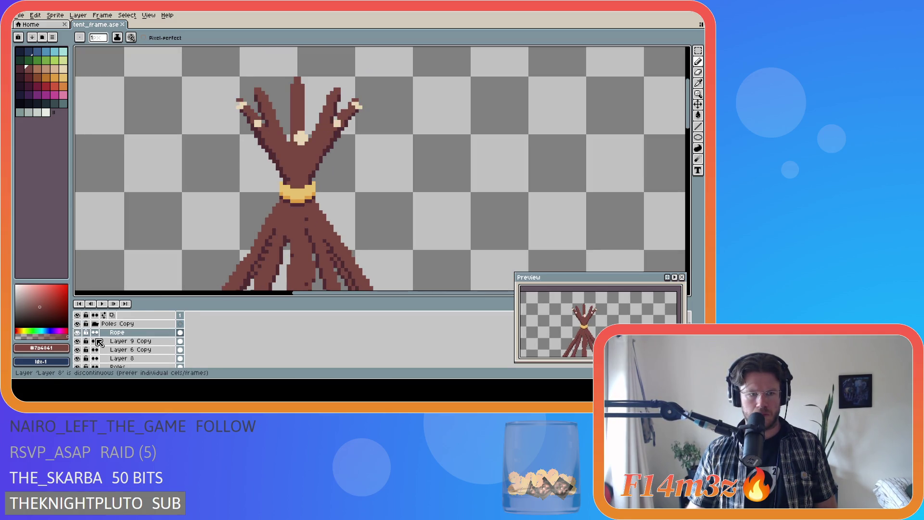
pyautogui.hotkey('ctrl', 's')
# Compare the knot by toggling Layer 9 Copy, Rope and Layer 6 Copy, selecting Layer 6 Copy.
pyautogui.scroll(1, 293, 181)
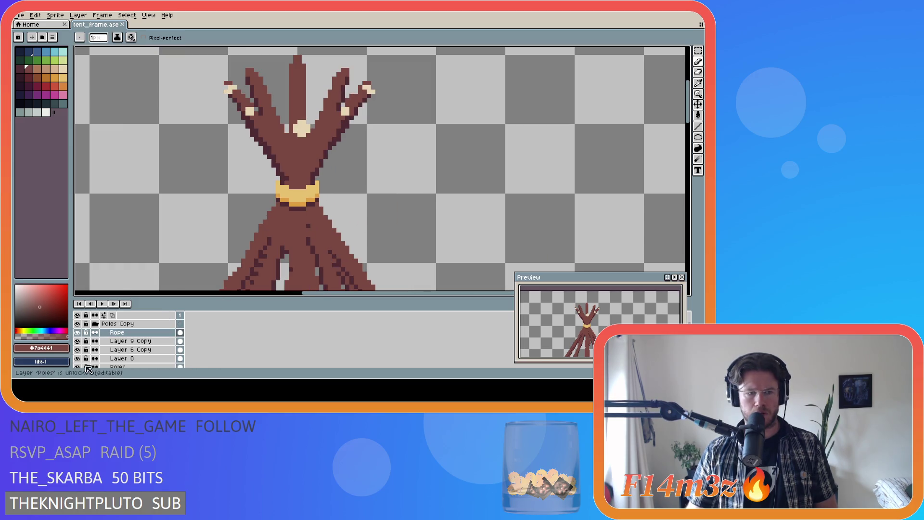
pyautogui.click(78, 332)
pyautogui.click(77, 332)
pyautogui.click(77, 341)
pyautogui.click(77, 341)
pyautogui.click(77, 349)
pyautogui.click(77, 350)
pyautogui.click(104, 352)
pyautogui.click(78, 341)
pyautogui.click(78, 332)
# Hide Layer 8, Poles, Layer 7 and Layer 6 so only the copies and rope show.
pyautogui.scroll(-1, 80, 339)
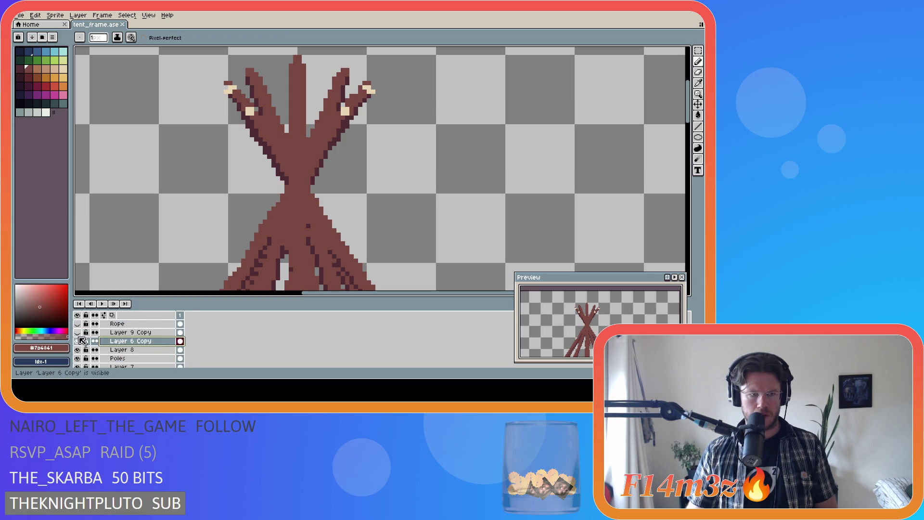
pyautogui.click(77, 324)
pyautogui.scroll(-1, 79, 329)
pyautogui.click(77, 341)
pyautogui.click(77, 350)
pyautogui.click(77, 358)
pyautogui.scroll(-2, 82, 363)
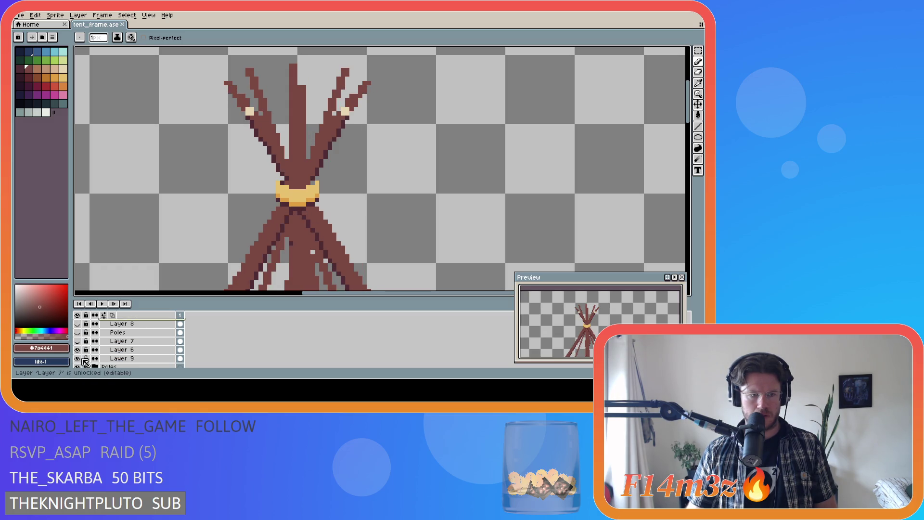
pyautogui.click(77, 349)
pyautogui.scroll(3, 297, 181)
# On Layer 6 Copy, paint a brown pixel and a dark outline pixel beside the rope knot.
pyautogui.keyDown('ctrl'); pyautogui.click(391, 124); pyautogui.keyUp('ctrl')
pyautogui.press('i')
pyautogui.click(342, 118)
pyautogui.keyDown('alt'); pyautogui.click(331, 107); pyautogui.keyUp('alt')
pyautogui.click(331, 119)
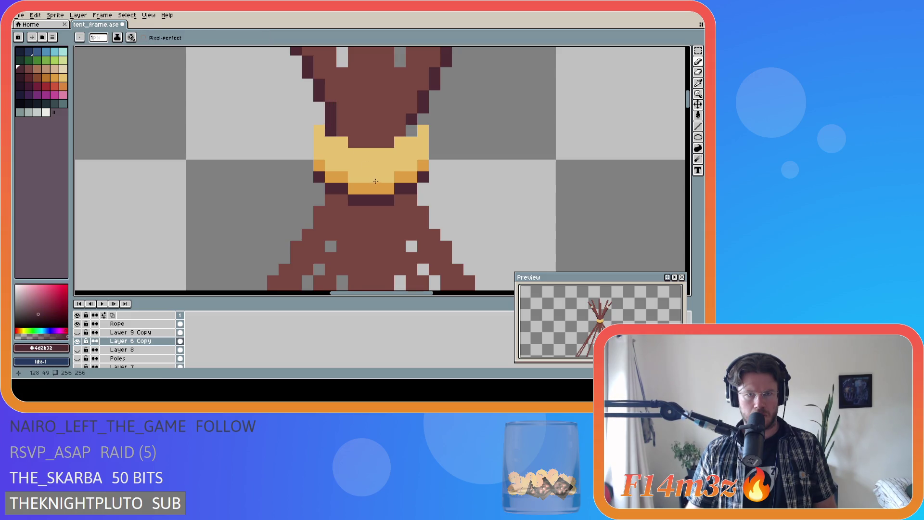
# Hide the Poles group, then make Layer 9 Copy, Layer 8, Poles, Layer 7, Layer 6 and Layer 9 visible again.
pyautogui.scroll(-4, 377, 181)
pyautogui.scroll(-4, 95, 358)
pyautogui.scroll(-1, 91, 361)
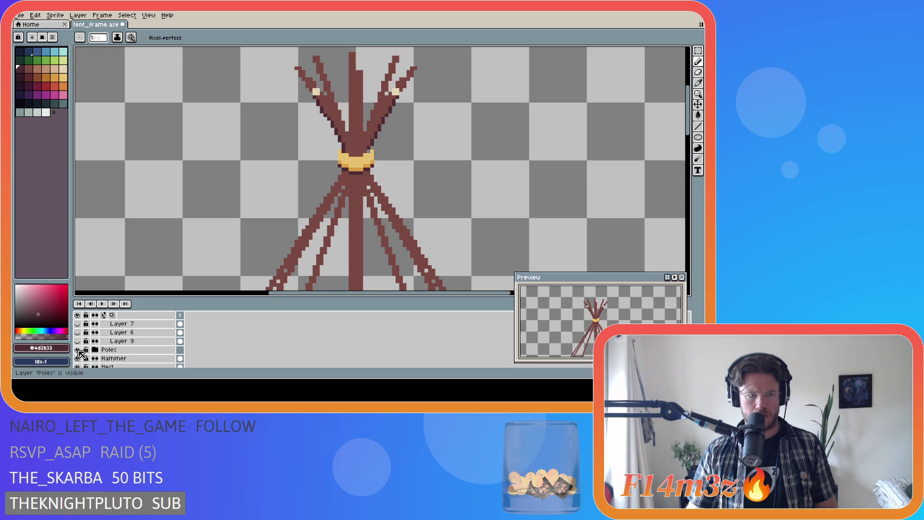
pyautogui.click(78, 350)
pyautogui.scroll(2, 105, 349)
pyautogui.scroll(3, 105, 348)
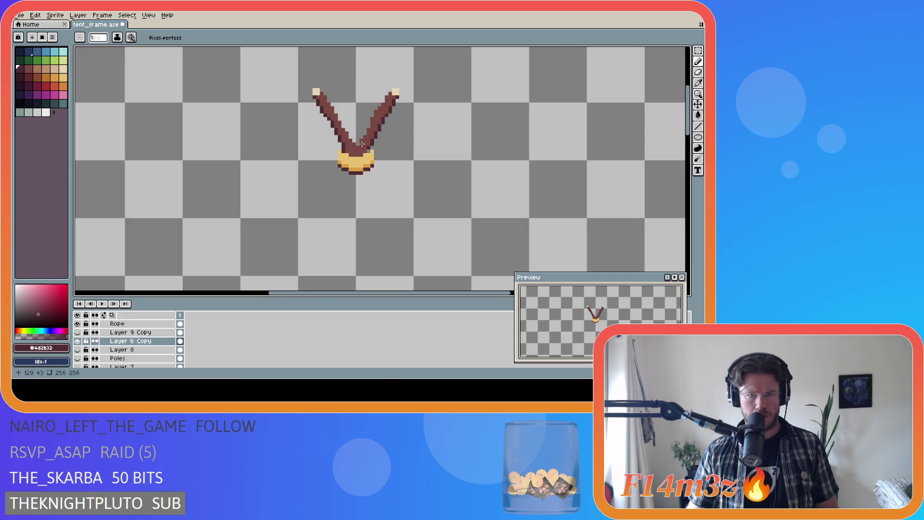
pyautogui.scroll(5, 363, 159)
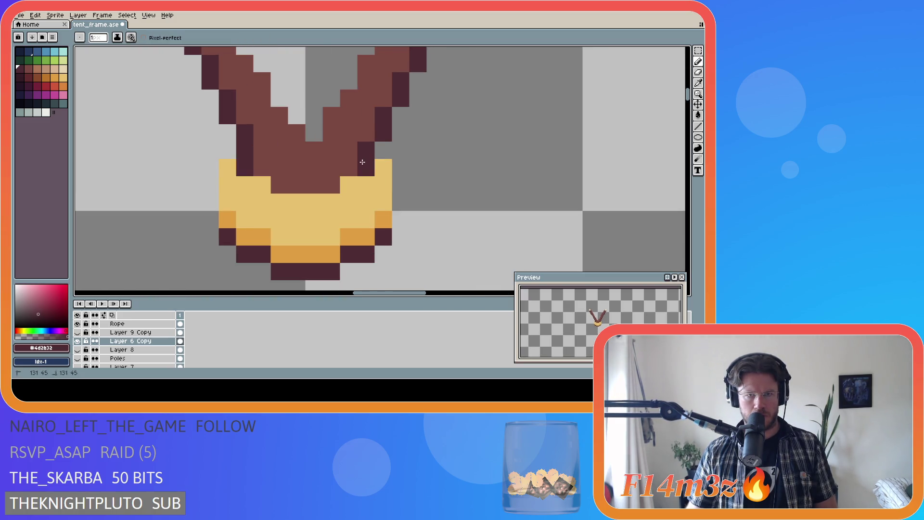
pyautogui.scroll(-5, 326, 234)
pyautogui.scroll(2, 81, 354)
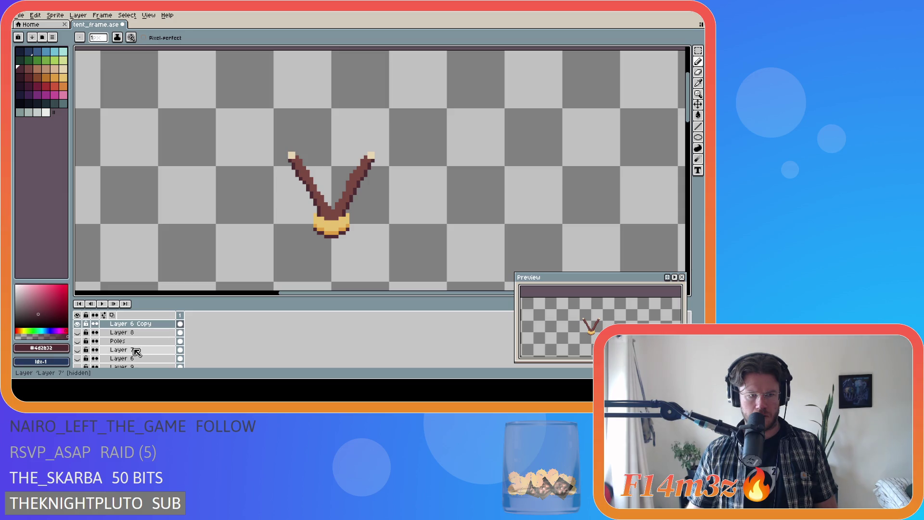
pyautogui.click(78, 351)
pyautogui.scroll(-3, 120, 352)
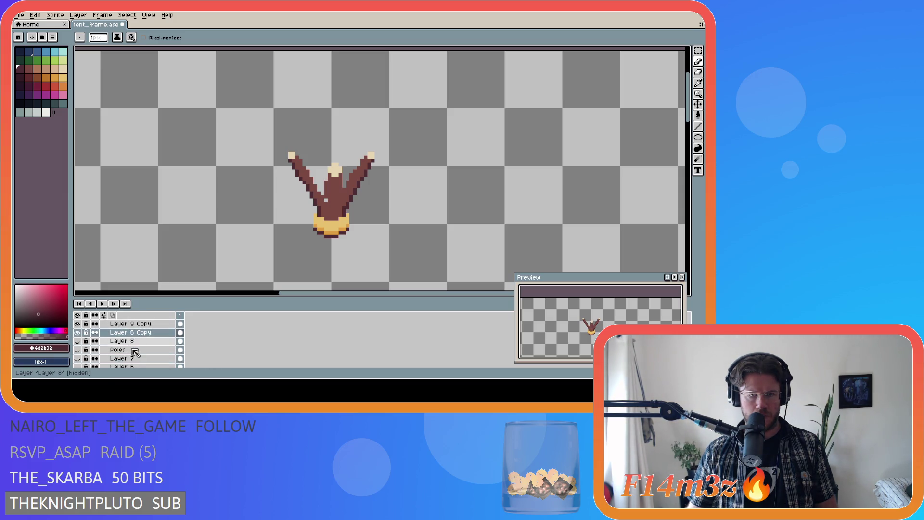
pyautogui.scroll(-1, 130, 352)
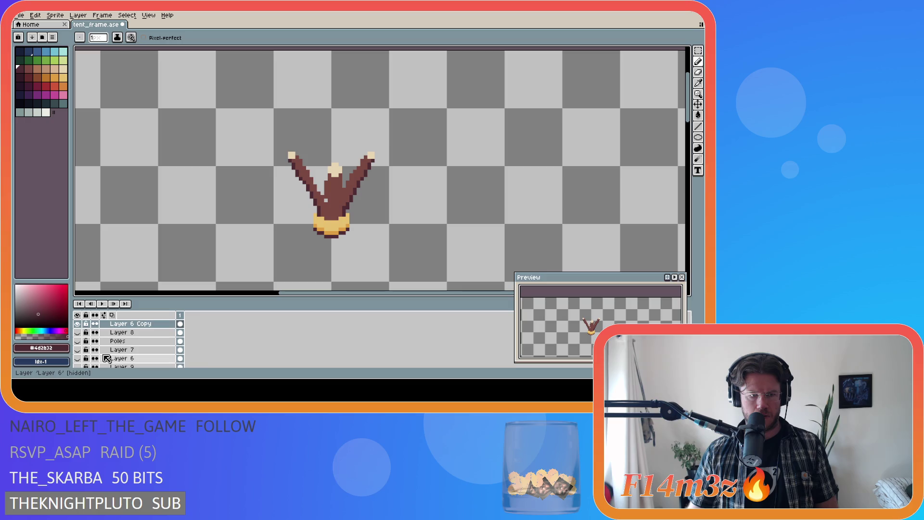
pyautogui.moveTo(81, 333); pyautogui.dragTo(79, 358)
pyautogui.scroll(-2, 78, 356)
pyautogui.click(79, 348)
# Inspect the full teepee frame and make the Rope layer active.
pyautogui.scroll(3, 268, 231)
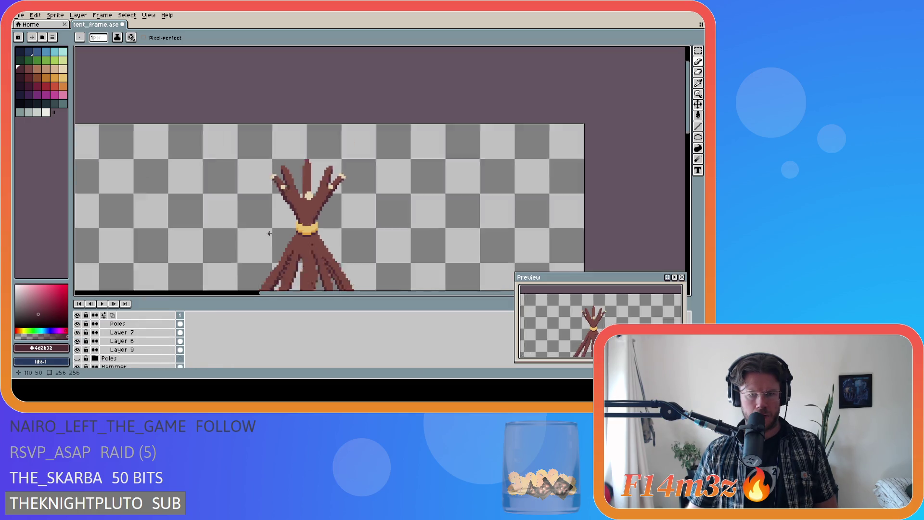
pyautogui.scroll(-3, 268, 231)
pyautogui.scroll(-1, 292, 233)
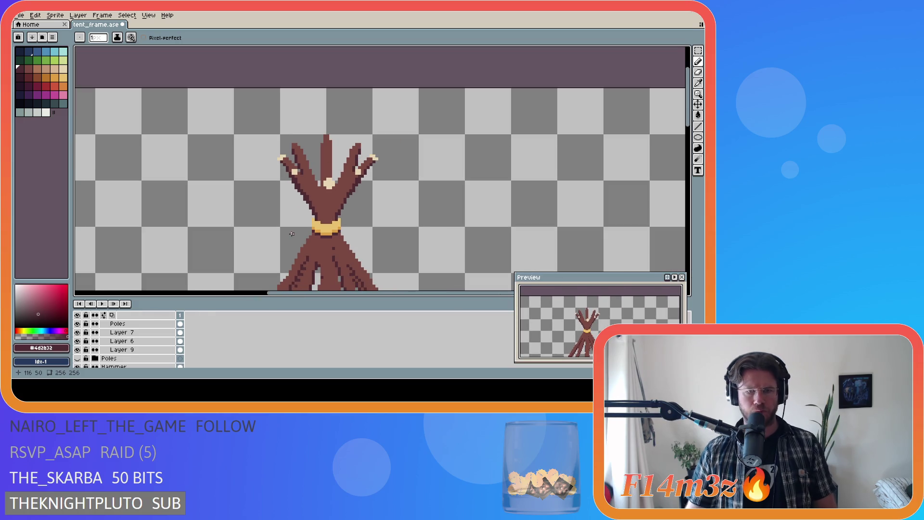
pyautogui.scroll(-1, 301, 240)
pyautogui.scroll(2, 318, 234)
pyautogui.scroll(-2, 327, 231)
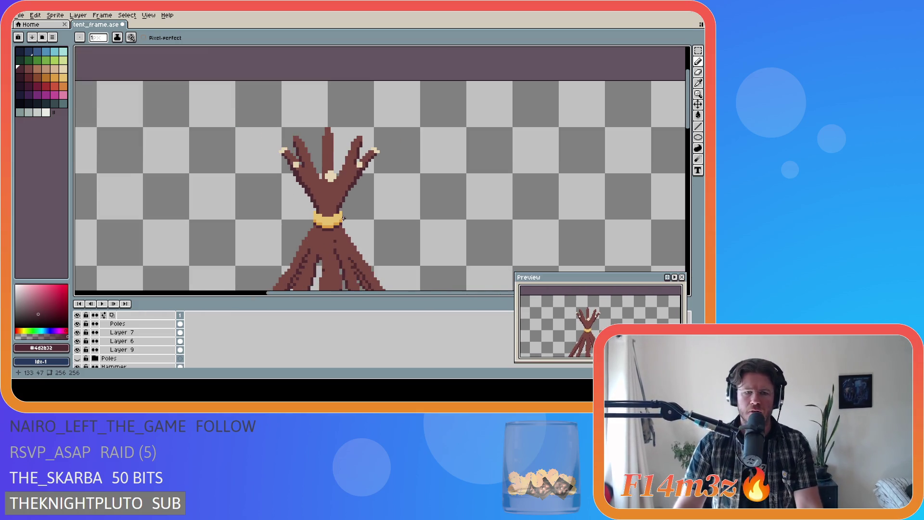
pyautogui.scroll(2, 339, 226)
pyautogui.scroll(1, 334, 231)
pyautogui.scroll(-2, 331, 237)
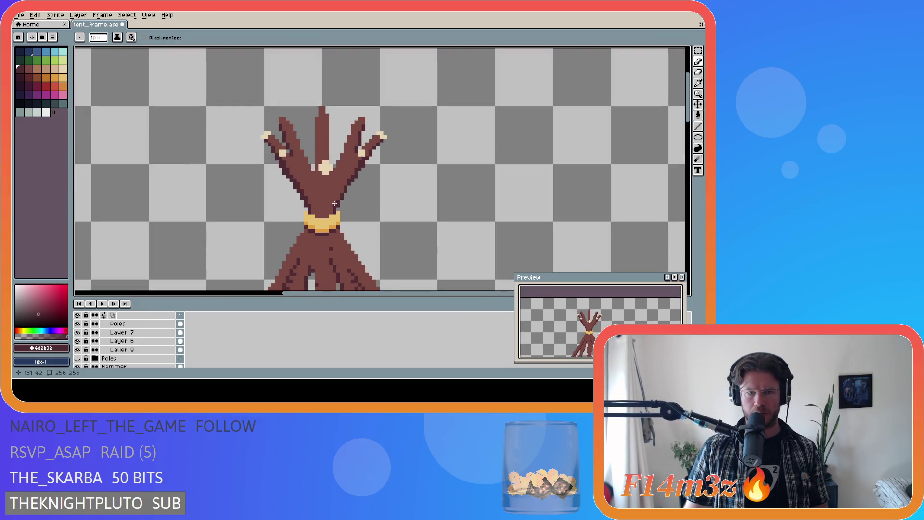
pyautogui.scroll(1, 335, 204)
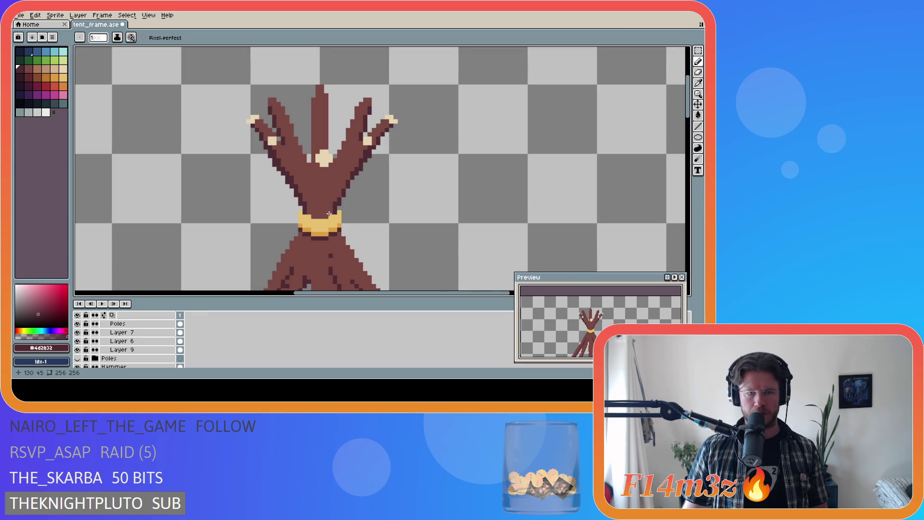
pyautogui.scroll(2, 307, 220)
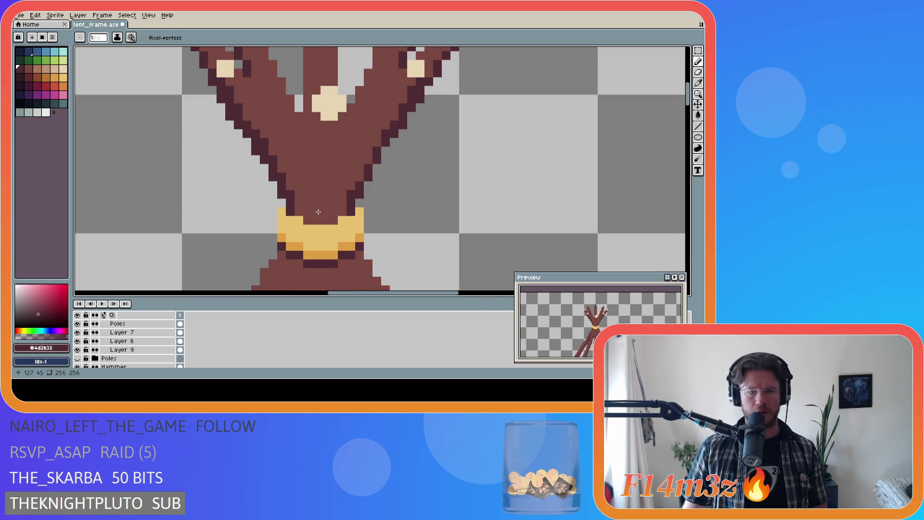
pyautogui.scroll(-2, 318, 213)
pyautogui.scroll(3, 320, 221)
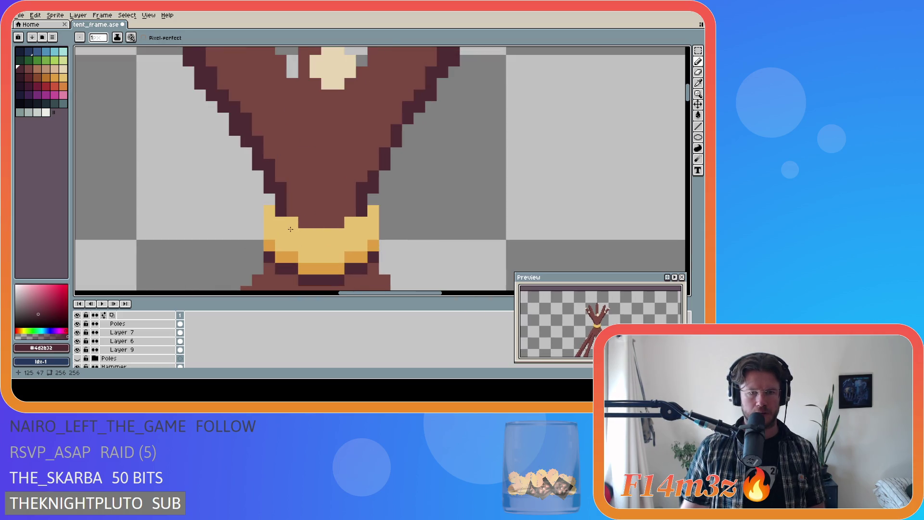
pyautogui.hotkey('alt', 'Up')
pyautogui.hotkey('alt', 'Up')
pyautogui.hotkey('alt', 'Up')
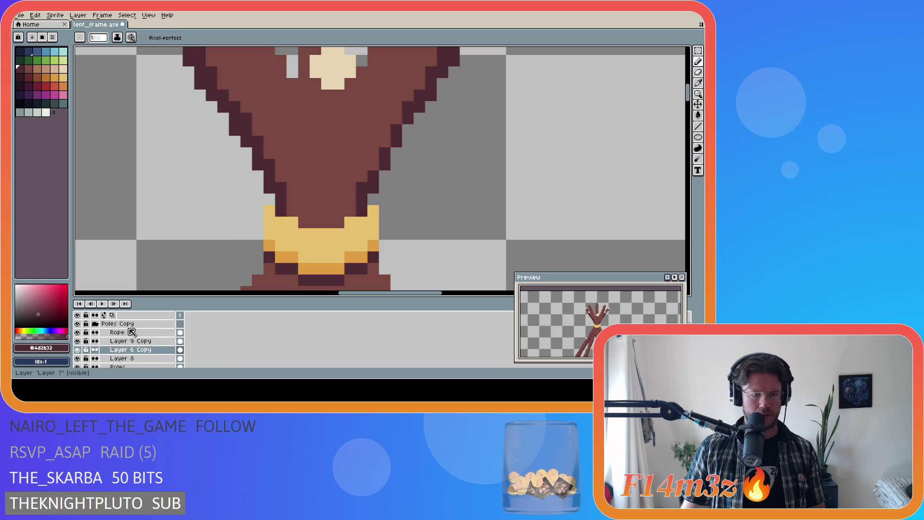
pyautogui.scroll(-4, 294, 242)
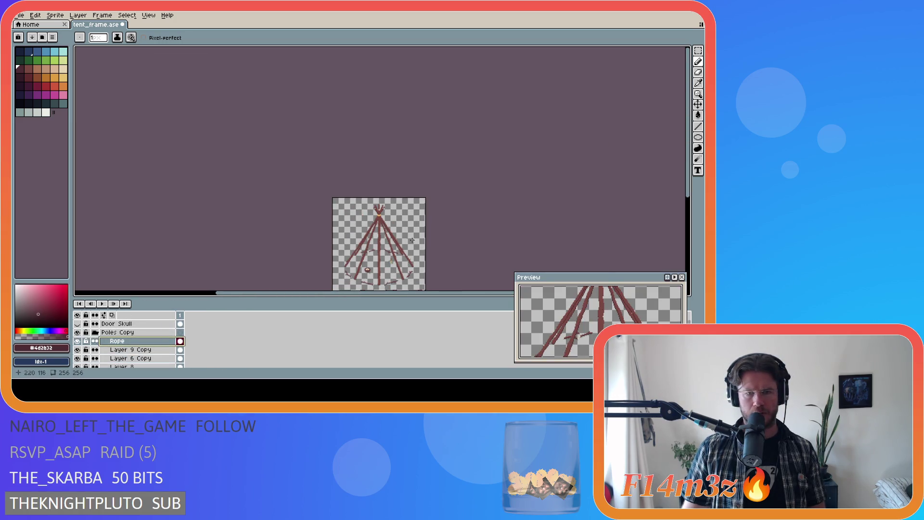
pyautogui.scroll(1, 400, 235)
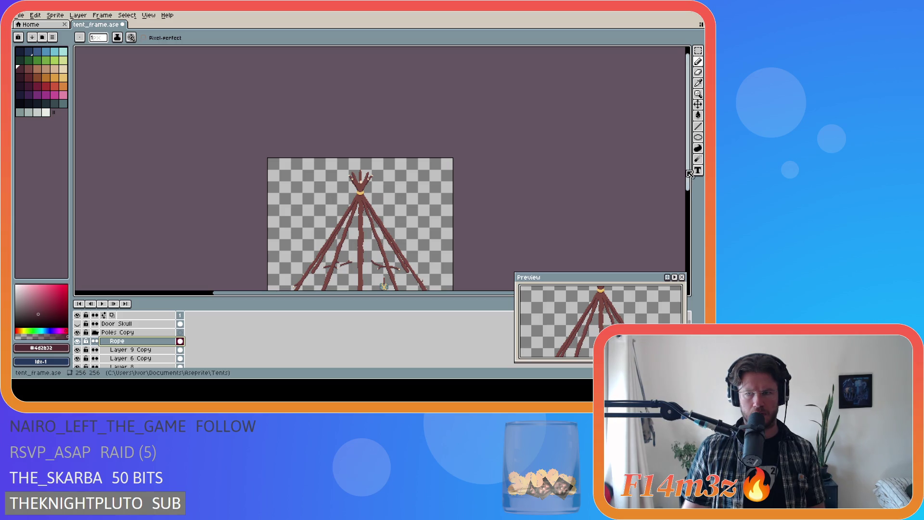
pyautogui.scroll(4, 322, 128)
pyautogui.scroll(3, 271, 146)
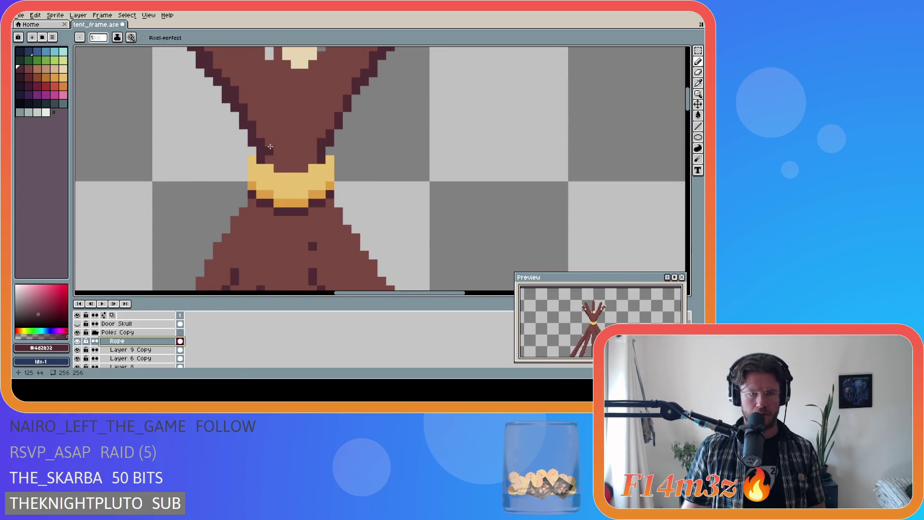
# Select the top 10x3-pixel strip of the rope collar and move it to its new position.
pyautogui.press('m')
pyautogui.moveTo(250, 156)
pyautogui.mouseDown()
pyautogui.moveTo(284, 173)
pyautogui.moveTo(337, 174)
pyautogui.moveTo(292, 170)
pyautogui.mouseUp()
pyautogui.click(297, 180)
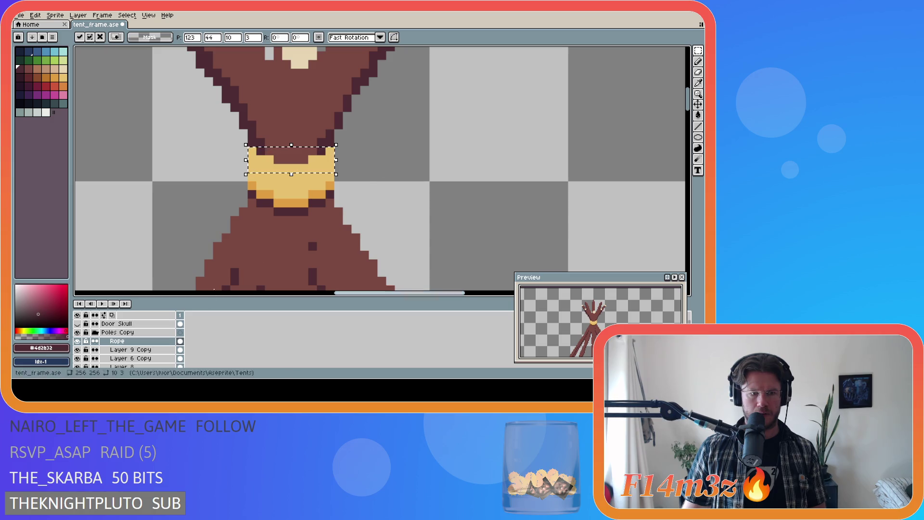
pyautogui.hotkey('ctrl', 'd')
# Pick the collar's yellow as the drawing colour.
pyautogui.scroll(-5, 380, 192)
pyautogui.scroll(4, 417, 198)
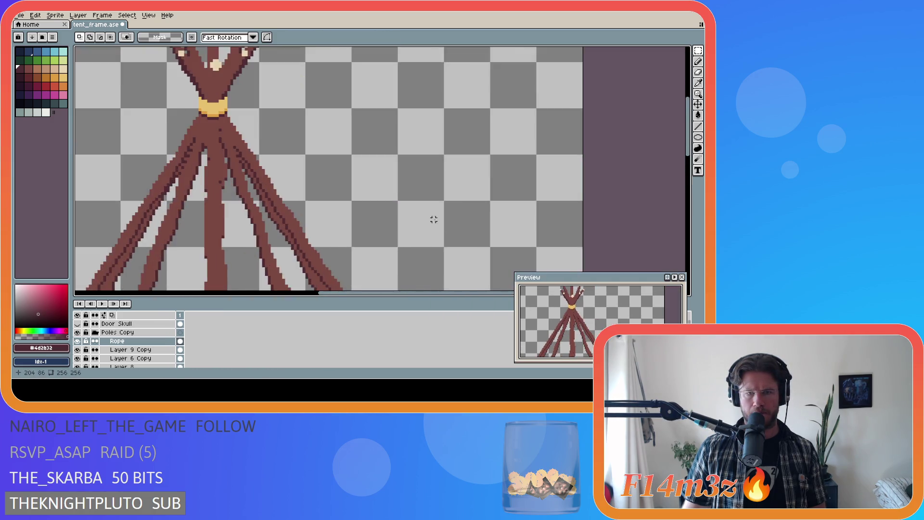
pyautogui.keyDown('alt'); pyautogui.click(176, 86); pyautogui.keyUp('alt')
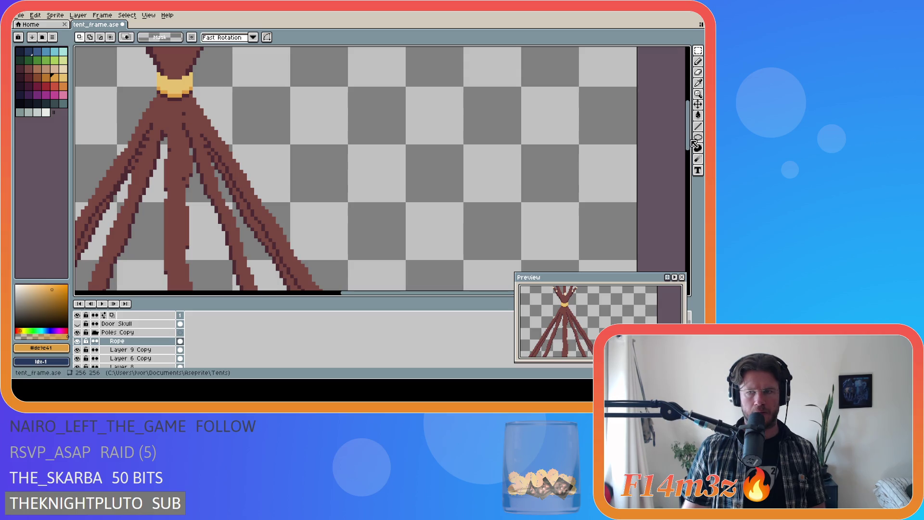
pyautogui.scroll(-1, 175, 94)
pyautogui.scroll(3, 169, 154)
# Pencil orange pixels and darker orange stripes across the yellow rope collar.
pyautogui.press('b')
pyautogui.click(160, 156)
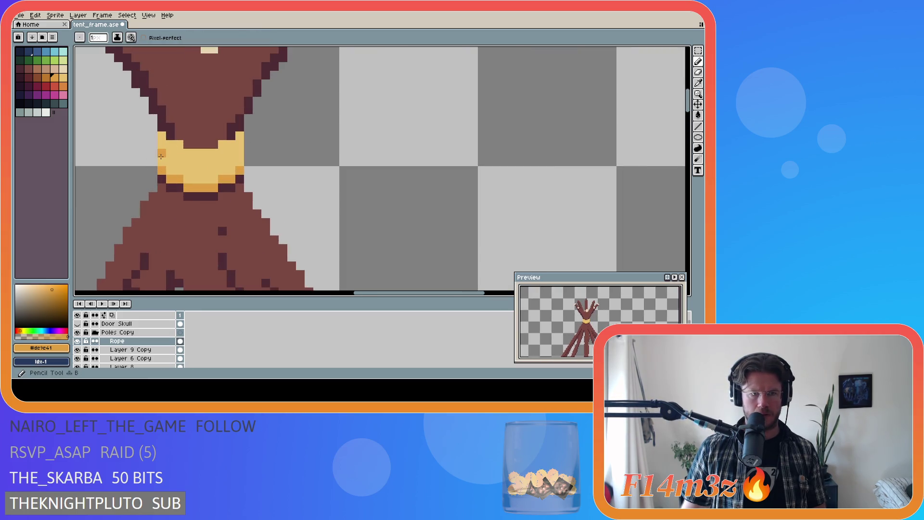
pyautogui.click(166, 159)
pyautogui.moveTo(174, 162); pyautogui.dragTo(188, 162)
pyautogui.click(224, 163)
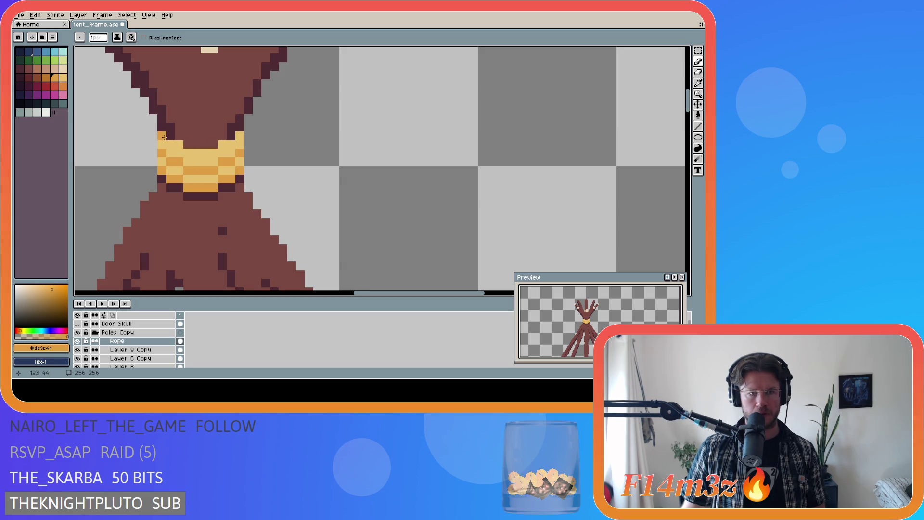
pyautogui.scroll(-3, 361, 195)
pyautogui.scroll(1, 394, 198)
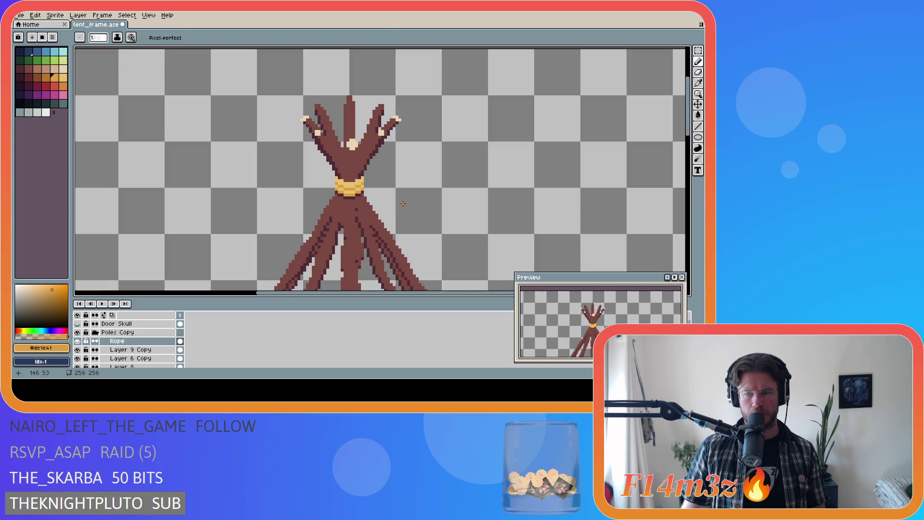
pyautogui.scroll(3, 403, 204)
pyautogui.press('ctrl')
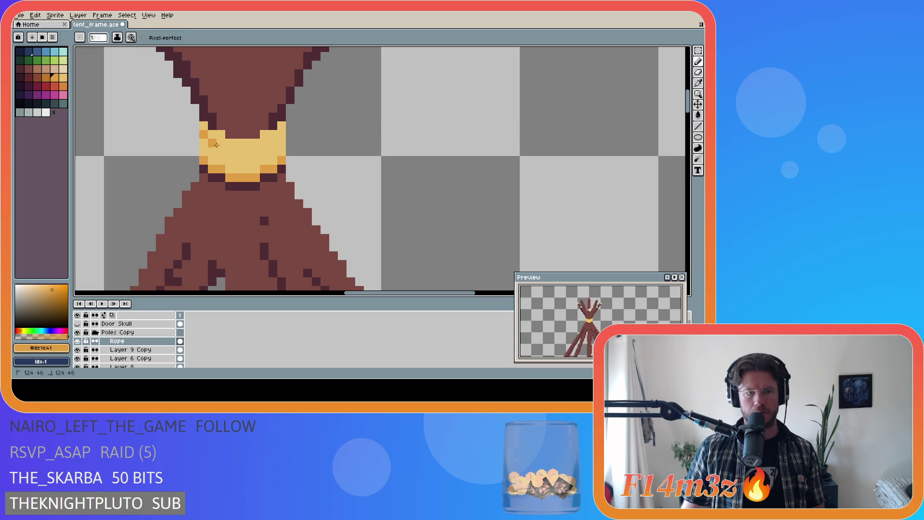
pyautogui.moveTo(233, 153); pyautogui.dragTo(255, 151)
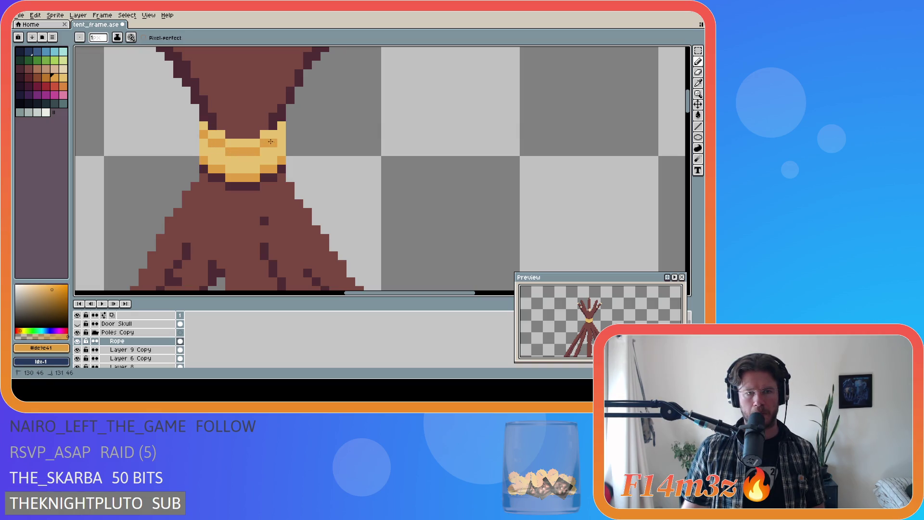
# Paint light yellow over the collar's lower and right pixels, alternating with darker orange.
pyautogui.keyDown('alt'); pyautogui.click(220, 161); pyautogui.keyUp('alt')
pyautogui.moveTo(213, 169)
pyautogui.mouseDown()
pyautogui.moveTo(250, 176)
pyautogui.moveTo(282, 160)
pyautogui.mouseUp()
pyautogui.keyDown('alt'); pyautogui.click(208, 152); pyautogui.keyUp('alt')
pyautogui.moveTo(204, 152)
pyautogui.mouseDown()
pyautogui.moveTo(256, 169)
pyautogui.moveTo(265, 156)
pyautogui.mouseUp()
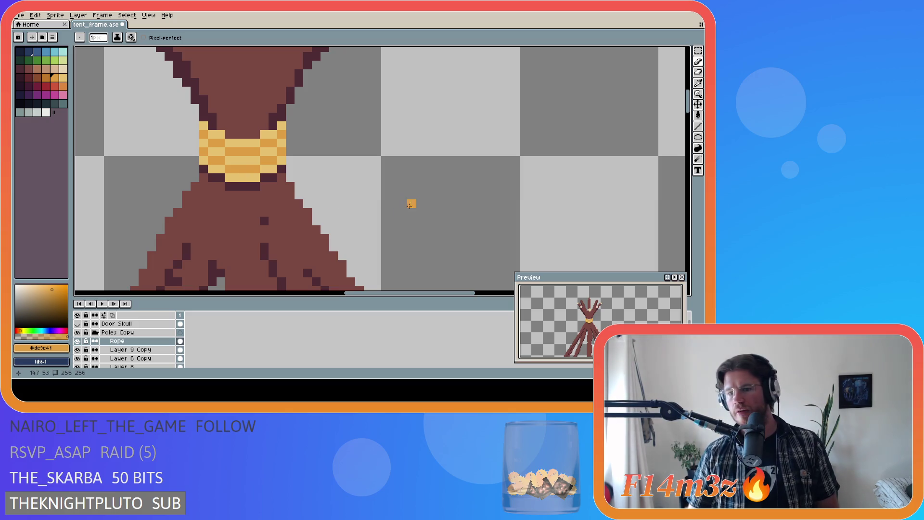
pyautogui.scroll(-4, 433, 243)
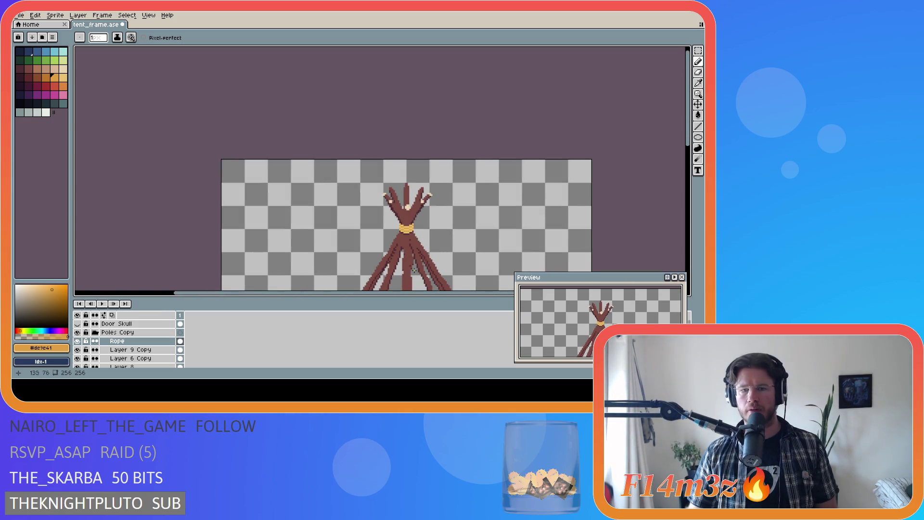
# Pencil light yellow rope pixels on the collar's left and right edges.
pyautogui.moveTo(406, 293); pyautogui.dragTo(438, 293)
pyautogui.moveTo(690, 143); pyautogui.dragTo(690, 195)
pyautogui.scroll(-2, 586, 196)
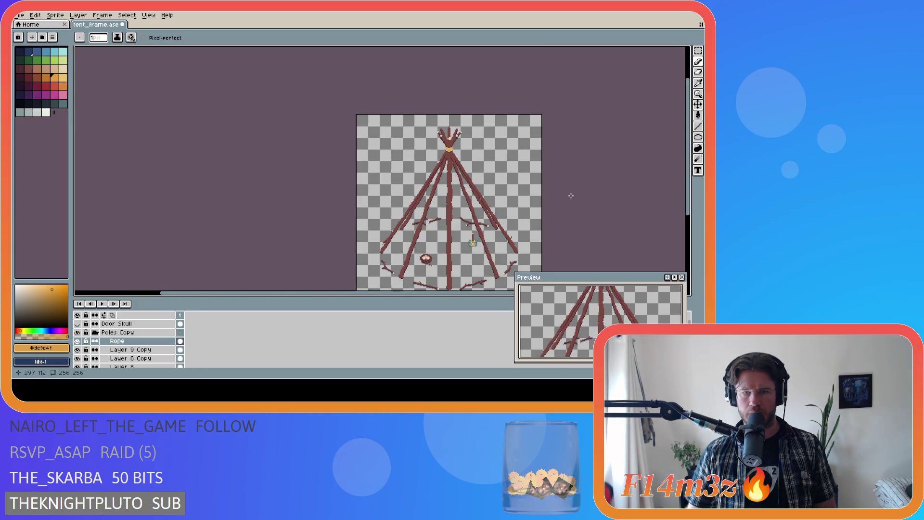
pyautogui.scroll(5, 470, 148)
pyautogui.keyDown('alt'); pyautogui.click(345, 147); pyautogui.keyUp('alt')
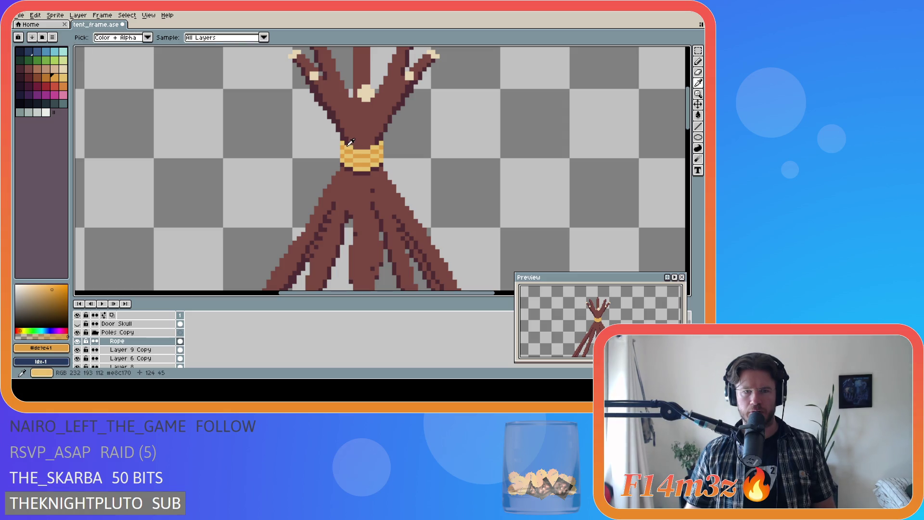
pyautogui.scroll(3, 345, 147)
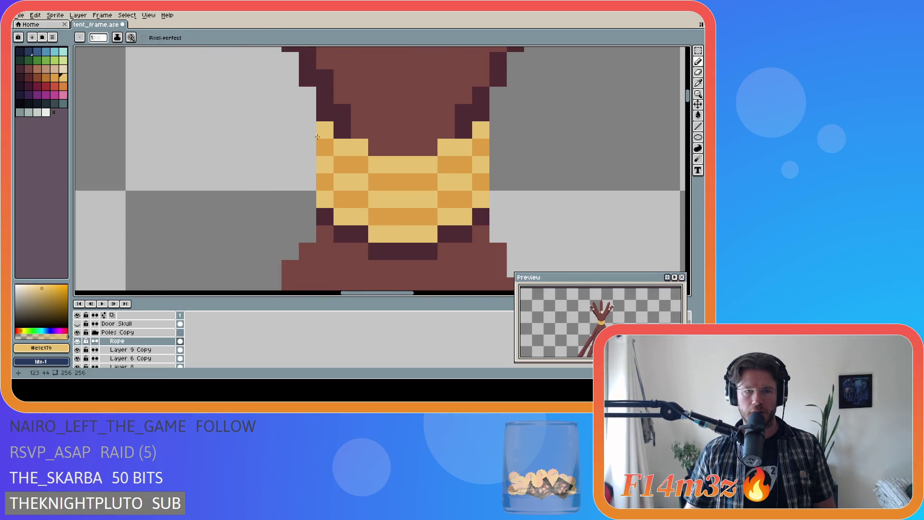
pyautogui.click(308, 200)
pyautogui.click(498, 199)
pyautogui.click(499, 165)
pyautogui.click(498, 130)
pyautogui.click(525, 153)
# Undo the stray pixel painted beside the collar.
pyautogui.hotkey('ctrl', 'z')
pyautogui.scroll(-5, 526, 153)
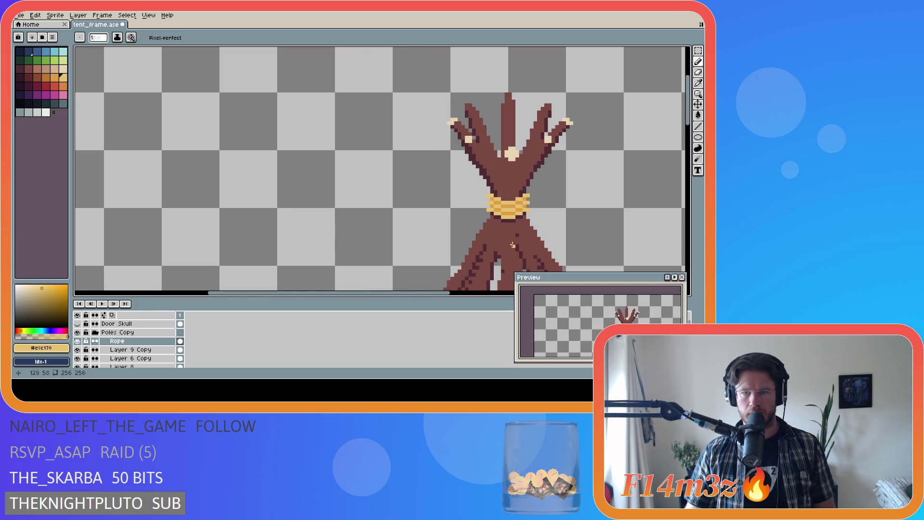
pyautogui.hscroll(4, 433, 295)
pyautogui.scroll(1, 394, 267)
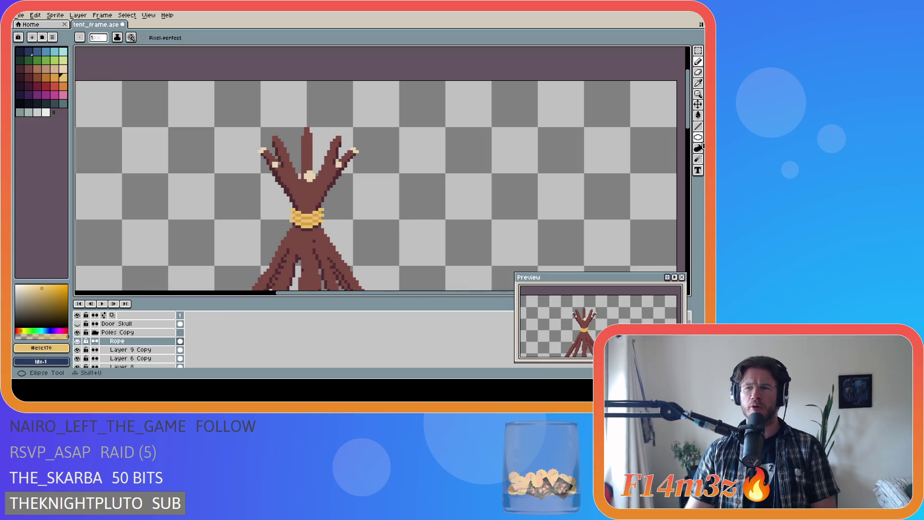
pyautogui.moveTo(689, 120); pyautogui.dragTo(691, 143)
pyautogui.scroll(-1, 357, 157)
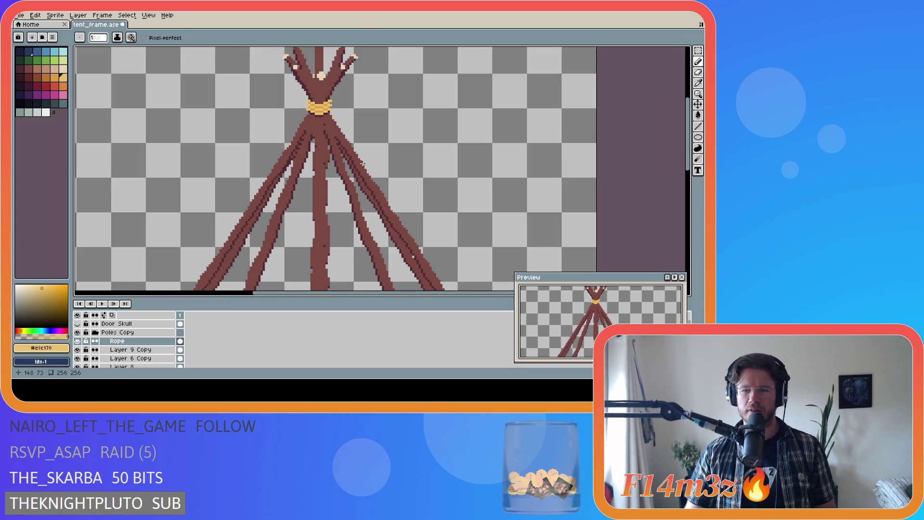
pyautogui.scroll(-3, 336, 177)
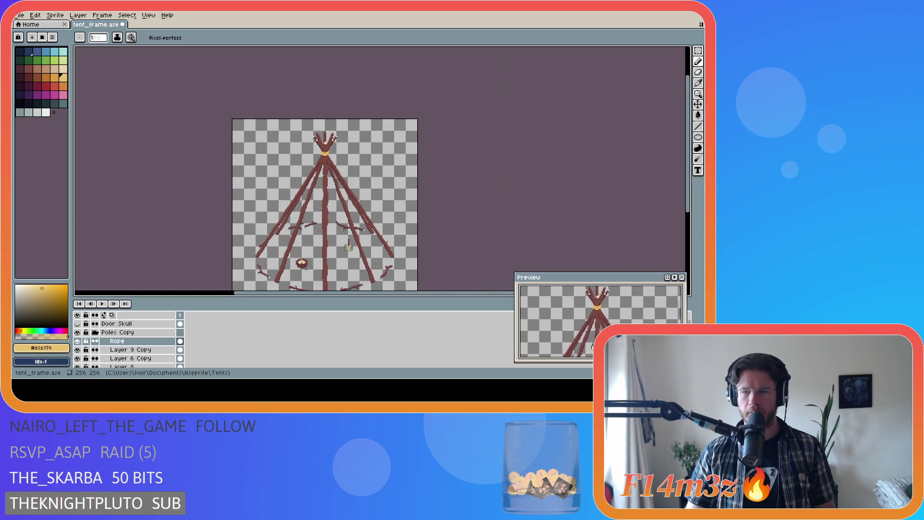
pyautogui.scroll(5, 332, 173)
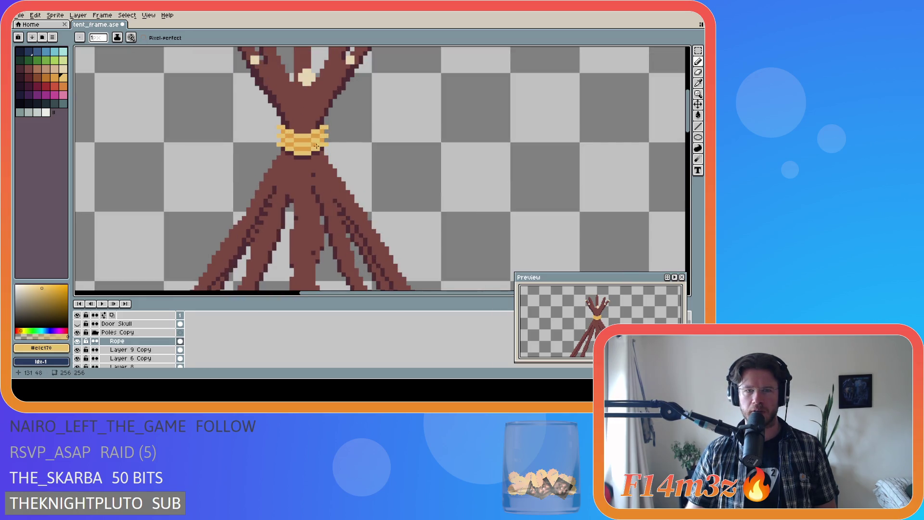
# Undo the last pencil strokes on the rope and save tent_frame.ase.
pyautogui.hotkey('ctrl', 'z')
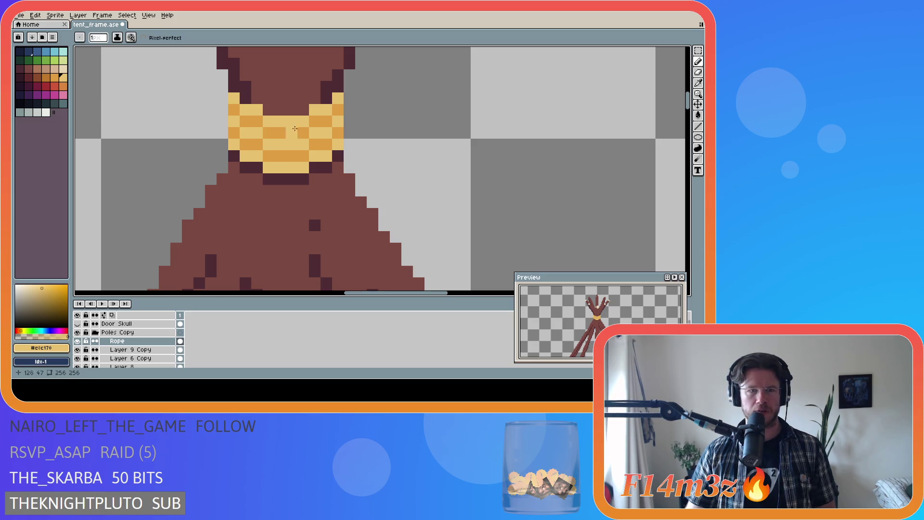
pyautogui.hotkey('ctrl', 's')
pyautogui.scroll(-3, 367, 128)
pyautogui.scroll(-2, 366, 128)
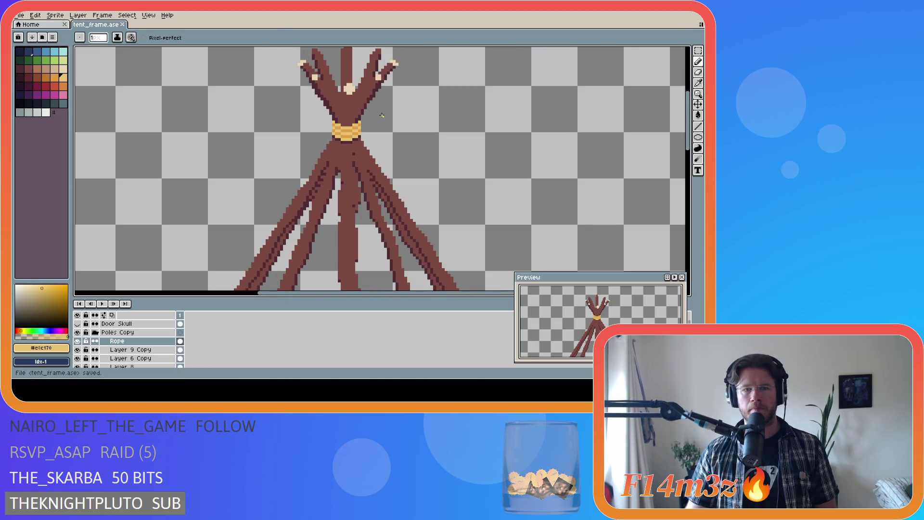
pyautogui.scroll(4, 292, 172)
# Paint the rope's left pixels and bottom row orange #de9e41, then a diagonal run light yellow #e8c170.
pyautogui.keyDown('alt'); pyautogui.click(279, 205); pyautogui.keyUp('alt')
pyautogui.click(244, 193)
pyautogui.click(256, 205)
pyautogui.moveTo(264, 206); pyautogui.dragTo(302, 216)
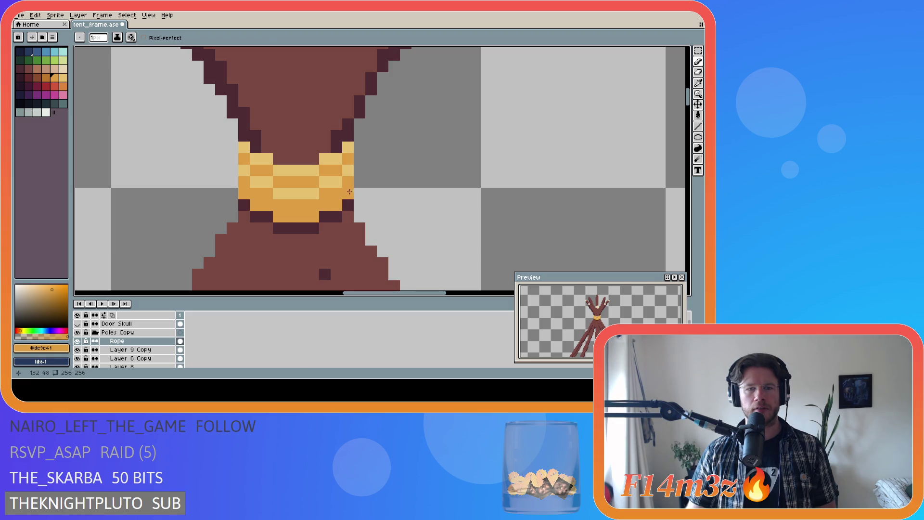
pyautogui.keyDown('alt'); pyautogui.click(337, 187); pyautogui.keyUp('alt')
pyautogui.moveTo(295, 207); pyautogui.dragTo(244, 182)
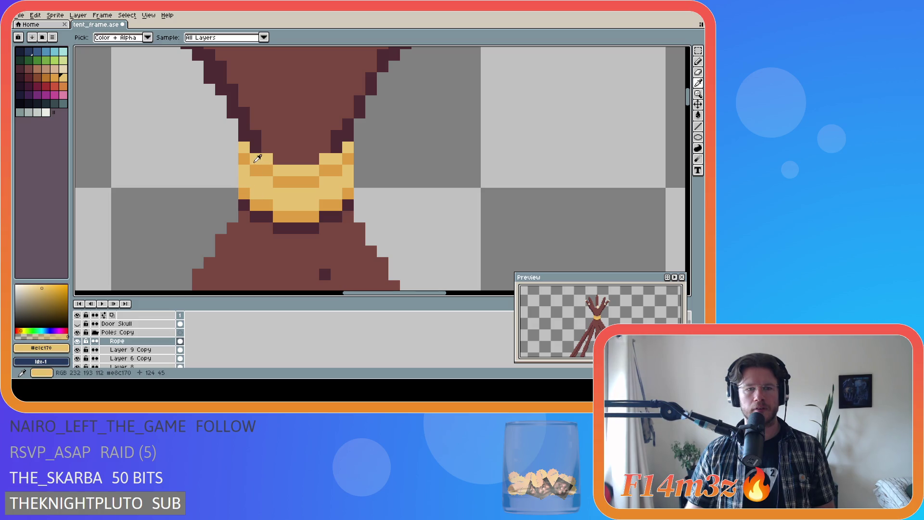
# Repaint rope runs darker orange, upper-right pixels light yellow, and an orange band along the upper row.
pyautogui.keyDown('alt'); pyautogui.click(245, 164); pyautogui.keyUp('alt')
pyautogui.moveTo(282, 192)
pyautogui.mouseDown()
pyautogui.moveTo(324, 183)
pyautogui.moveTo(335, 171)
pyautogui.moveTo(310, 180)
pyautogui.mouseUp()
pyautogui.keyDown('alt'); pyautogui.click(347, 149); pyautogui.keyUp('alt')
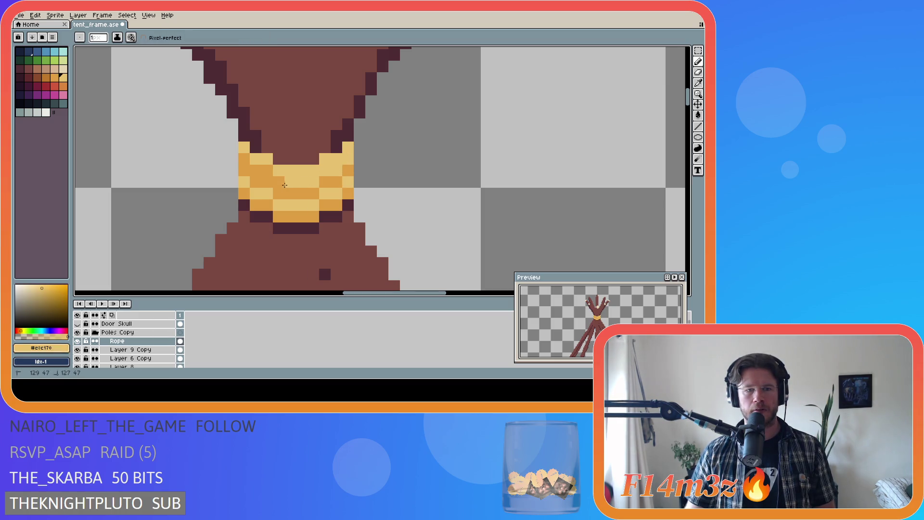
pyautogui.click(244, 159)
pyautogui.keyDown('alt'); pyautogui.click(244, 151); pyautogui.keyUp('alt')
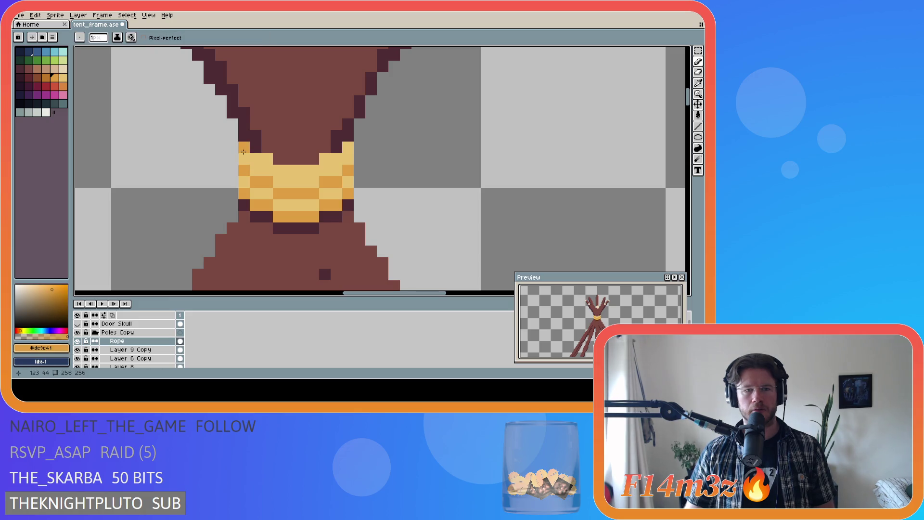
pyautogui.moveTo(281, 167); pyautogui.dragTo(308, 171)
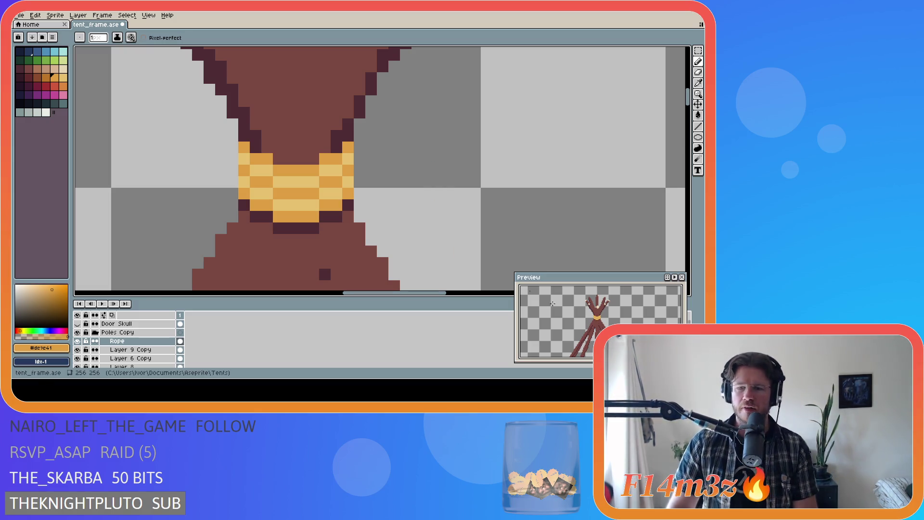
pyautogui.scroll(2, 614, 327)
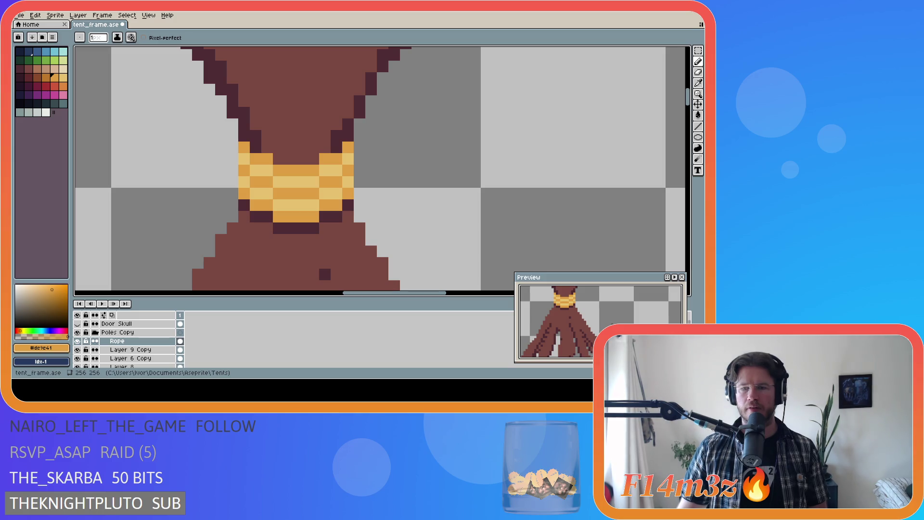
pyautogui.scroll(-3, 553, 322)
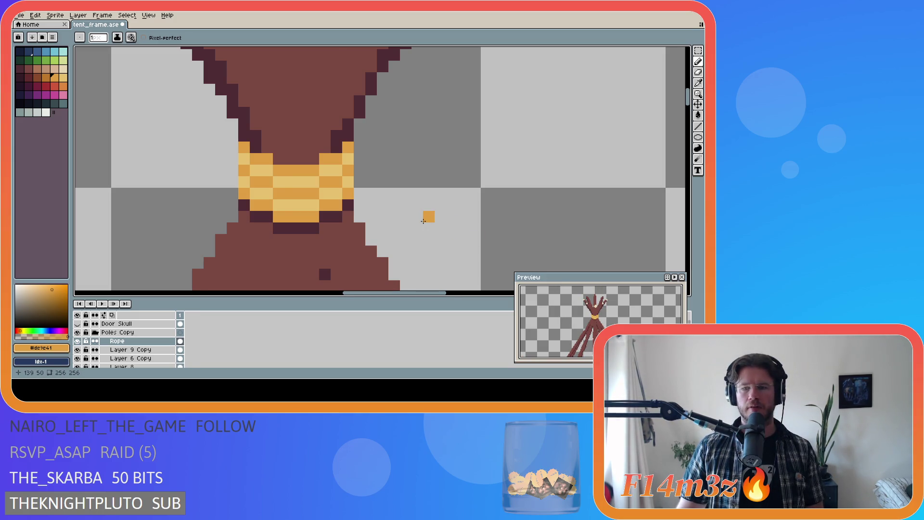
pyautogui.scroll(-1, 423, 221)
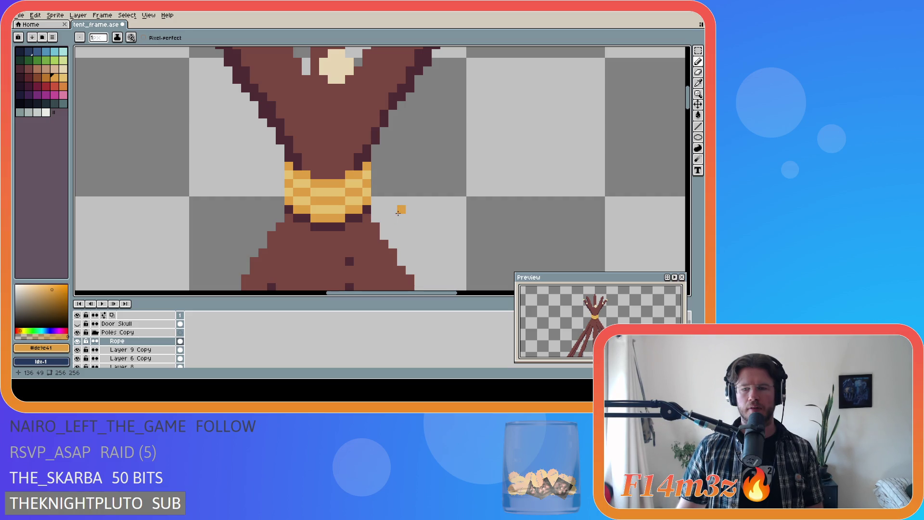
pyautogui.scroll(1, 399, 213)
# Undo the last pencil strokes on the rope collar to restore its earlier orange-and-yellow stripe pattern.
pyautogui.press('v')
pyautogui.hotkey('ctrl', 'z')
pyautogui.hotkey('ctrl', 'z')
pyautogui.hotkey('ctrl', 'z')
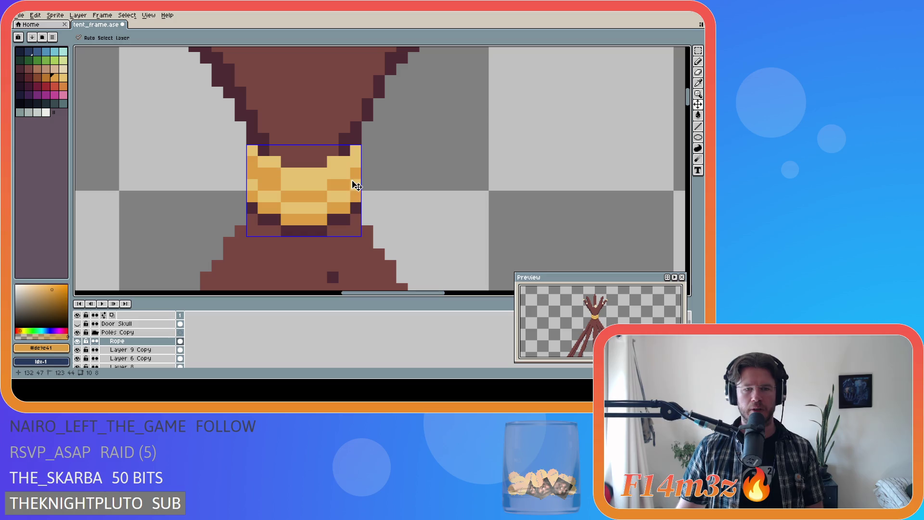
pyautogui.hotkey('ctrl', 'z')
pyautogui.hotkey('ctrl', 'z')
pyautogui.hotkey('ctrl', 'z')
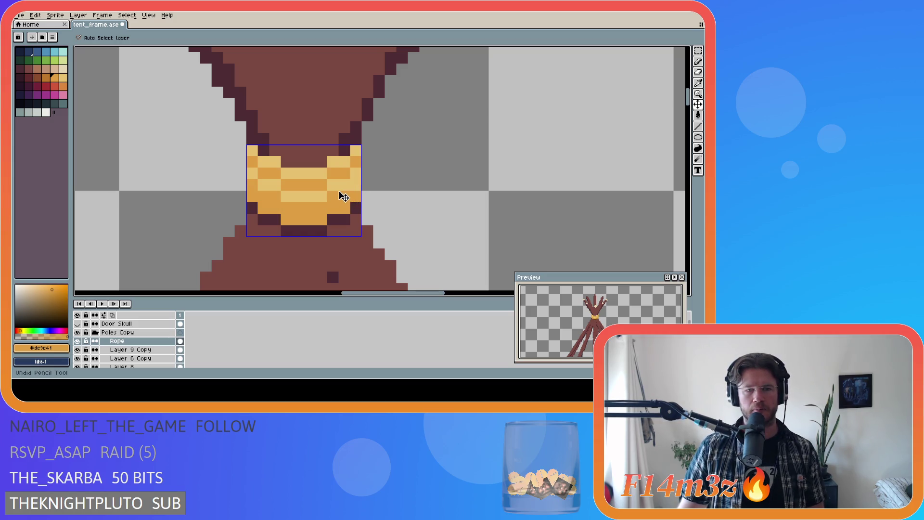
pyautogui.hotkey('ctrl', 'z')
pyautogui.hotkey('ctrl', 'z')
pyautogui.hotkey('ctrl', 'z')
pyautogui.hotkey('ctrl', 'd')
pyautogui.press('b')
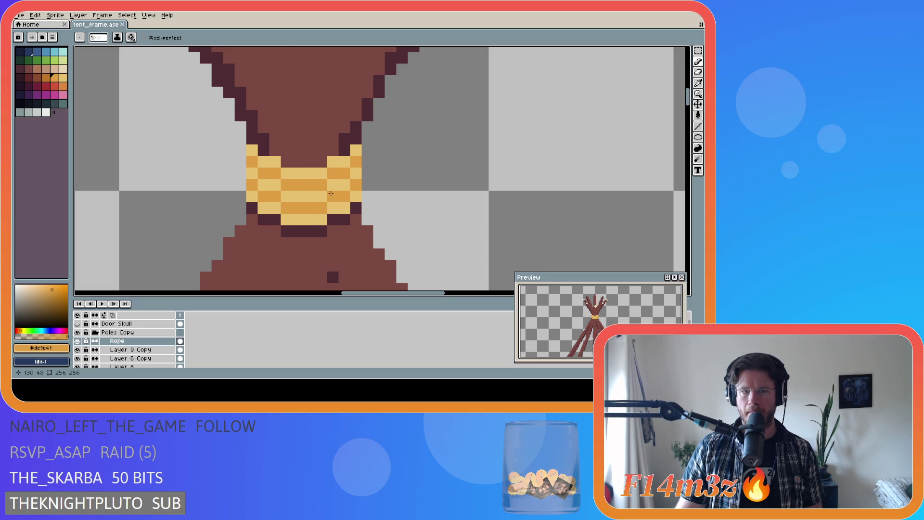
# Look over the rope and poles, then save tent_frame.ase.
pyautogui.scroll(-3, 331, 193)
pyautogui.scroll(2, 331, 193)
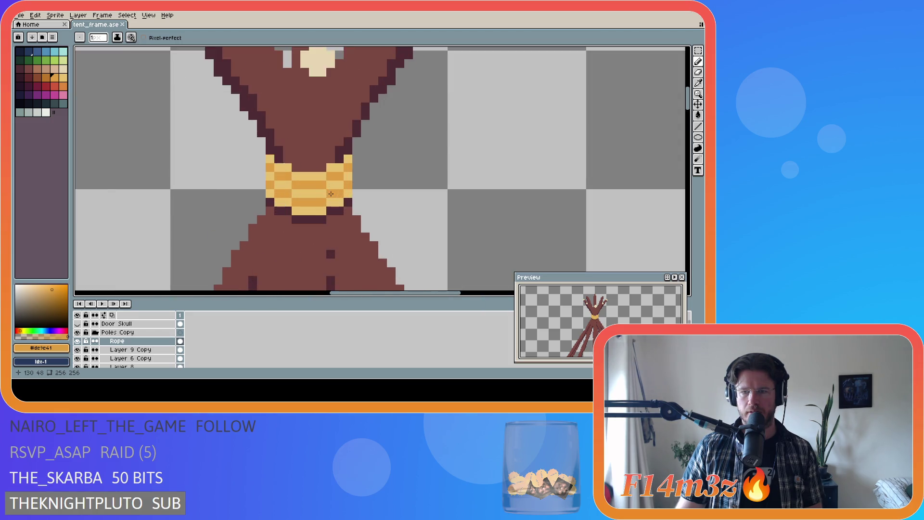
pyautogui.scroll(-3, 332, 193)
pyautogui.scroll(-3, 374, 224)
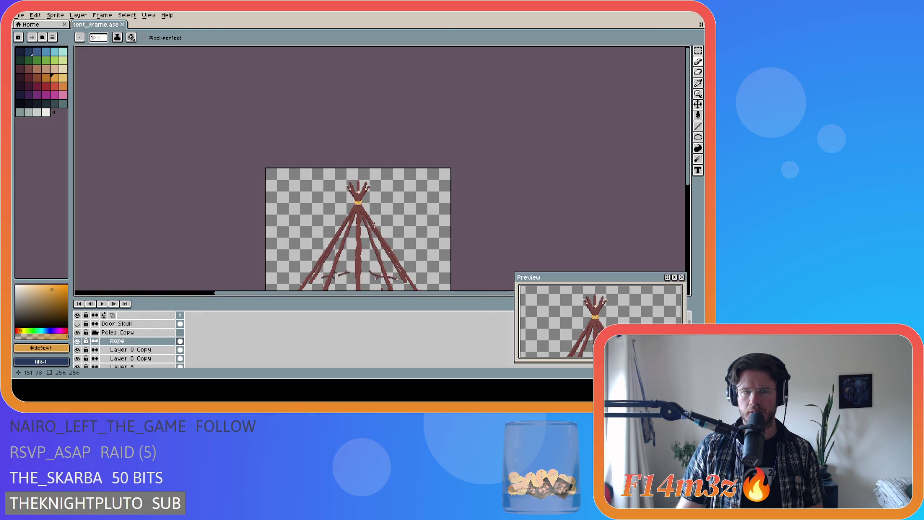
pyautogui.moveTo(687, 173); pyautogui.dragTo(686, 218)
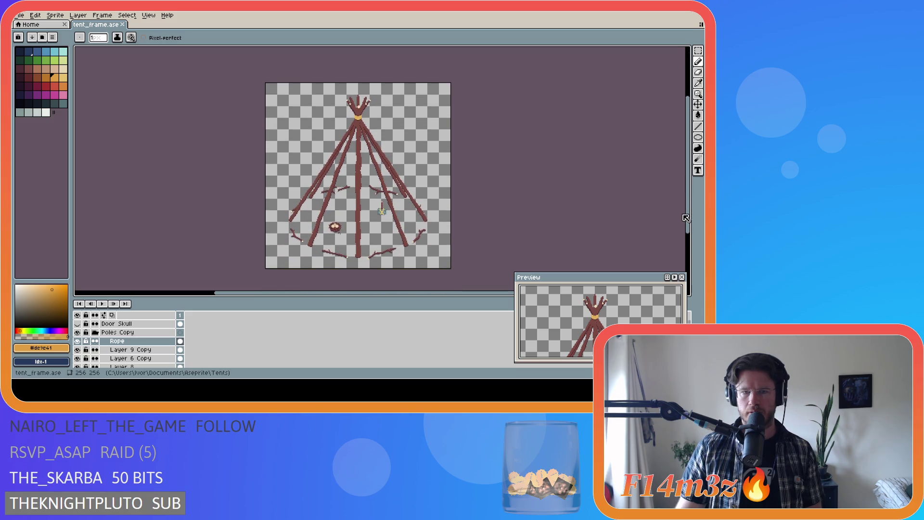
pyautogui.scroll(3, 352, 245)
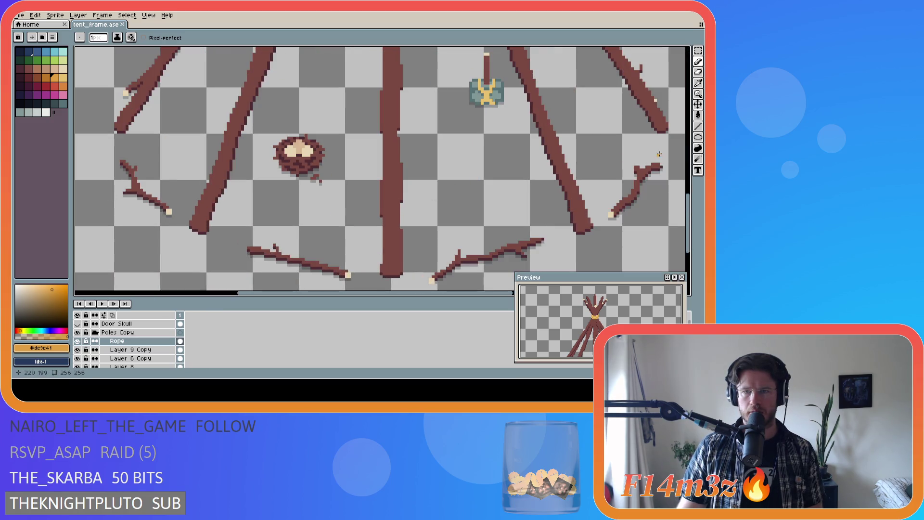
pyautogui.scroll(3, 632, 192)
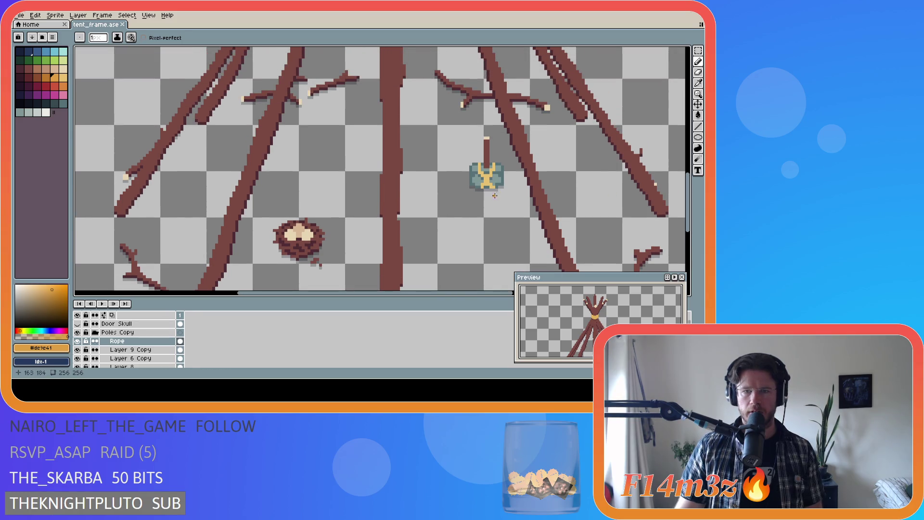
pyautogui.scroll(2, 482, 185)
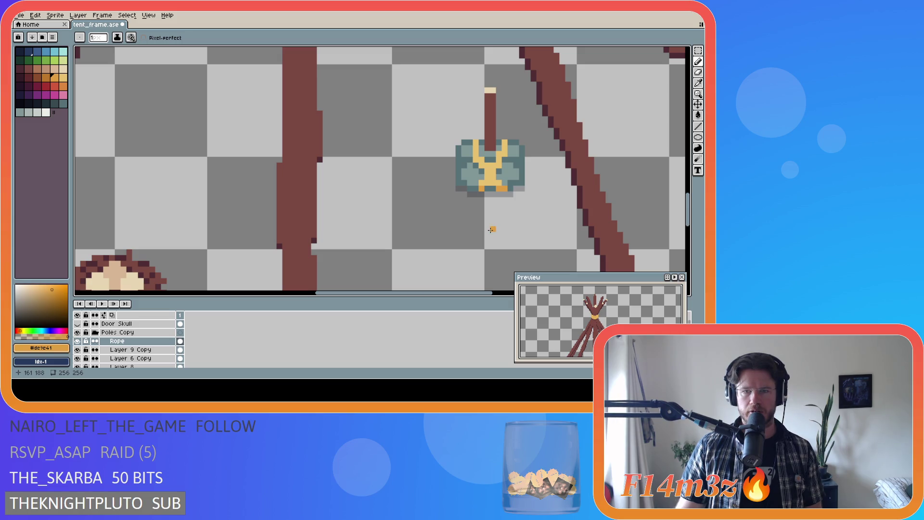
pyautogui.hotkey('ctrl', 's')
# Save tent_frame.ase again and zoom out to view the whole teepee sprite.
pyautogui.scroll(-5, 490, 229)
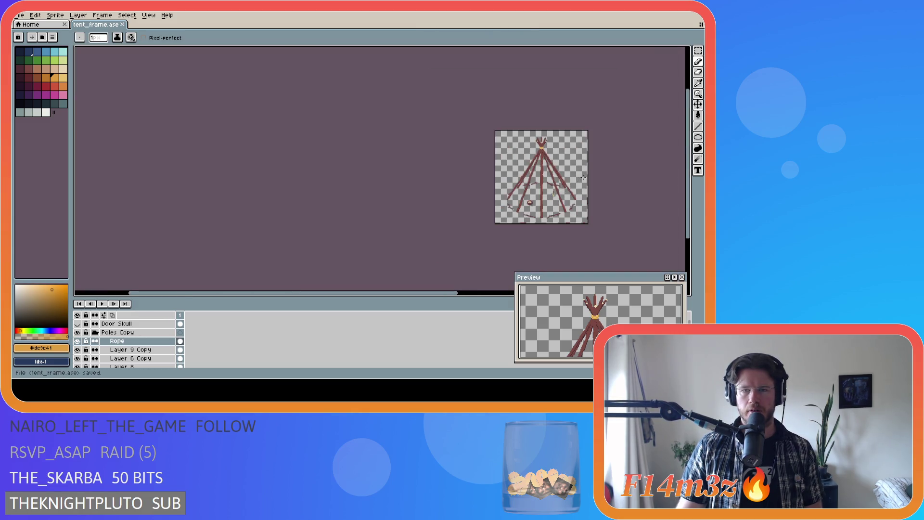
pyautogui.scroll(4, 579, 179)
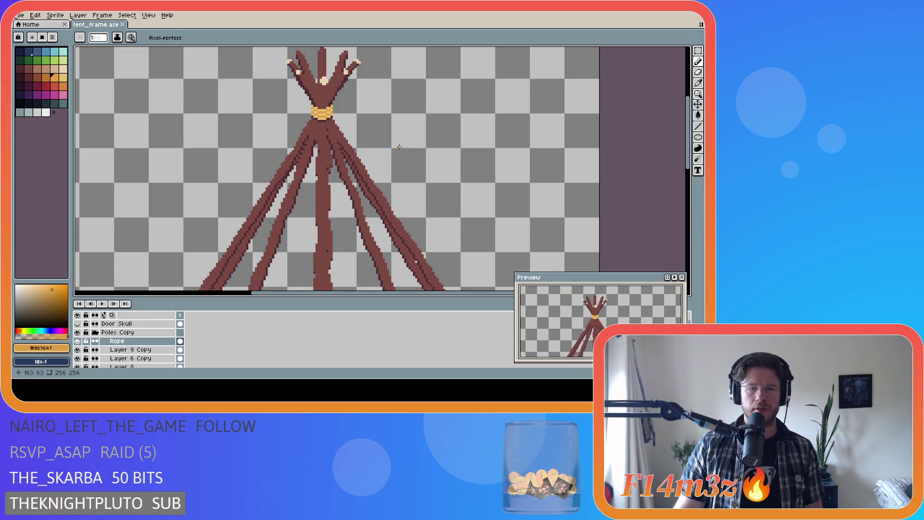
pyautogui.scroll(-3, 434, 193)
pyautogui.hotkey('ctrl', 's')
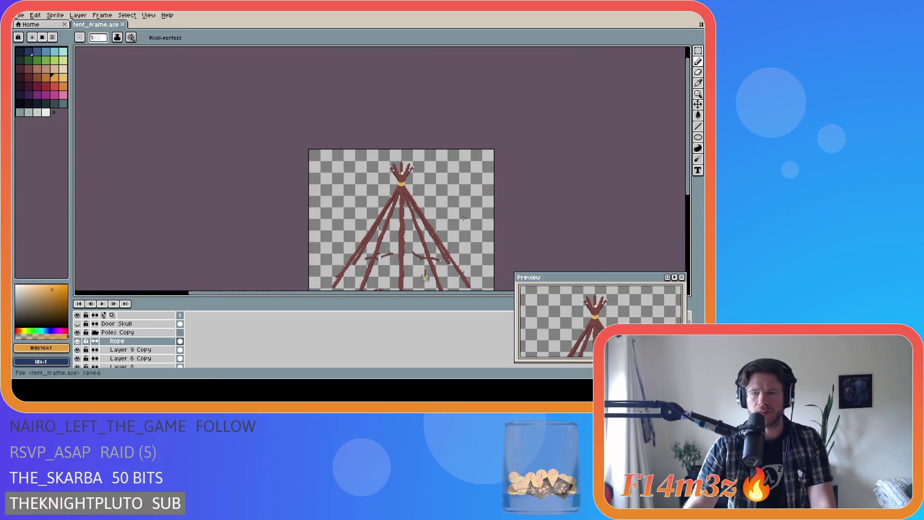
pyautogui.moveTo(688, 159); pyautogui.dragTo(694, 202)
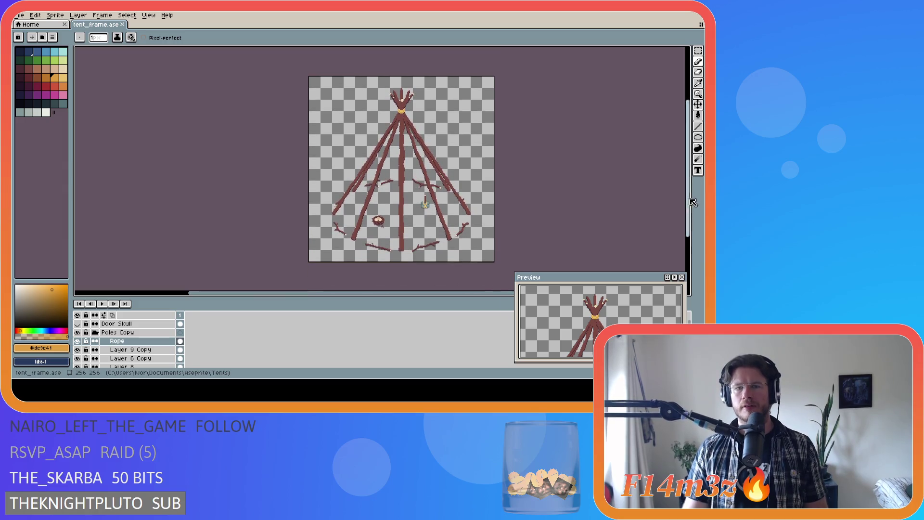
pyautogui.moveTo(412, 293); pyautogui.dragTo(448, 294)
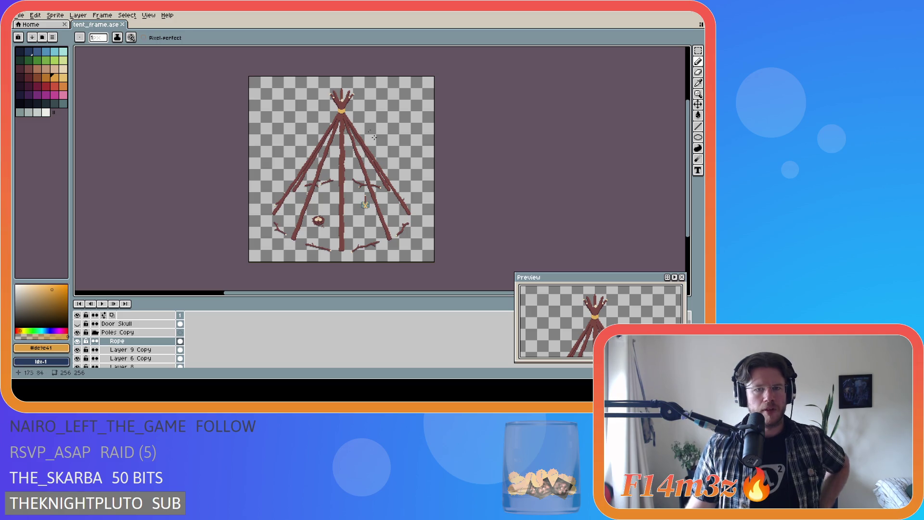
# Shift the yellow rope binding down by 1 px with the Move tool.
pyautogui.scroll(4, 344, 116)
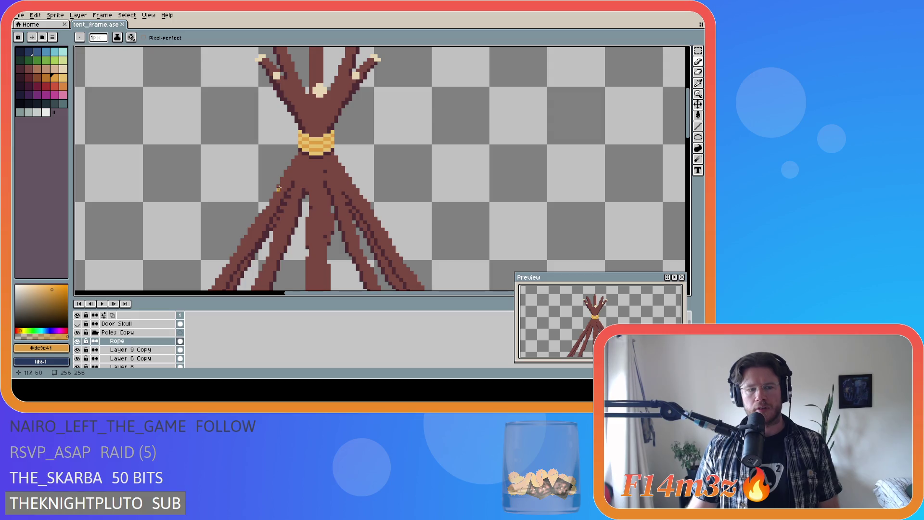
pyautogui.click(698, 104)
pyautogui.moveTo(329, 146)
pyautogui.mouseDown()
pyautogui.moveTo(301, 151)
pyautogui.moveTo(276, 134)
pyautogui.moveTo(363, 161)
pyautogui.moveTo(319, 150)
pyautogui.mouseUp()
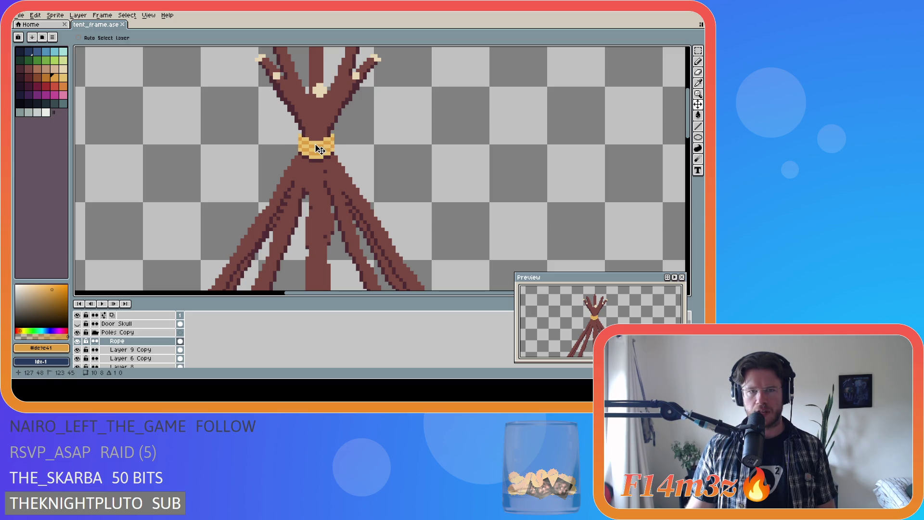
pyautogui.scroll(-2, 421, 167)
pyautogui.scroll(-2, 424, 167)
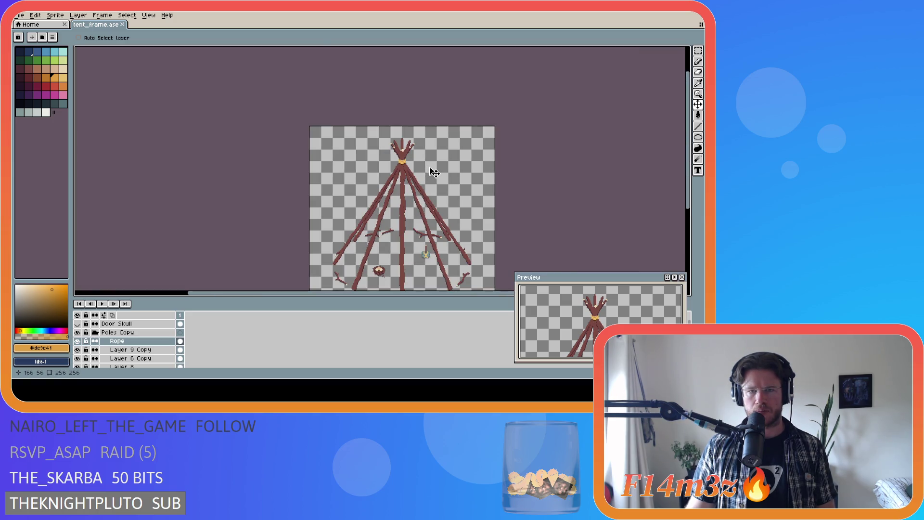
pyautogui.scroll(-2, 433, 171)
pyautogui.scroll(4, 432, 171)
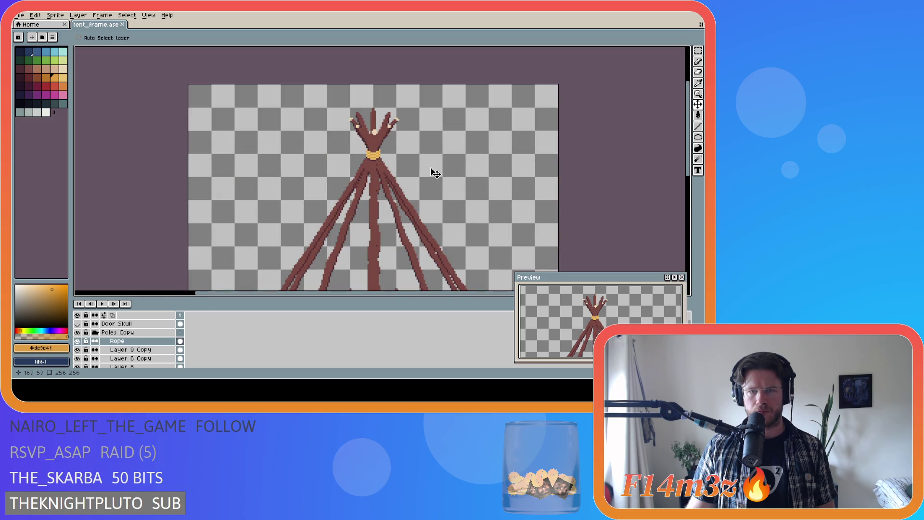
pyautogui.moveTo(449, 295); pyautogui.dragTo(477, 294)
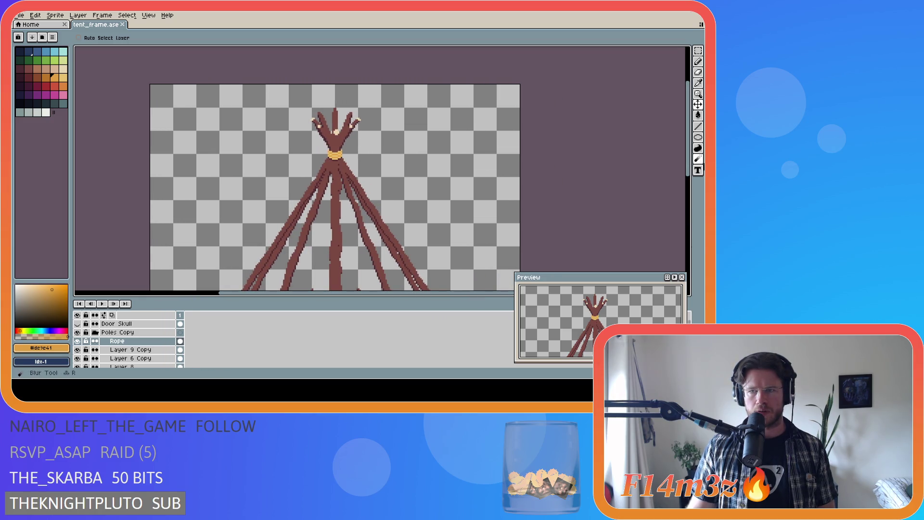
pyautogui.moveTo(691, 164); pyautogui.dragTo(691, 185)
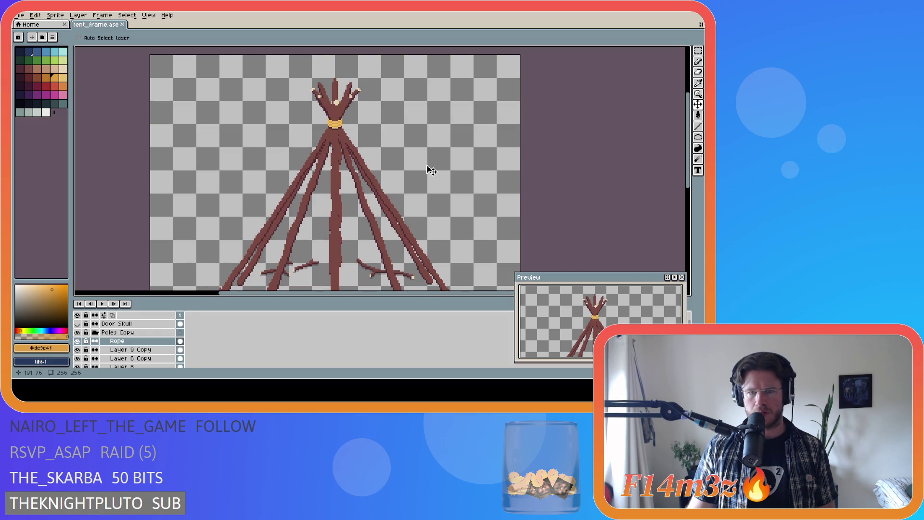
pyautogui.scroll(4, 350, 131)
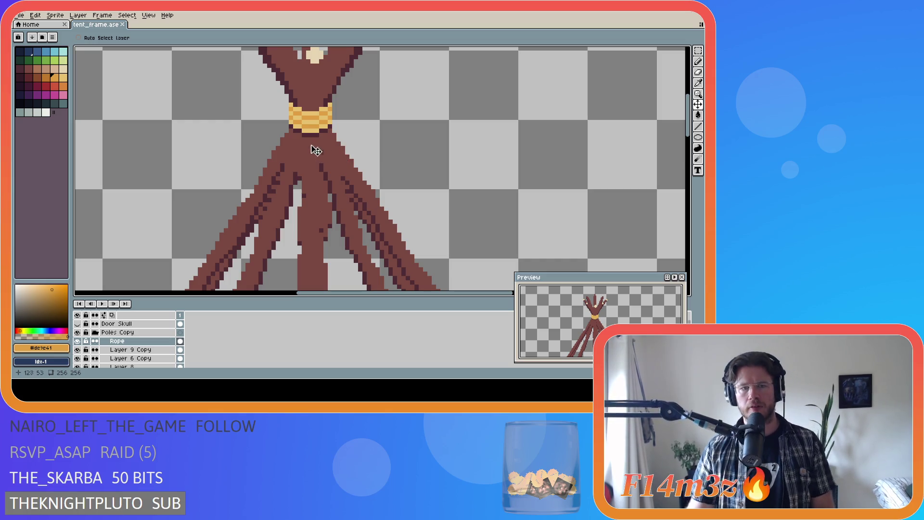
pyautogui.scroll(2, 312, 137)
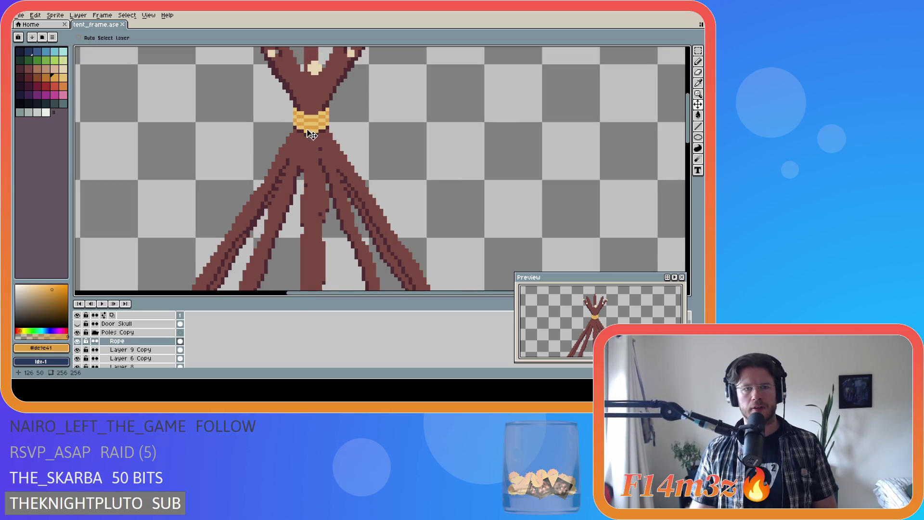
# Pull the rope binding aside and erase the dark outline pixels at its top-left.
pyautogui.moveTo(303, 116)
pyautogui.mouseDown()
pyautogui.moveTo(274, 128)
pyautogui.moveTo(174, 125)
pyautogui.mouseUp()
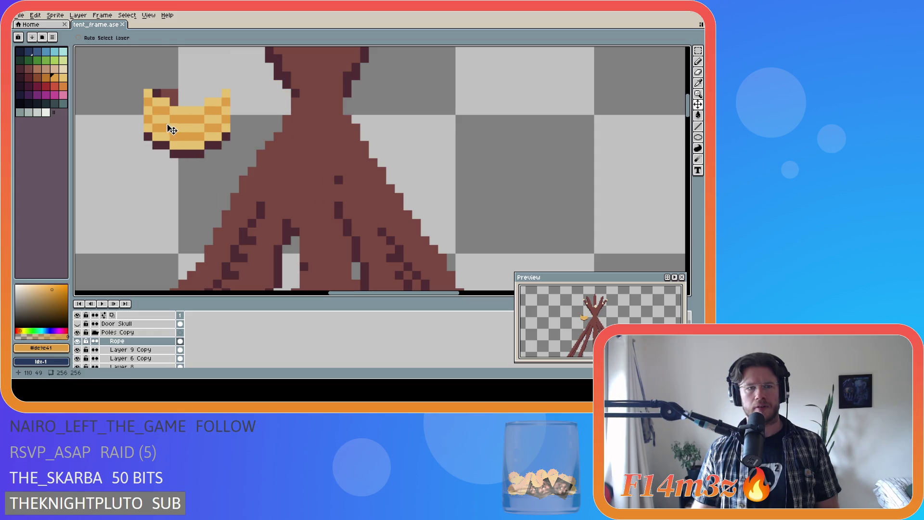
pyautogui.press('e')
pyautogui.moveTo(157, 92); pyautogui.dragTo(174, 102)
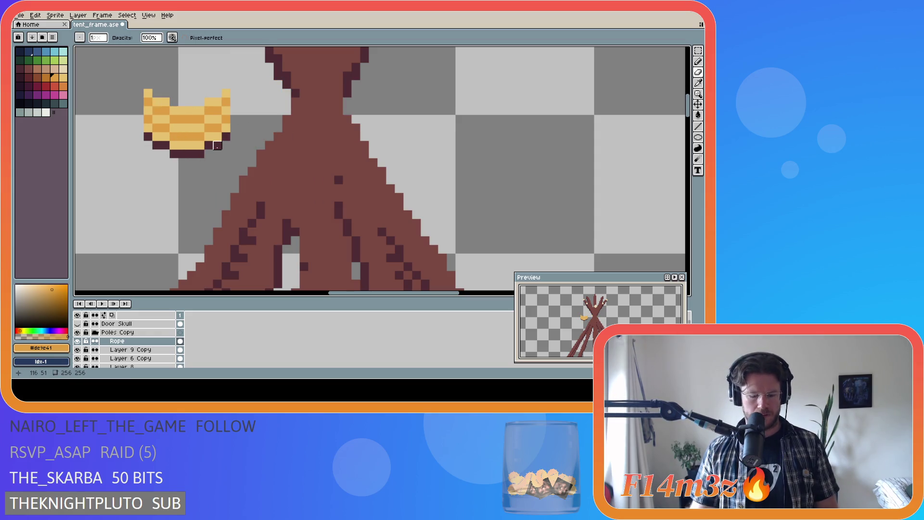
# Place the cleaned rope binding back over the pole crossing.
pyautogui.press('m')
pyautogui.press('v')
pyautogui.moveTo(198, 138)
pyautogui.mouseDown()
pyautogui.moveTo(313, 118)
pyautogui.moveTo(320, 127)
pyautogui.mouseUp()
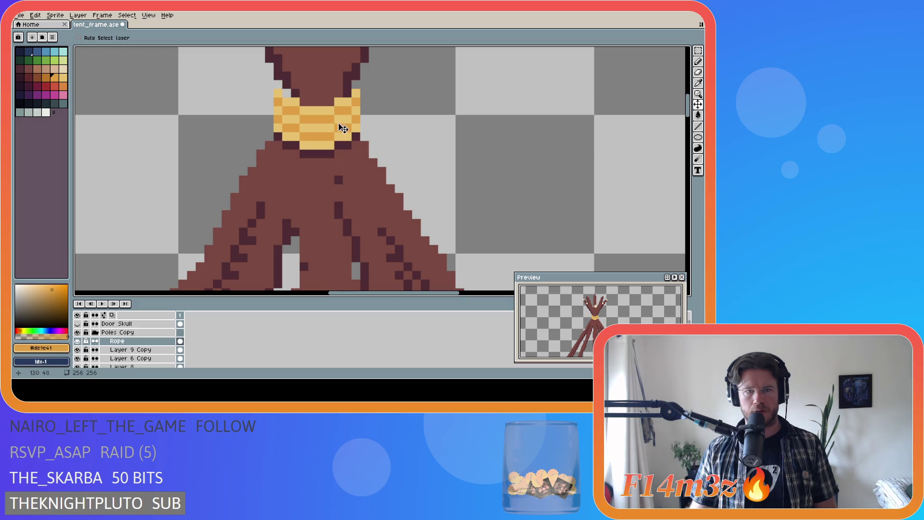
pyautogui.moveTo(688, 121); pyautogui.dragTo(688, 114)
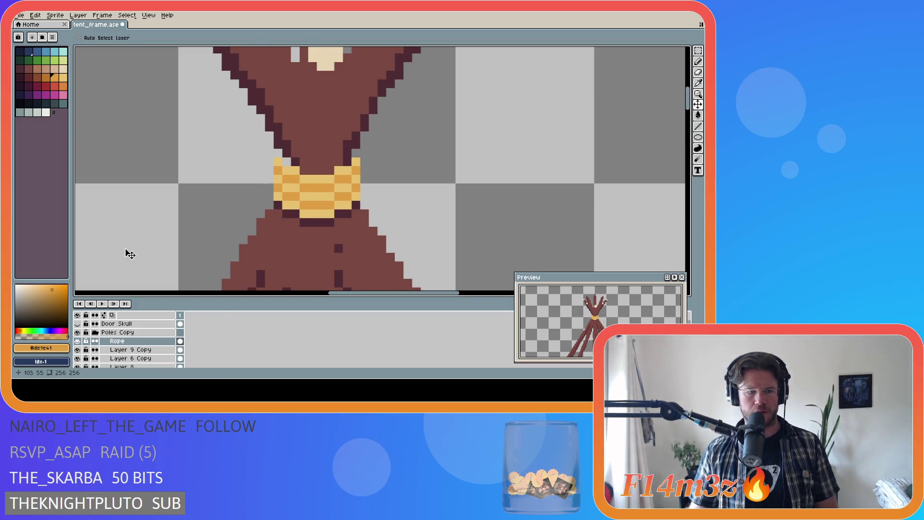
pyautogui.scroll(-2, 117, 355)
# Toggle Layer 6 Copy on and off to compare its contribution, leaving it visible.
pyautogui.click(77, 341)
pyautogui.click(77, 341)
pyautogui.click(78, 342)
pyautogui.click(78, 342)
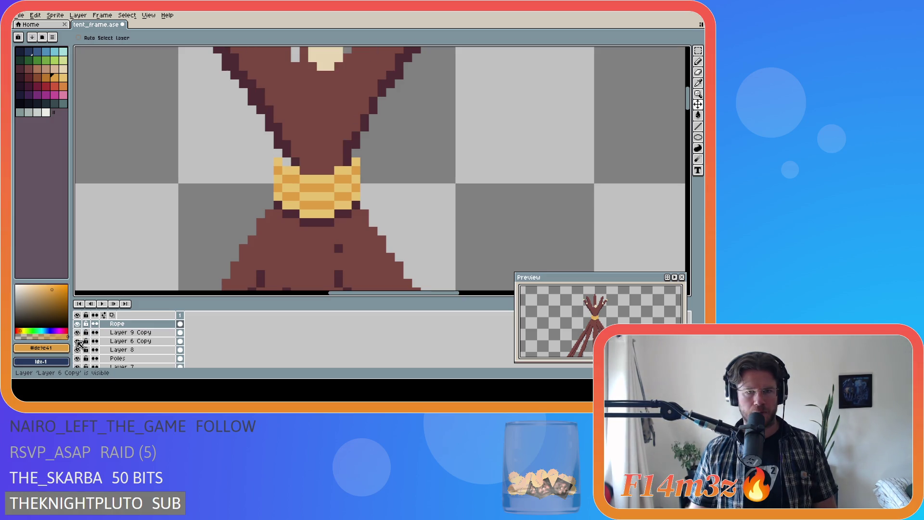
pyautogui.click(78, 342)
pyautogui.click(78, 342)
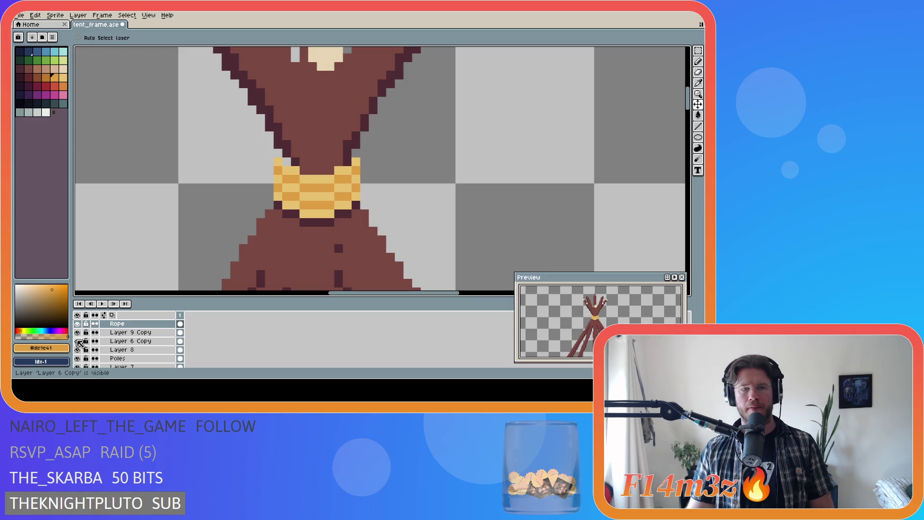
pyautogui.click(79, 342)
pyautogui.click(79, 342)
pyautogui.click(78, 342)
pyautogui.click(78, 342)
# Hide Layer 9 Copy, Layer 8, the Poles layer and Layer 6.
pyautogui.click(77, 332)
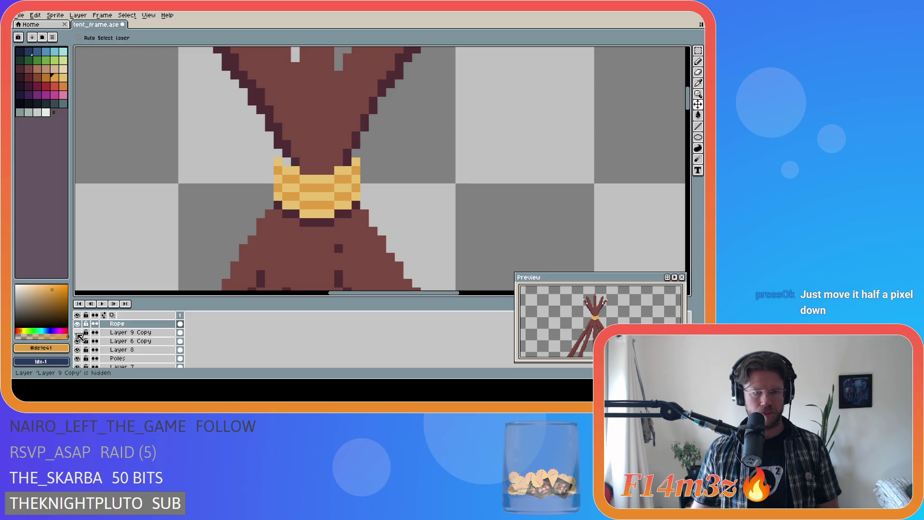
pyautogui.click(78, 350)
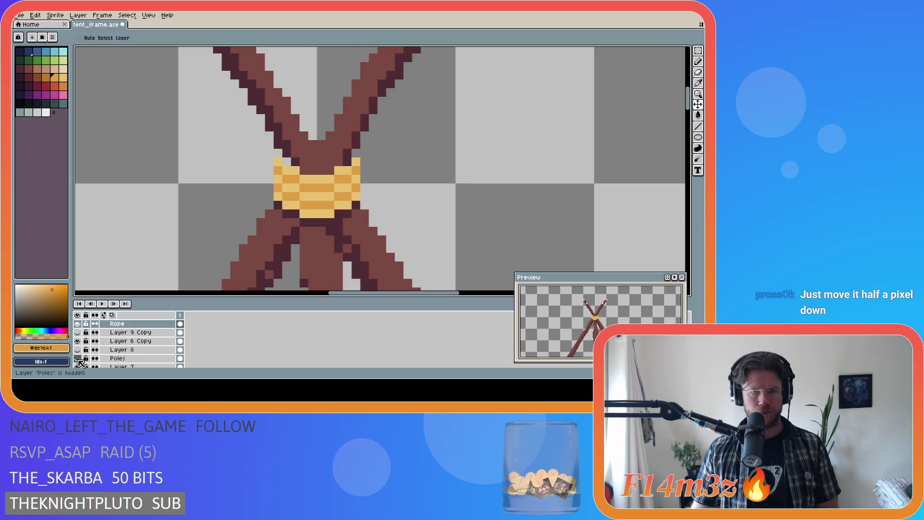
pyautogui.click(77, 359)
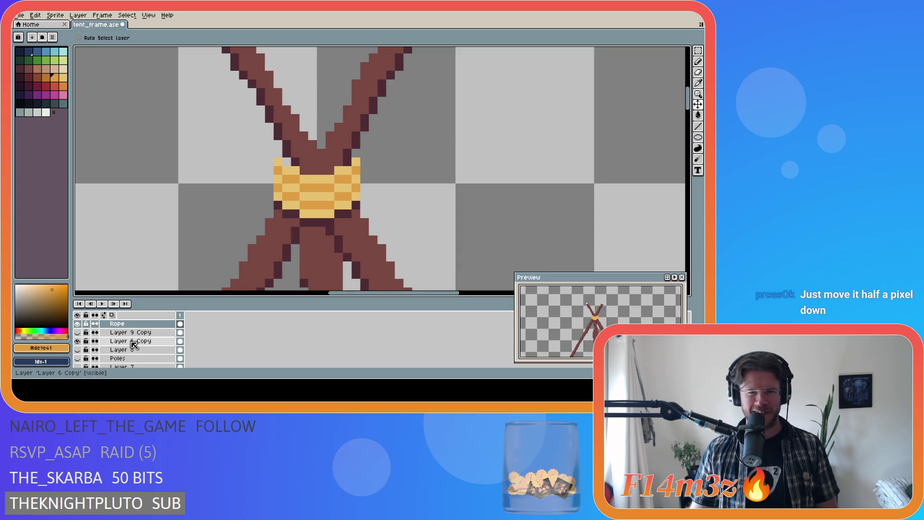
pyautogui.scroll(-2, 144, 356)
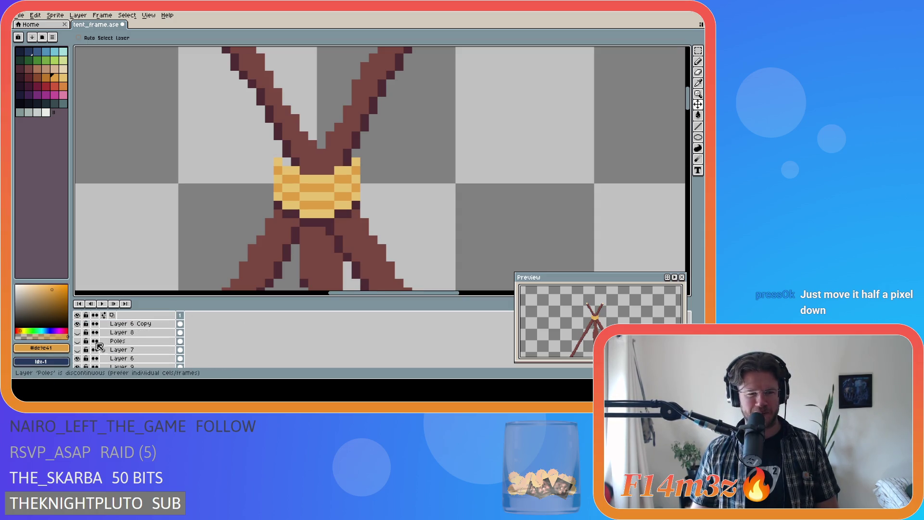
pyautogui.click(77, 359)
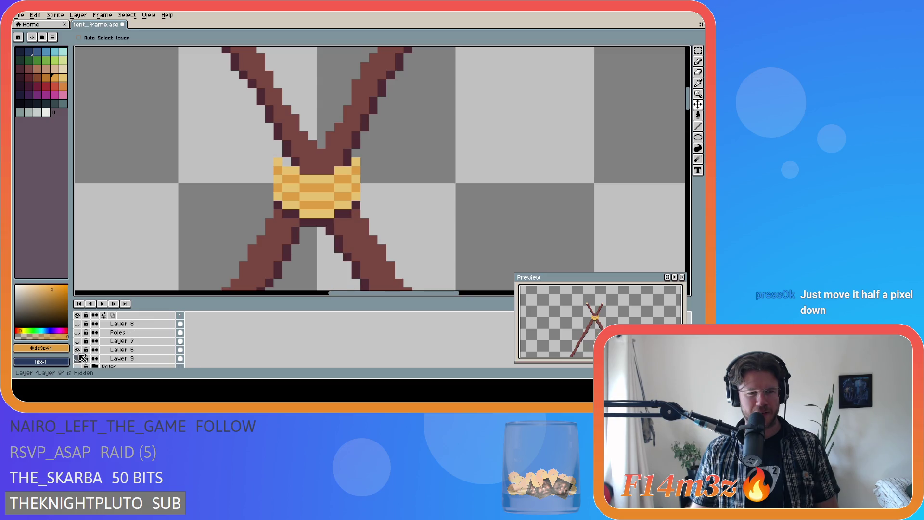
pyautogui.scroll(-1, 81, 354)
# Briefly check Layer 7 and another trunk layer, leaving the Poles layer hidden.
pyautogui.click(78, 341)
pyautogui.click(78, 342)
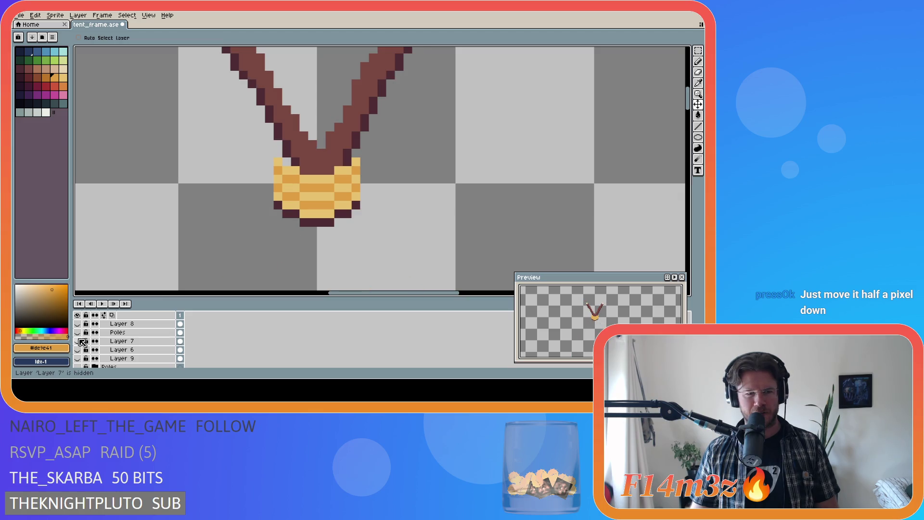
pyautogui.scroll(1, 82, 342)
pyautogui.click(78, 342)
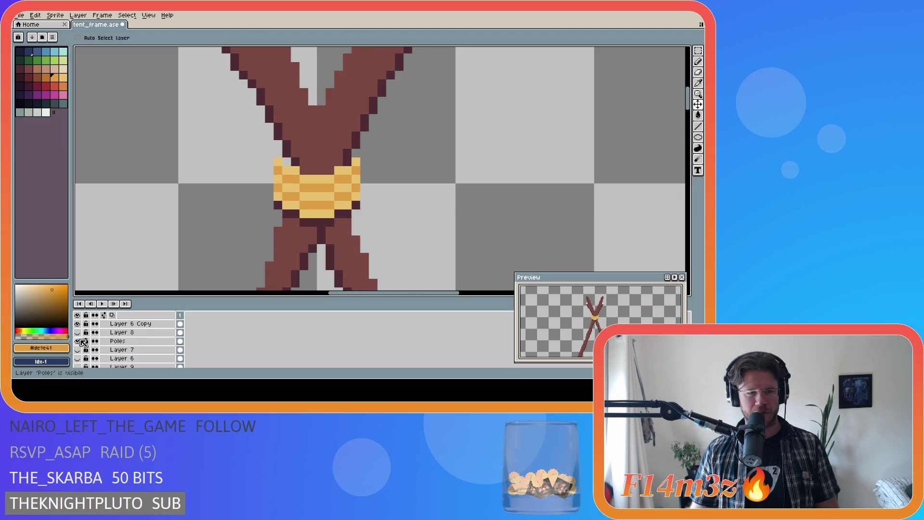
pyautogui.click(78, 342)
pyautogui.click(77, 332)
pyautogui.click(77, 333)
pyautogui.scroll(1, 80, 341)
pyautogui.scroll(2, 81, 345)
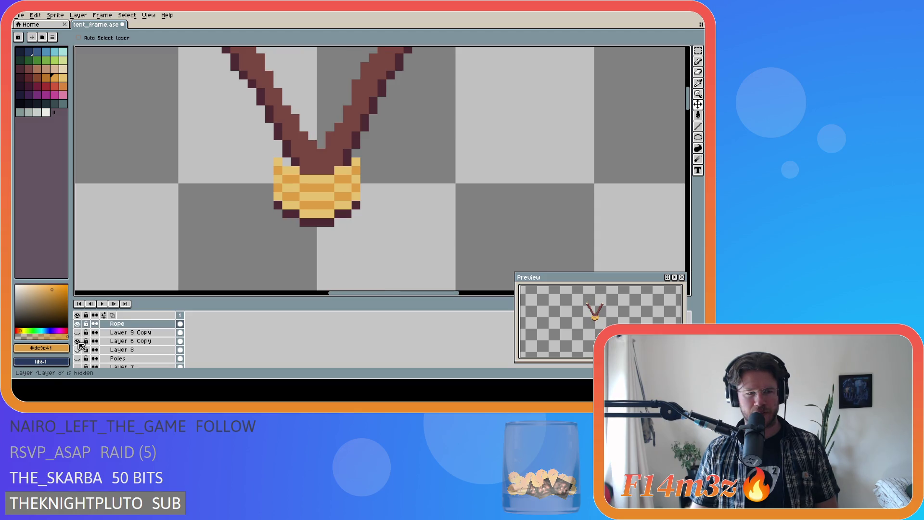
# Compare Layer 6 Copy's V-shaped poles on and off, then make Layer 6 Copy active.
pyautogui.click(78, 350)
pyautogui.click(77, 341)
pyautogui.click(77, 340)
pyautogui.click(78, 350)
pyautogui.click(78, 350)
pyautogui.click(78, 350)
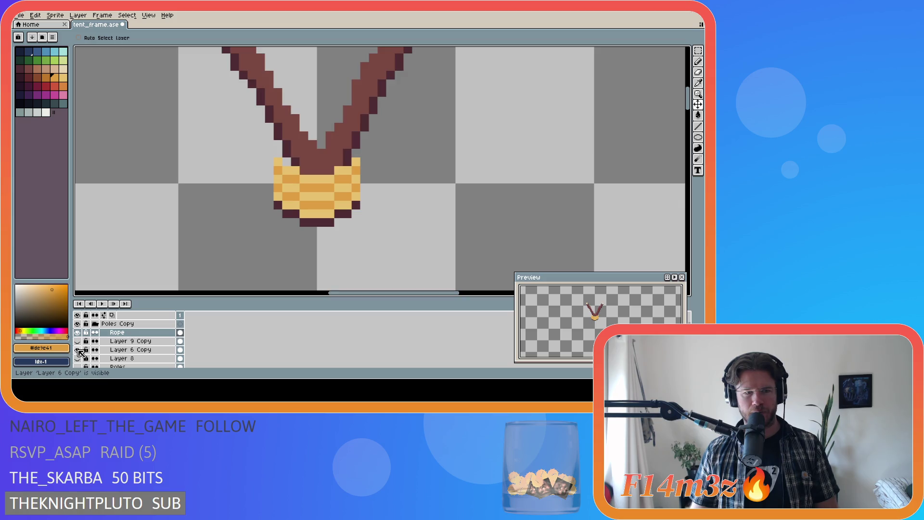
pyautogui.click(118, 350)
pyautogui.keyDown('alt'); pyautogui.click(290, 159); pyautogui.keyUp('alt')
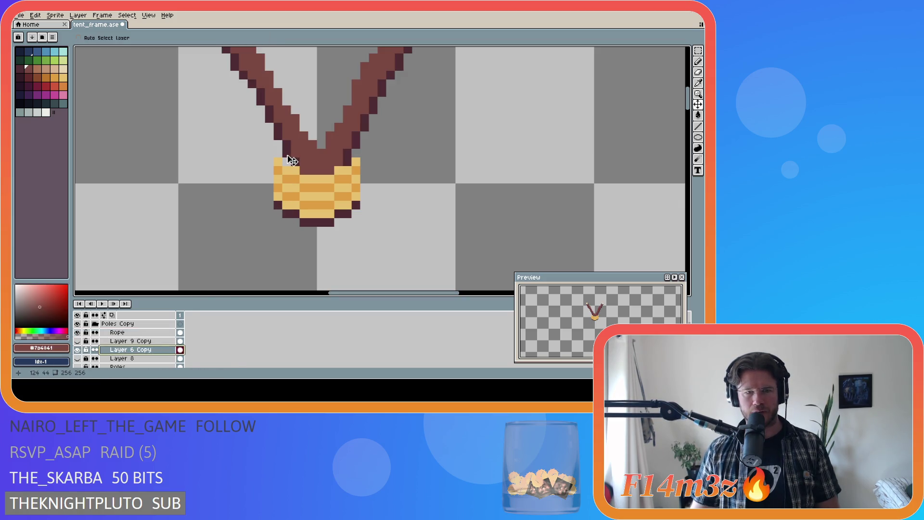
# Eyedrop a colour from the canvas and repaint two pole outline pixels brown.
pyautogui.press('alt')
pyautogui.keyDown('alt'); pyautogui.click(288, 153); pyautogui.keyUp('alt')
pyautogui.keyDown('alt'); pyautogui.click(304, 153); pyautogui.keyUp('alt')
pyautogui.click(296, 162)
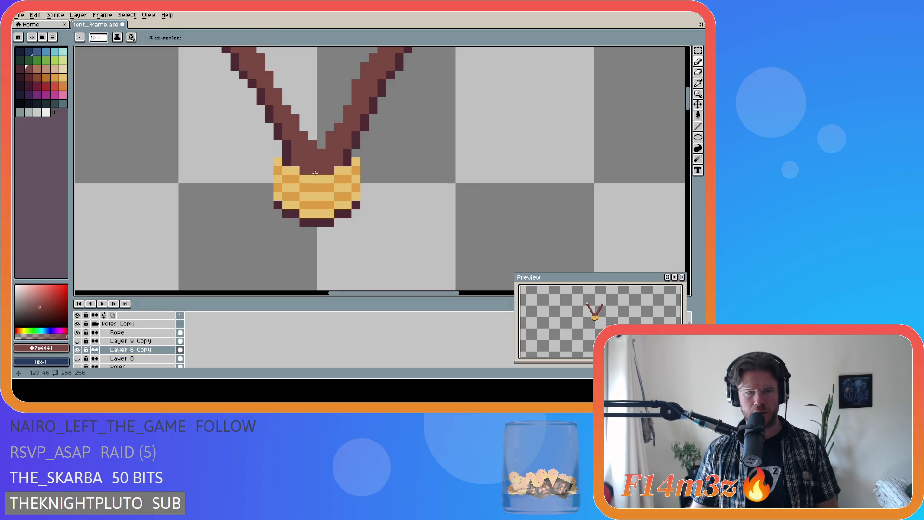
pyautogui.scroll(-2, 312, 239)
pyautogui.scroll(1, 307, 255)
pyautogui.scroll(1, 131, 359)
# Show Layer 9 Copy, Layer 8 and Layer 9 again so all tent poles appear.
pyautogui.click(77, 349)
pyautogui.scroll(-2, 79, 354)
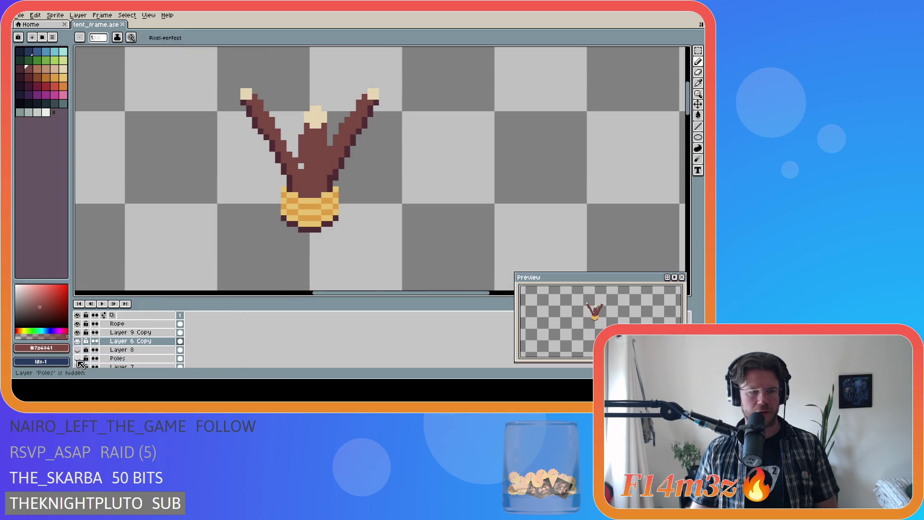
pyautogui.click(77, 350)
pyautogui.scroll(-2, 80, 358)
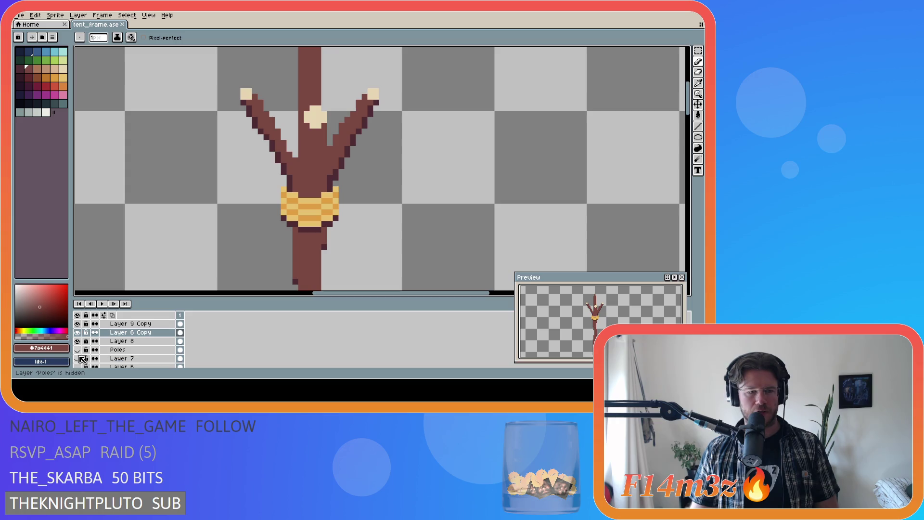
pyautogui.scroll(-1, 83, 361)
pyautogui.click(77, 359)
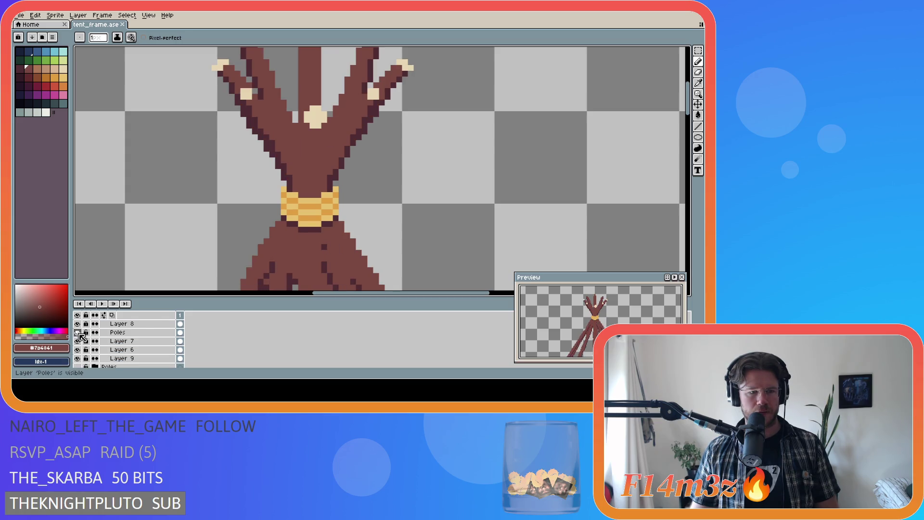
pyautogui.scroll(5, 89, 354)
pyautogui.scroll(-2, 104, 350)
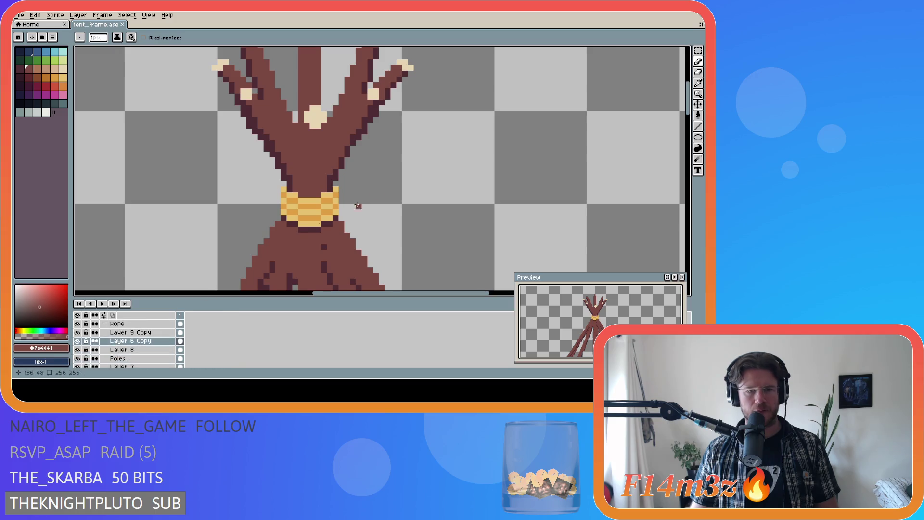
pyautogui.scroll(-3, 375, 206)
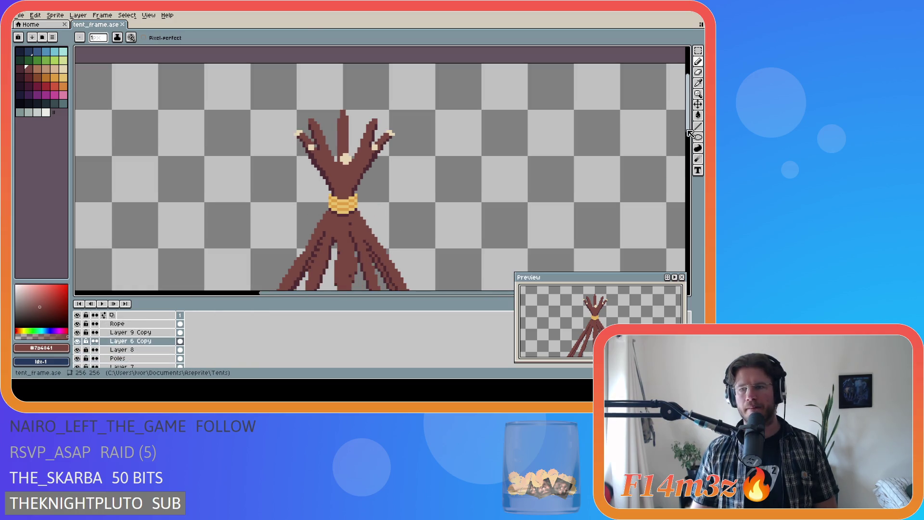
pyautogui.moveTo(688, 134); pyautogui.dragTo(690, 152)
pyautogui.scroll(-4, 99, 357)
pyautogui.scroll(5, 100, 356)
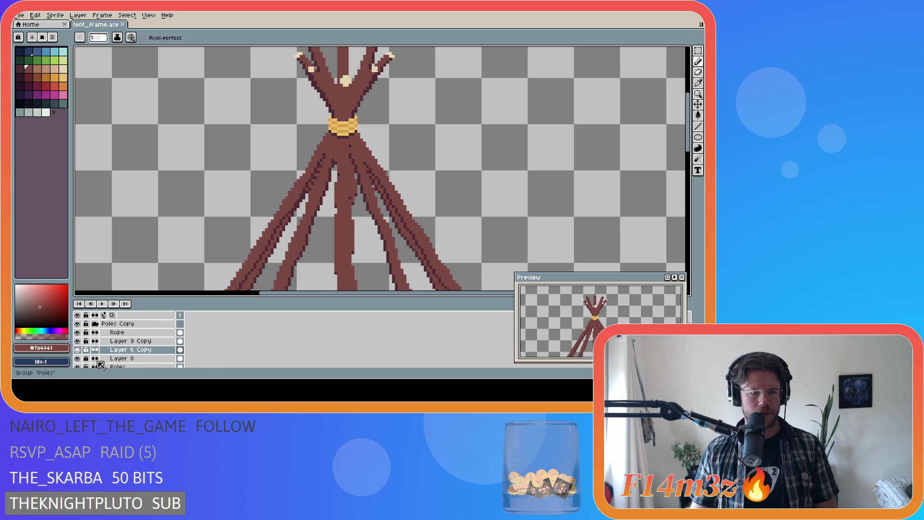
pyautogui.scroll(-1, 458, 168)
pyautogui.scroll(1, 395, 157)
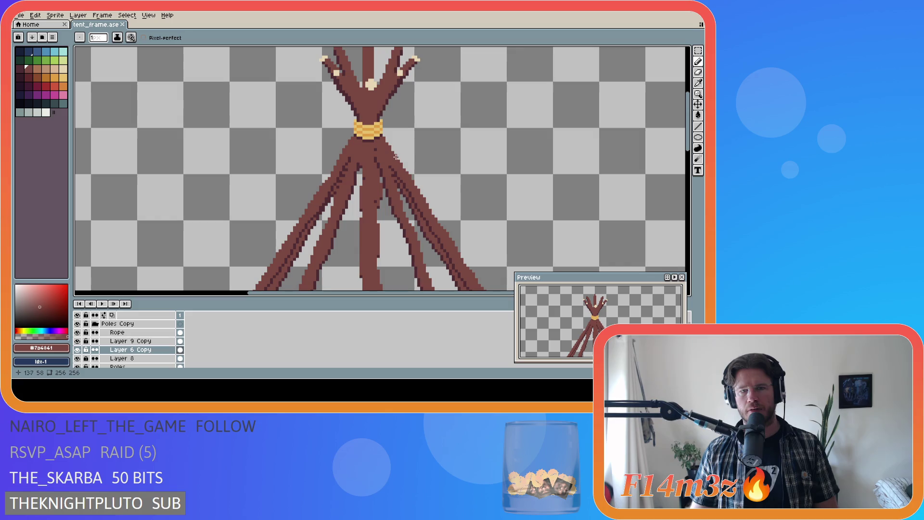
pyautogui.scroll(1, 395, 156)
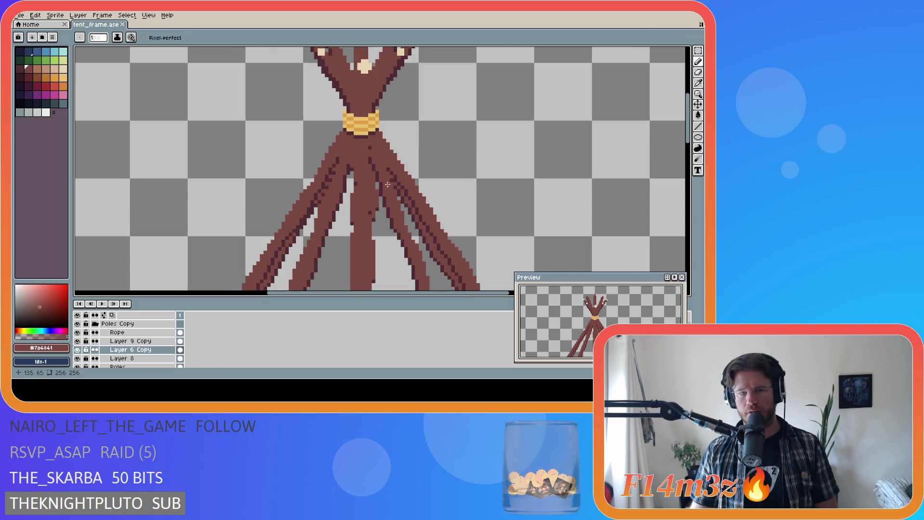
pyautogui.press('v')
pyautogui.moveTo(361, 122); pyautogui.dragTo(305, 120)
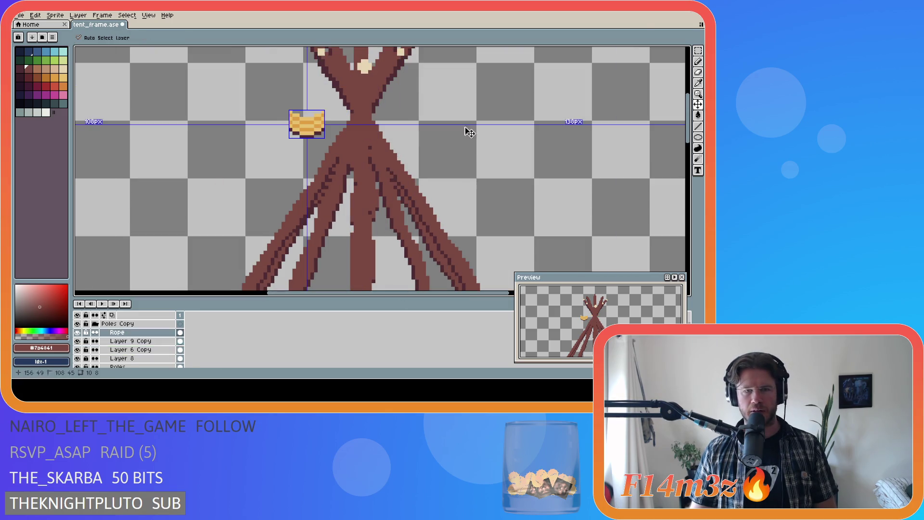
pyautogui.hotkey('ctrl', 'z')
pyautogui.press('b')
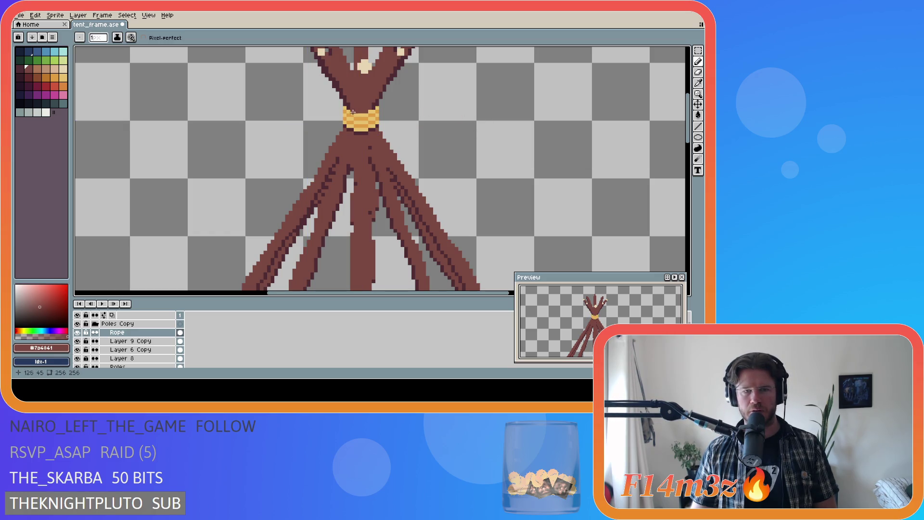
pyautogui.hotkey('ctrl', 'z')
pyautogui.hotkey('ctrl', 'z')
pyautogui.hotkey('ctrl', 'z')
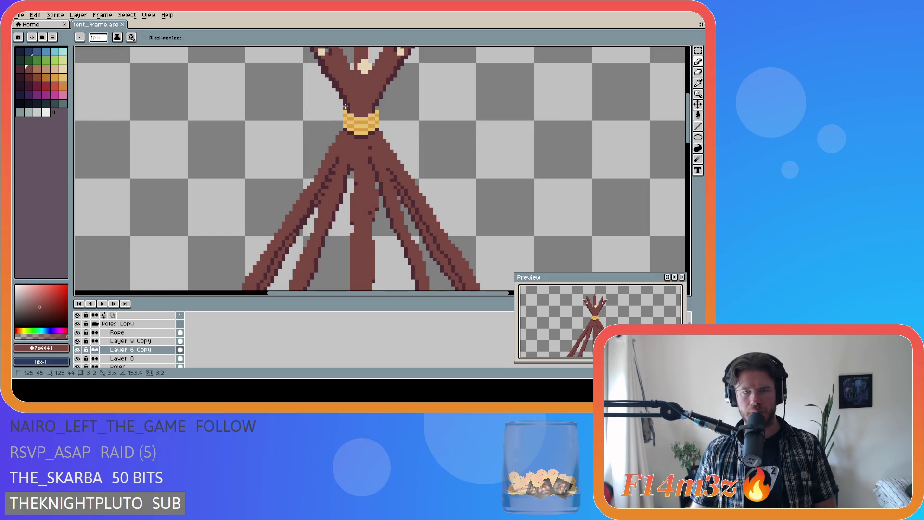
pyautogui.press('Up')
pyautogui.press('Up')
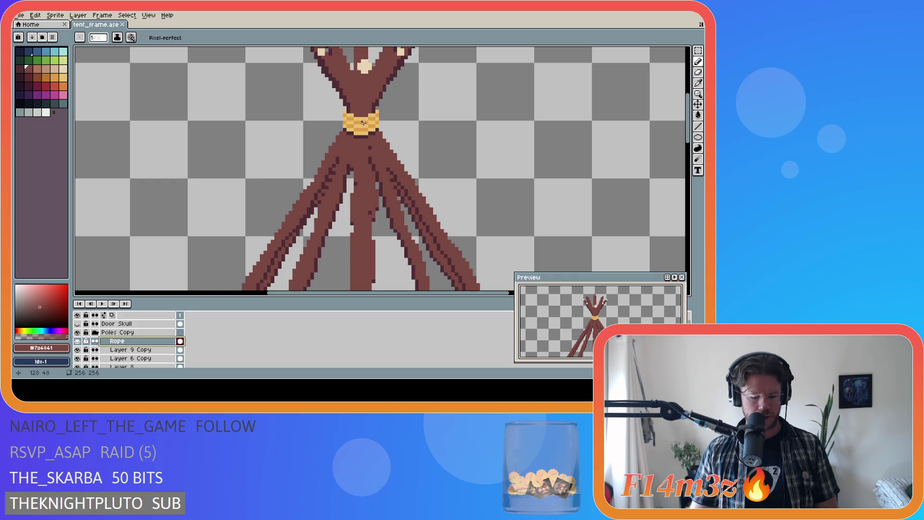
pyautogui.press('m')
pyautogui.moveTo(362, 125)
pyautogui.mouseDown()
pyautogui.moveTo(378, 136)
pyautogui.moveTo(356, 126)
pyautogui.mouseUp()
pyautogui.press('v')
pyautogui.hotkey('ctrl', 's')
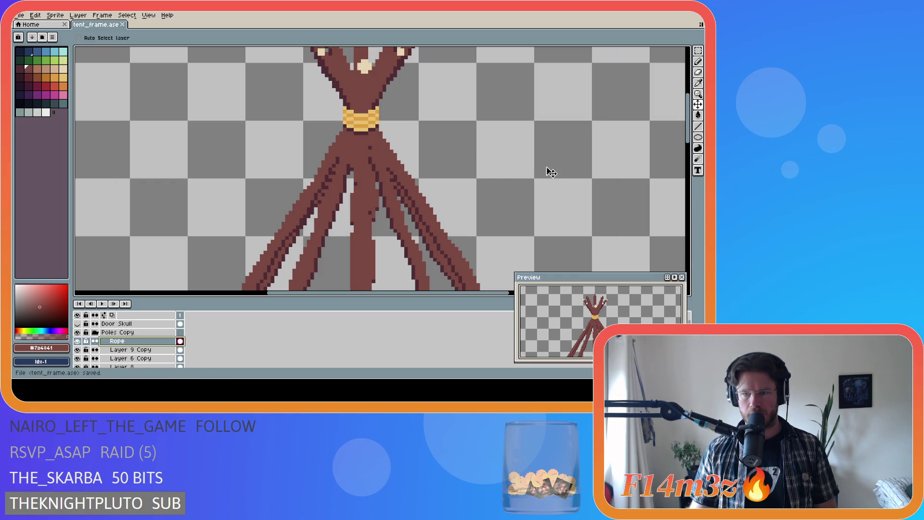
pyautogui.press('Down')
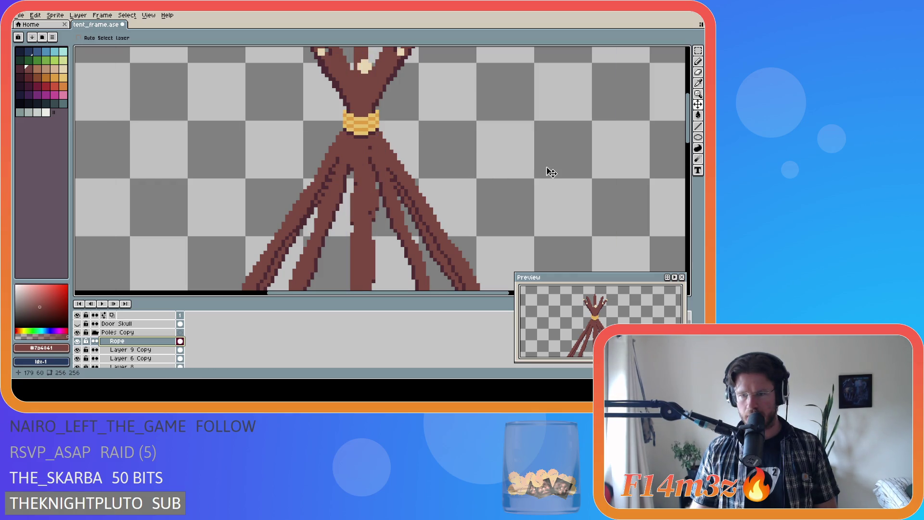
pyautogui.hotkey('ctrl', 'z')
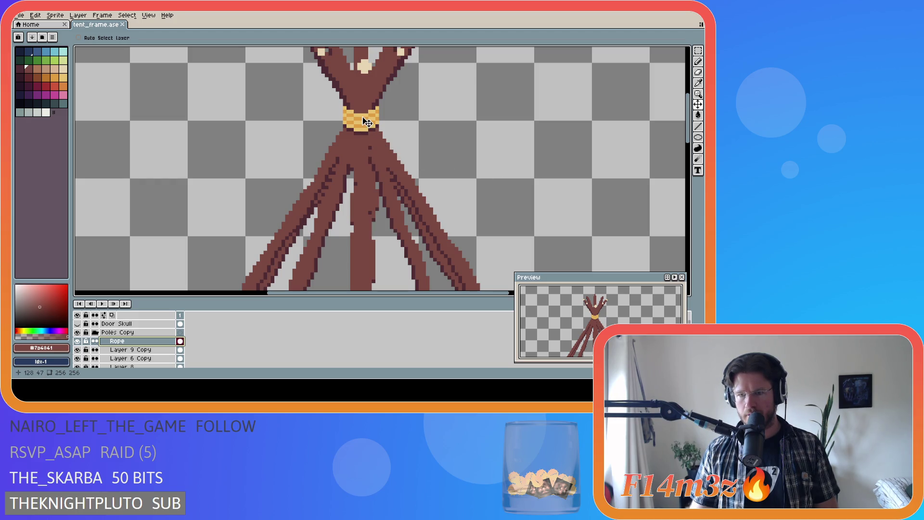
pyautogui.moveTo(365, 125); pyautogui.dragTo(366, 128)
pyautogui.hotkey('ctrl', 'z')
pyautogui.scroll(-3, 433, 206)
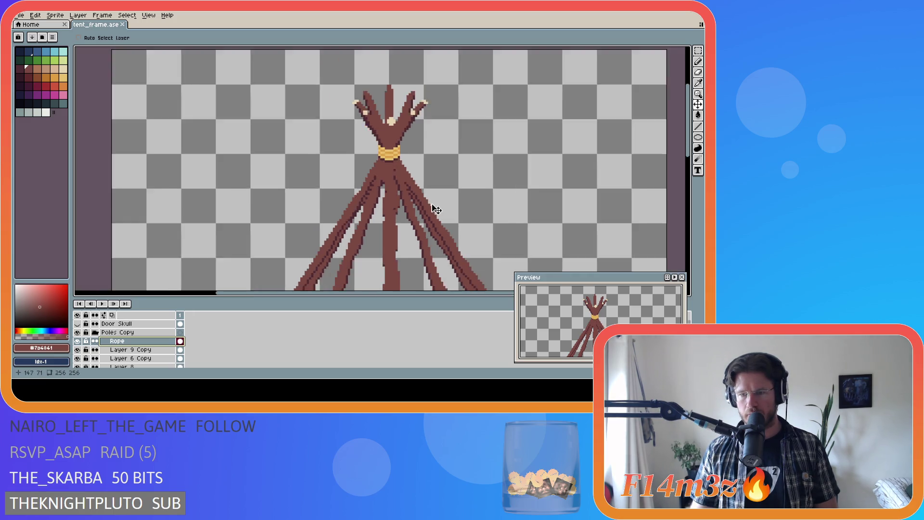
pyautogui.moveTo(687, 196); pyautogui.dragTo(689, 233)
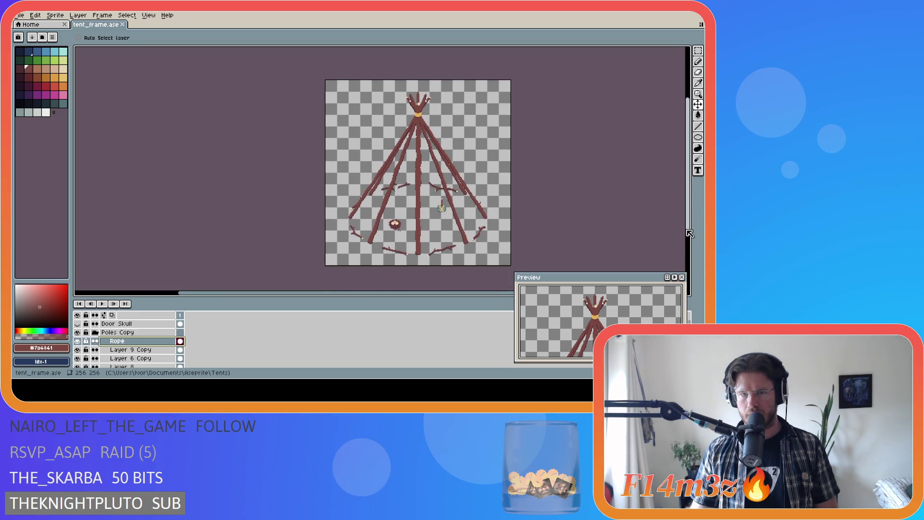
pyautogui.scroll(5, 470, 140)
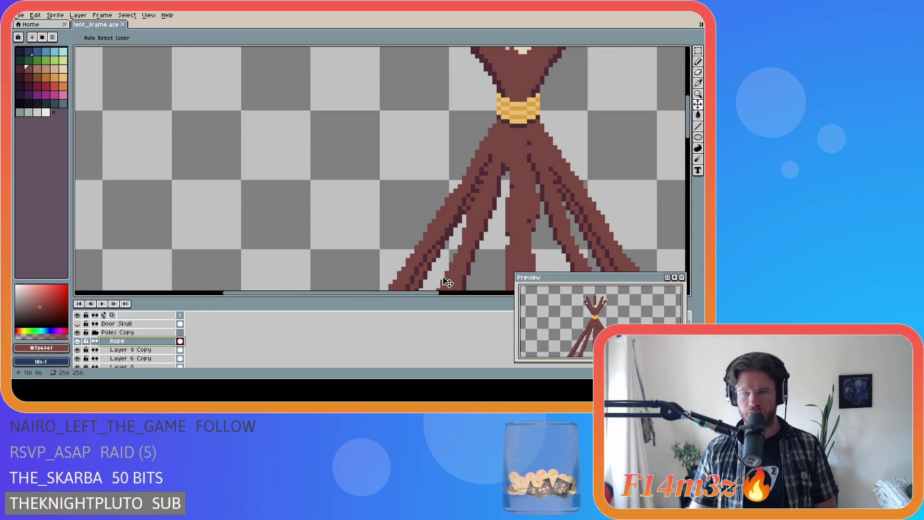
pyautogui.hscroll(5, 419, 296)
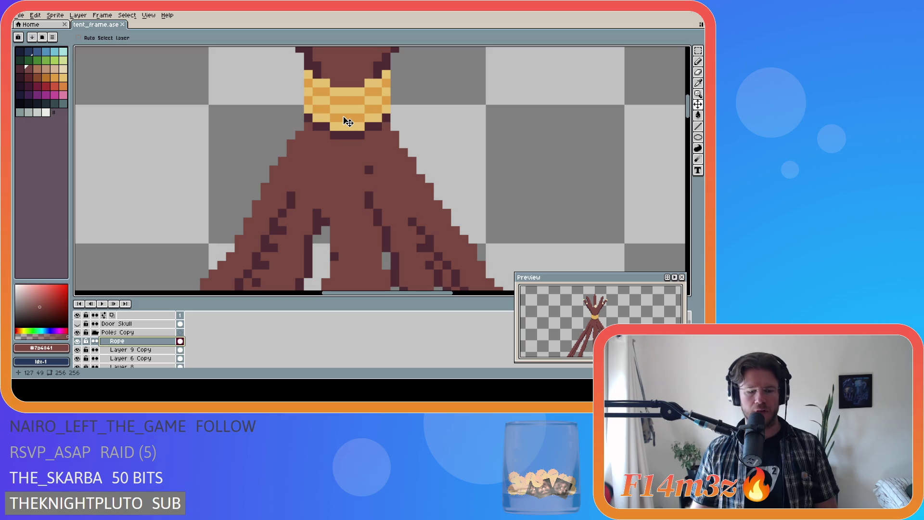
pyautogui.press('m')
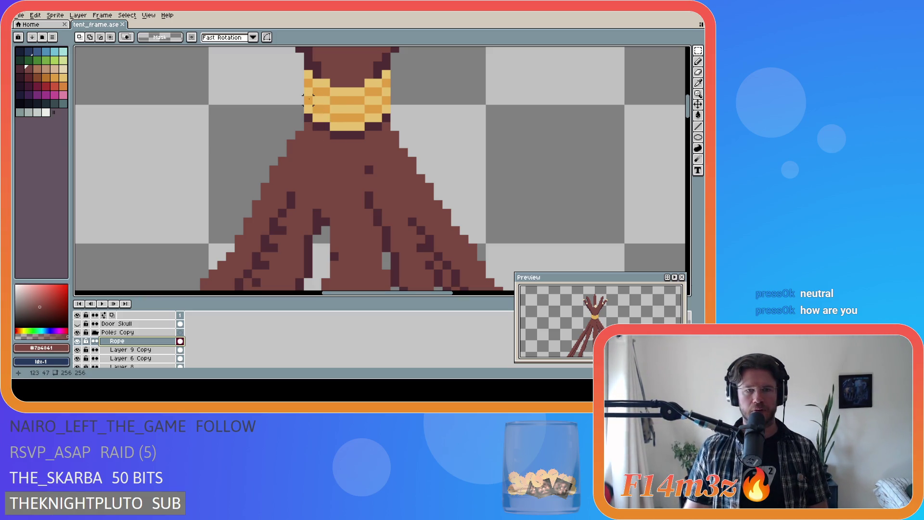
# Select strips of the rope band's left and right sides and shift them so the stripes sag.
pyautogui.moveTo(308, 97); pyautogui.dragTo(309, 130)
pyautogui.moveTo(317, 99)
pyautogui.mouseDown()
pyautogui.moveTo(331, 130)
pyautogui.moveTo(339, 116)
pyautogui.moveTo(366, 140)
pyautogui.mouseUp()
pyautogui.moveTo(366, 94)
pyautogui.mouseDown()
pyautogui.moveTo(384, 118)
pyautogui.moveTo(388, 97)
pyautogui.moveTo(374, 126)
pyautogui.mouseUp()
pyautogui.hotkey('ctrl', 'd')
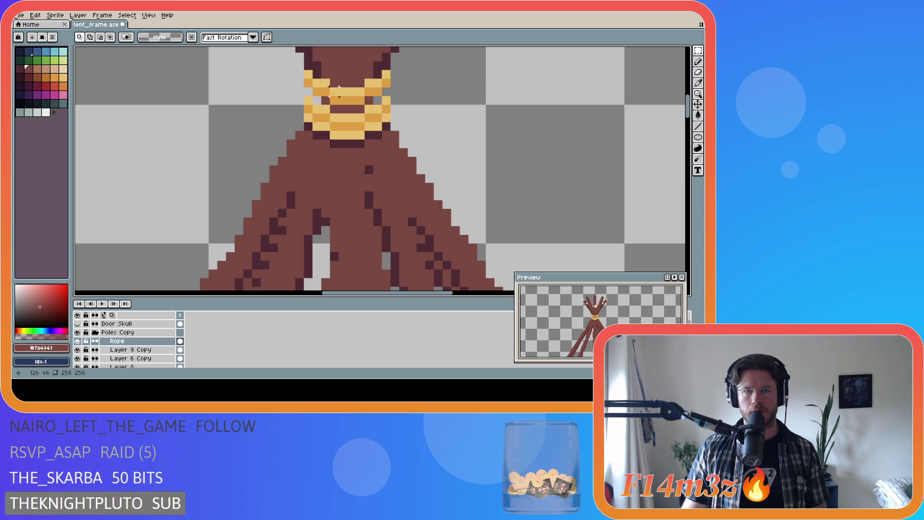
pyautogui.press('b')
pyautogui.keyDown('alt'); pyautogui.click(334, 126); pyautogui.keyUp('alt')
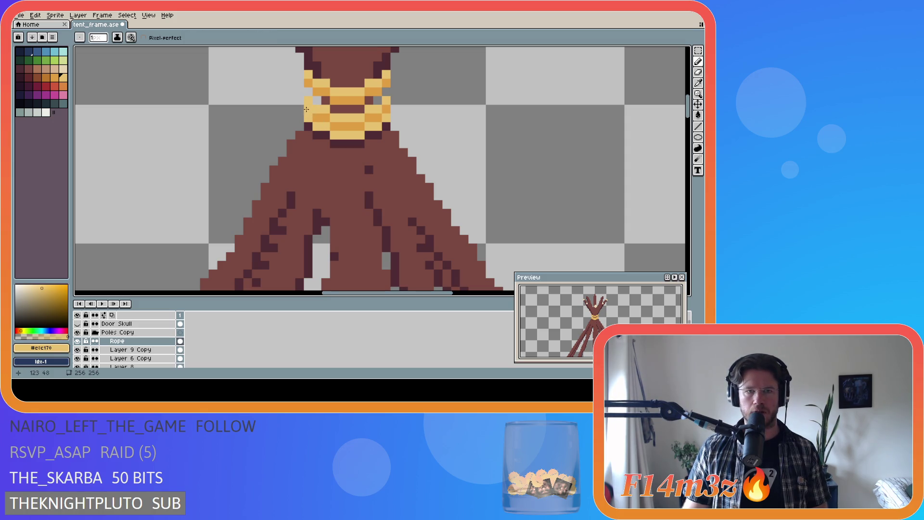
# Repaint the rope's stripe rows yellow and draw a new orange stripe across it.
pyautogui.moveTo(338, 126); pyautogui.dragTo(356, 124)
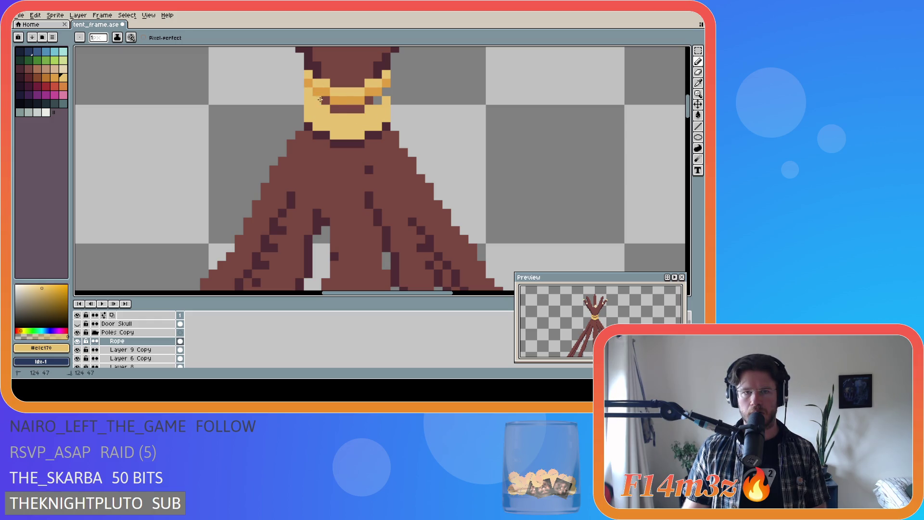
pyautogui.moveTo(333, 109)
pyautogui.mouseDown()
pyautogui.moveTo(358, 108)
pyautogui.moveTo(311, 90)
pyautogui.mouseUp()
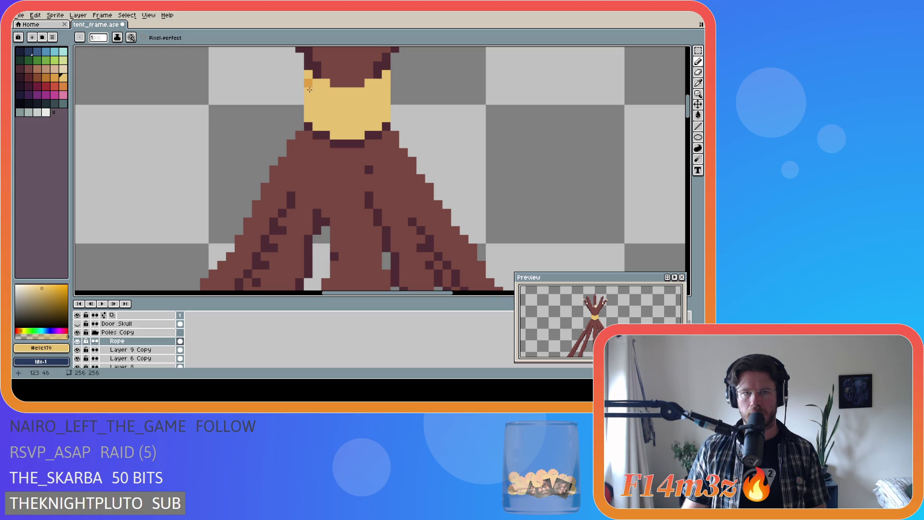
pyautogui.click(55, 78)
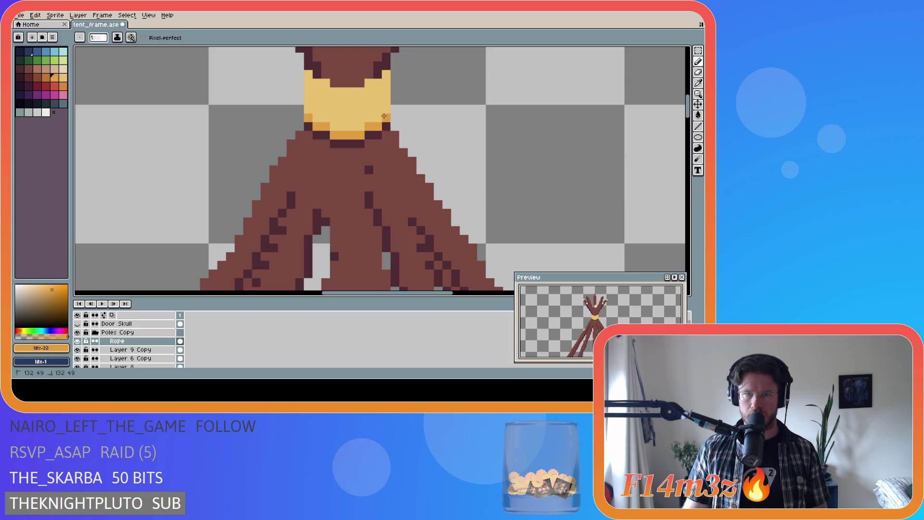
pyautogui.click(387, 101)
pyautogui.moveTo(378, 109)
pyautogui.mouseDown()
pyautogui.moveTo(322, 111)
pyautogui.moveTo(307, 91)
pyautogui.moveTo(371, 91)
pyautogui.mouseUp()
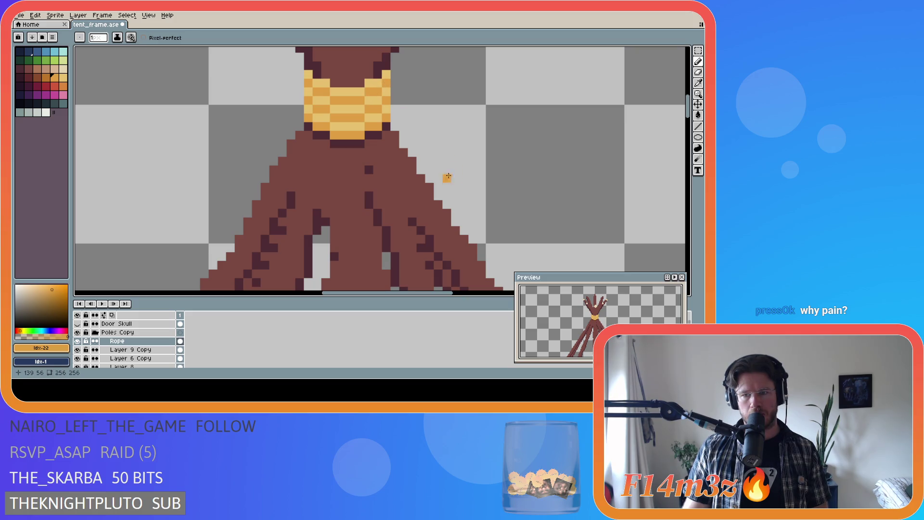
# Save tent_frame.ase with the repainted rope collar.
pyautogui.scroll(-2, 395, 169)
pyautogui.scroll(-2, 394, 169)
pyautogui.hotkey('ctrl', 's')
pyautogui.scroll(-1, 518, 205)
pyautogui.scroll(-1, 528, 203)
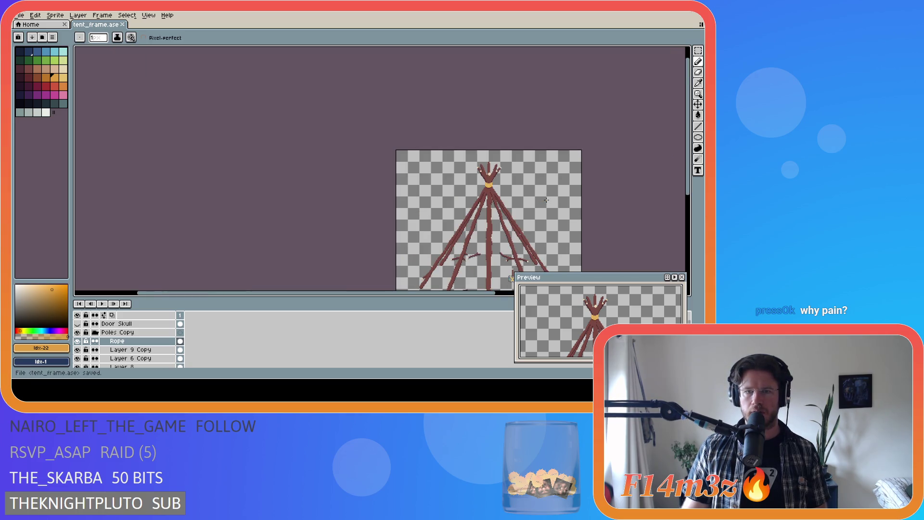
pyautogui.scroll(1, 528, 216)
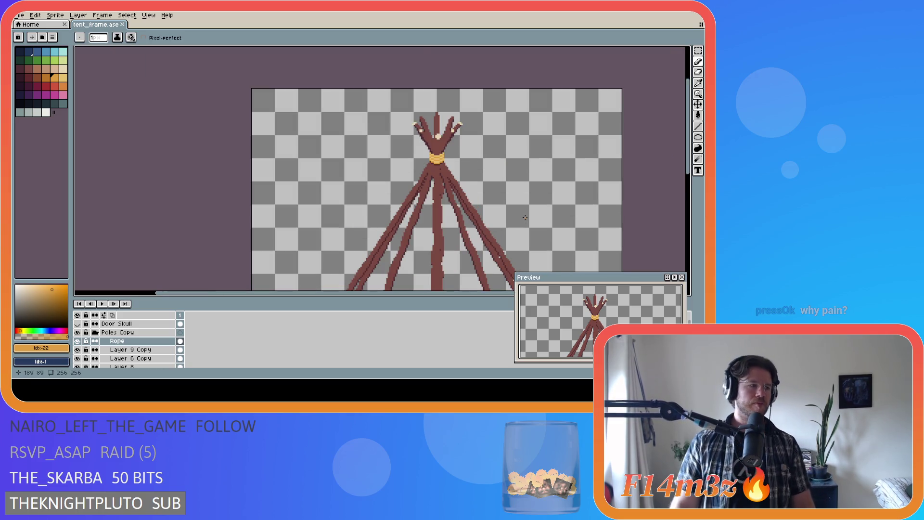
pyautogui.scroll(-1, 413, 204)
pyautogui.hotkey('ctrl', 's')
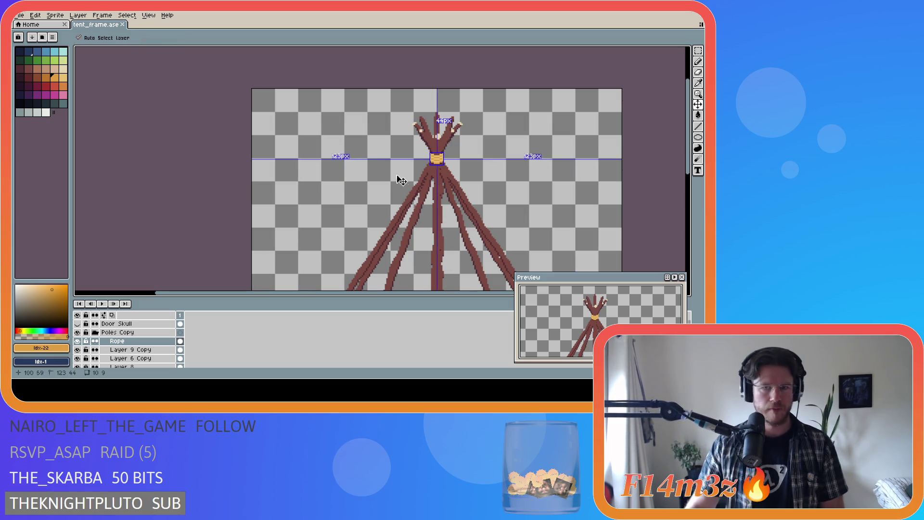
# Save tent_frame.ase and scroll around the canvas to inspect the tent.
pyautogui.scroll(1, 385, 146)
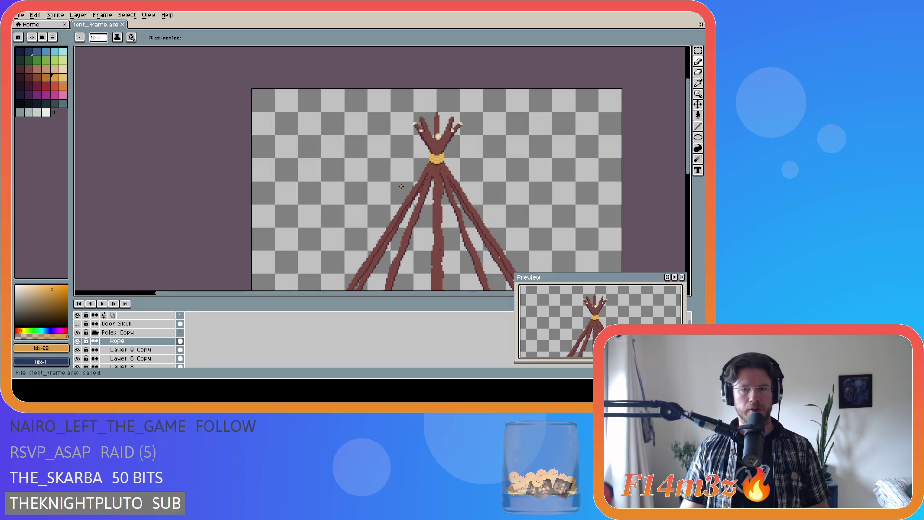
pyautogui.hotkey('ctrl', 's')
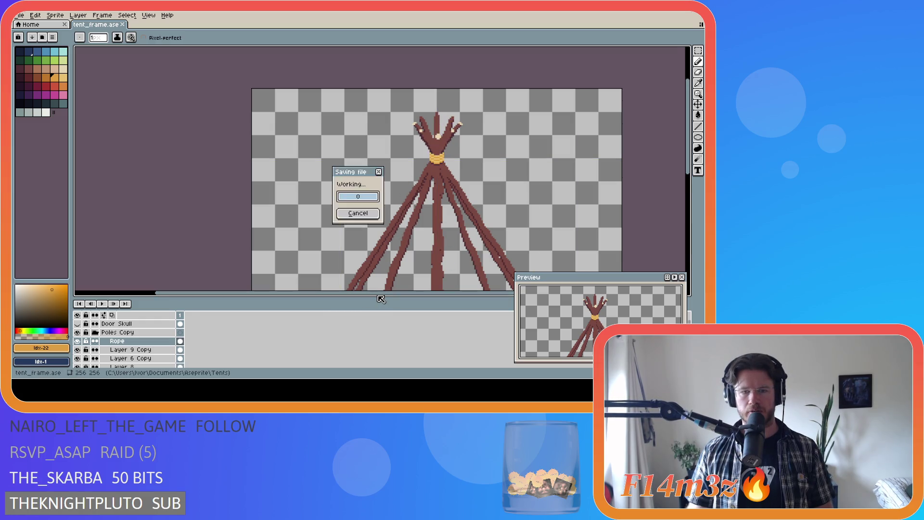
pyautogui.moveTo(378, 296); pyautogui.dragTo(418, 297)
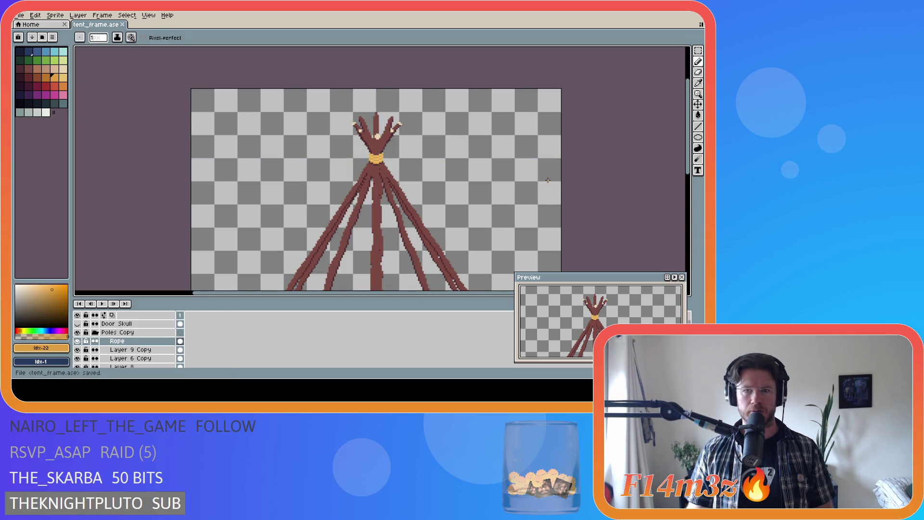
pyautogui.scroll(1, 613, 159)
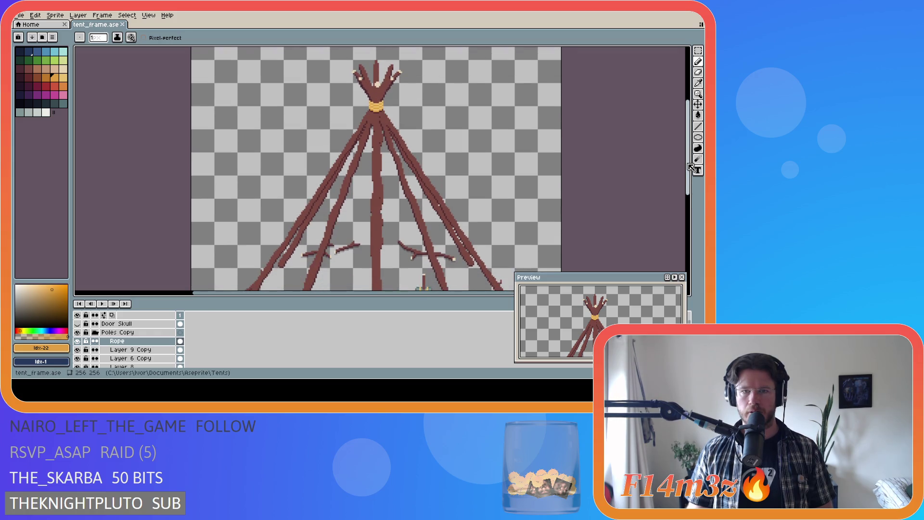
pyautogui.scroll(1, 436, 171)
pyautogui.scroll(-2, 436, 171)
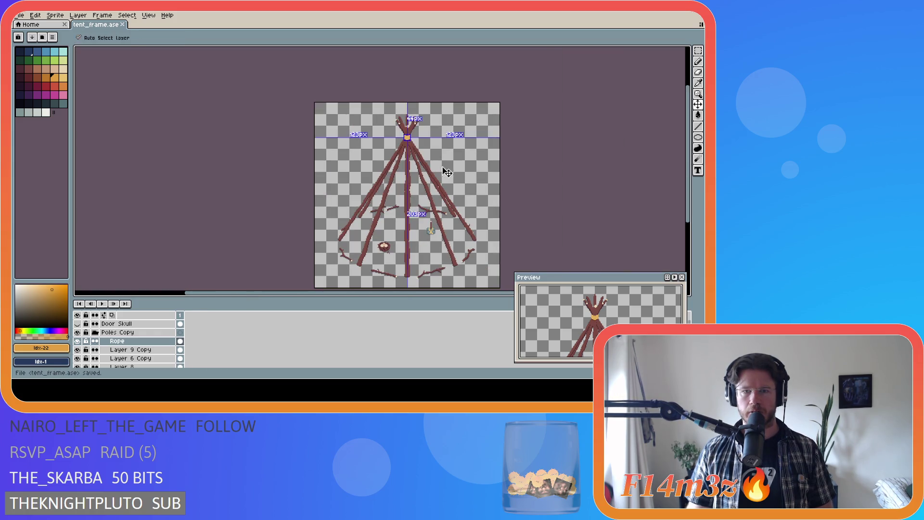
pyautogui.scroll(1, 451, 176)
pyautogui.moveTo(454, 295); pyautogui.dragTo(469, 296)
# Zoom the view in and out and save tent_frame.ase twice more.
pyautogui.moveTo(687, 163)
pyautogui.mouseDown()
pyautogui.moveTo(687, 201)
pyautogui.moveTo(686, 149)
pyautogui.mouseUp()
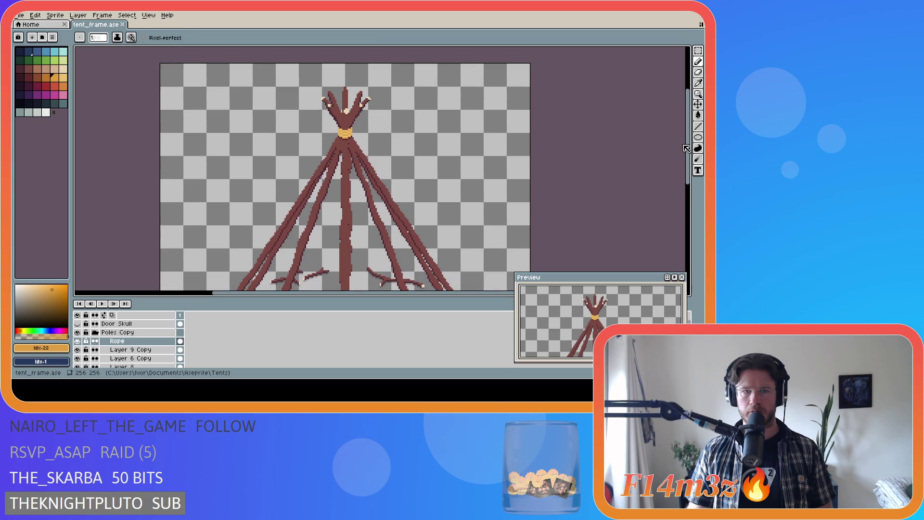
pyautogui.scroll(2, 677, 162)
pyautogui.scroll(-2, 670, 191)
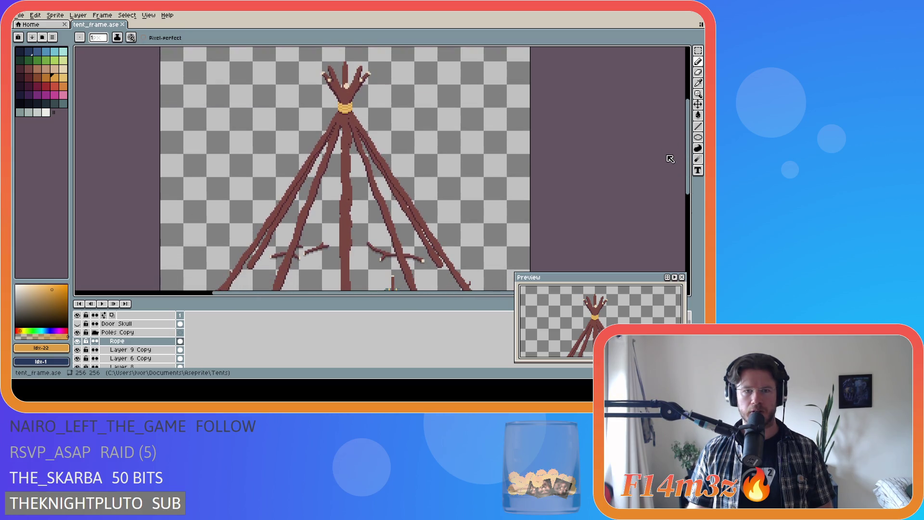
pyautogui.scroll(2, 670, 158)
pyautogui.hotkey('ctrl', 's')
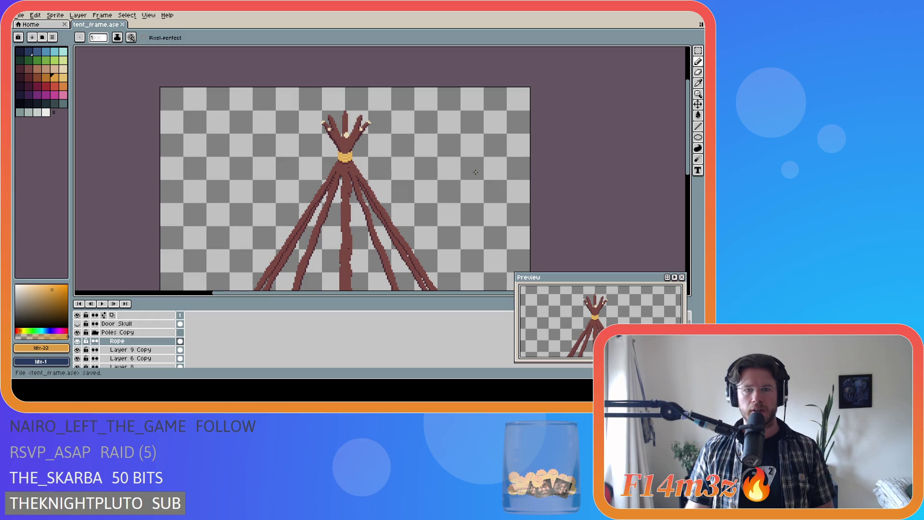
pyautogui.moveTo(688, 148); pyautogui.dragTo(689, 160)
pyautogui.hotkey('ctrl', 's')
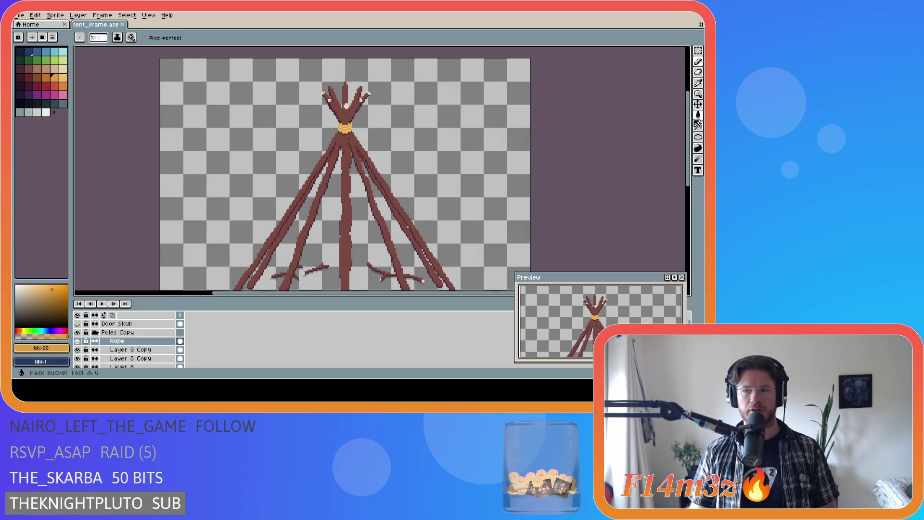
pyautogui.moveTo(689, 126); pyautogui.dragTo(683, 128)
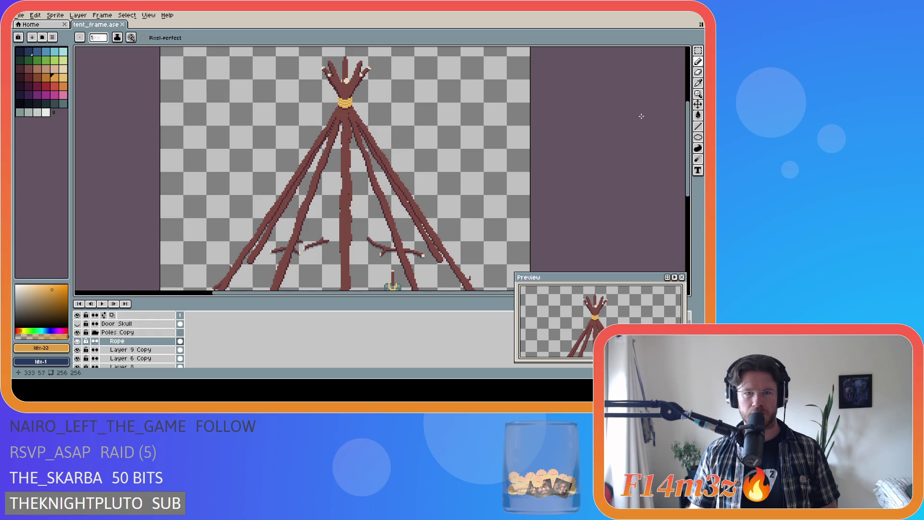
pyautogui.moveTo(690, 143); pyautogui.dragTo(689, 133)
pyautogui.press('v')
pyautogui.press('b')
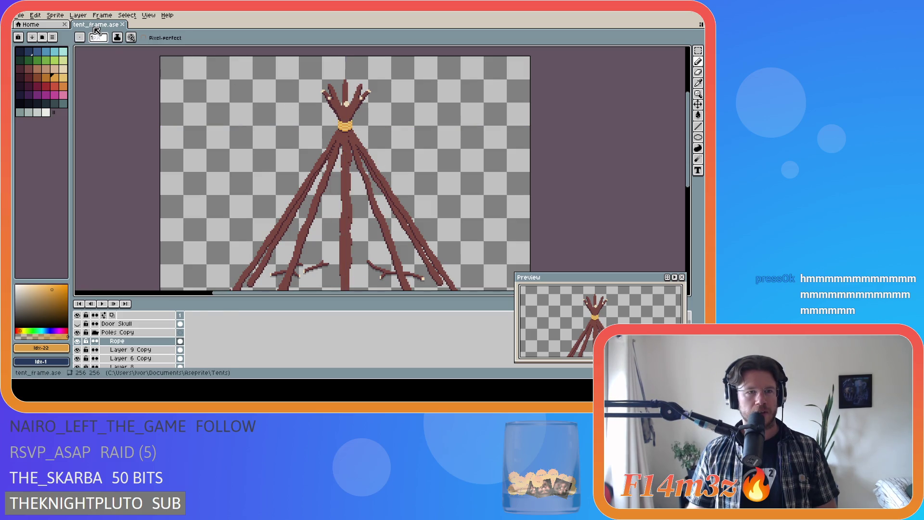
pyautogui.press('v')
pyautogui.moveTo(689, 160)
pyautogui.mouseDown()
pyautogui.moveTo(691, 220)
pyautogui.moveTo(688, 156)
pyautogui.mouseUp()
pyautogui.hotkey('ctrl', 's')
pyautogui.press('b')
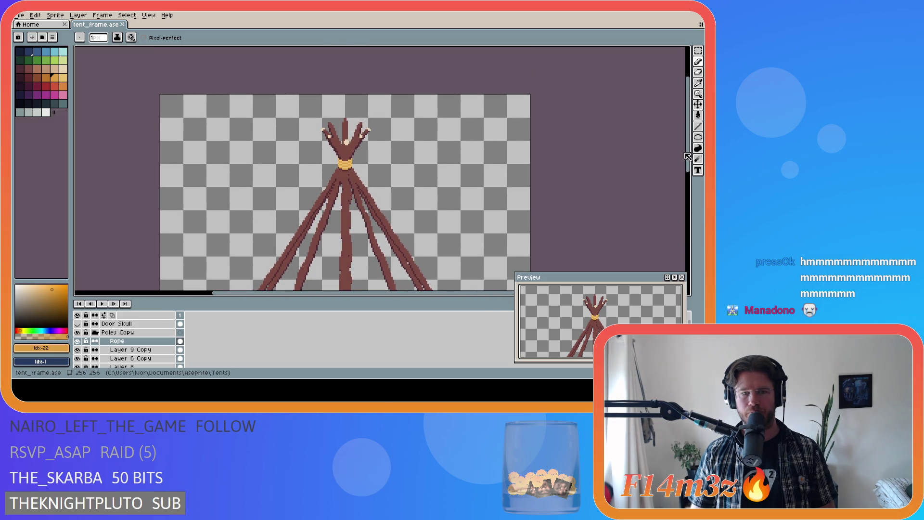
pyautogui.moveTo(689, 156); pyautogui.dragTo(683, 197)
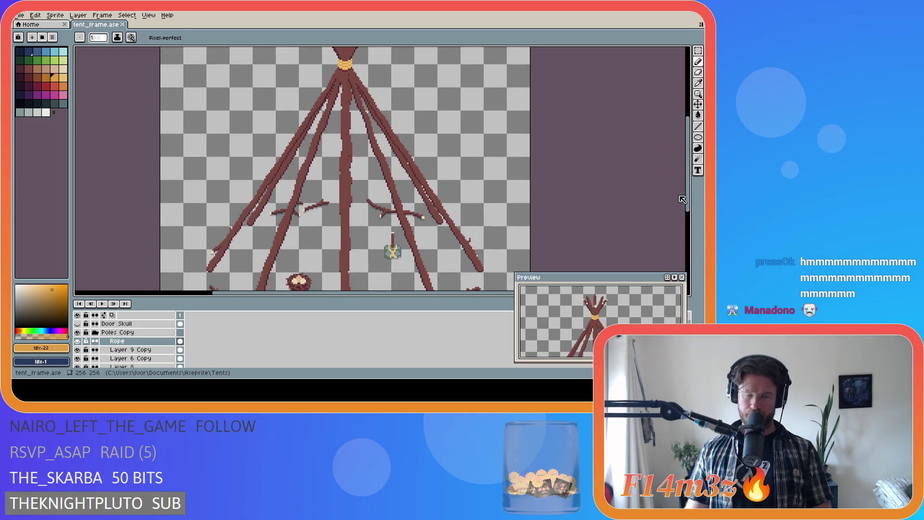
pyautogui.hotkey('ctrl', 's')
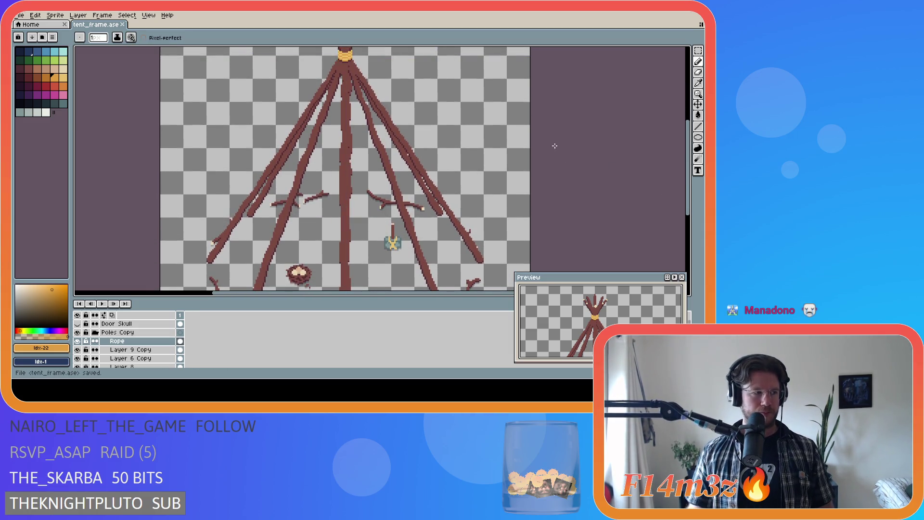
pyautogui.moveTo(689, 168)
pyautogui.mouseDown()
pyautogui.moveTo(689, 138)
pyautogui.moveTo(692, 190)
pyautogui.moveTo(688, 147)
pyautogui.mouseUp()
pyautogui.press('-')
pyautogui.press('-')
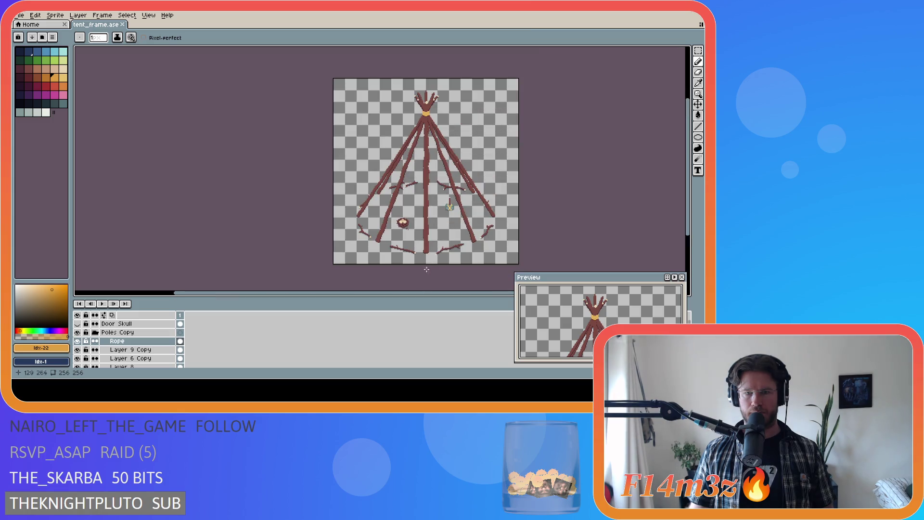
pyautogui.moveTo(424, 294); pyautogui.dragTo(471, 297)
pyautogui.hotkey('ctrl', 's')
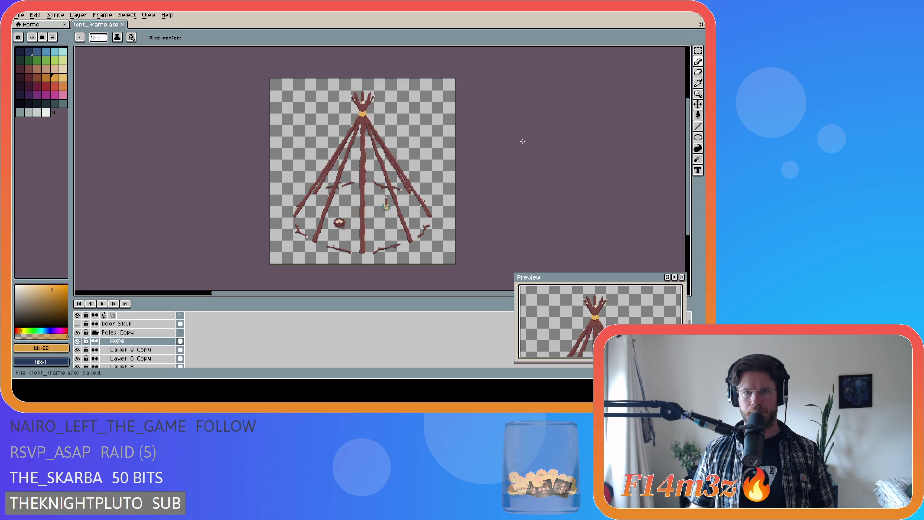
pyautogui.scroll(4, 370, 138)
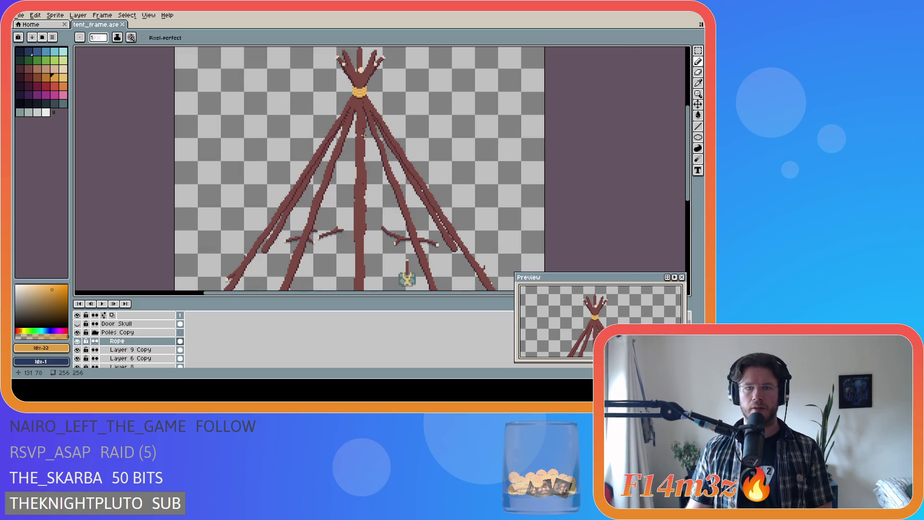
pyautogui.scroll(-5, 369, 138)
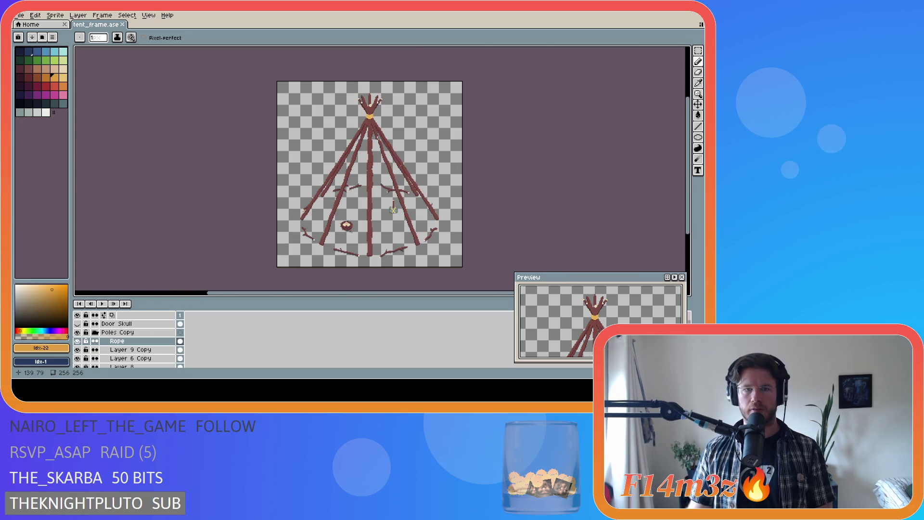
pyautogui.scroll(8, 375, 159)
pyautogui.scroll(-3, 375, 160)
pyautogui.scroll(3, 380, 178)
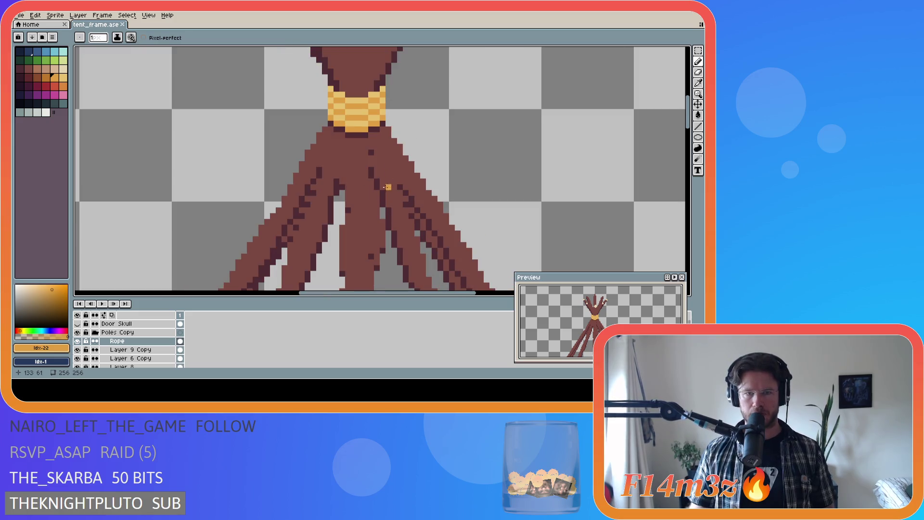
# Collapse the Poles Copy group and eyedrop the pole brown #7a4841 as the drawing colour.
pyautogui.scroll(-2, 108, 349)
pyautogui.scroll(2, 108, 349)
pyautogui.click(95, 332)
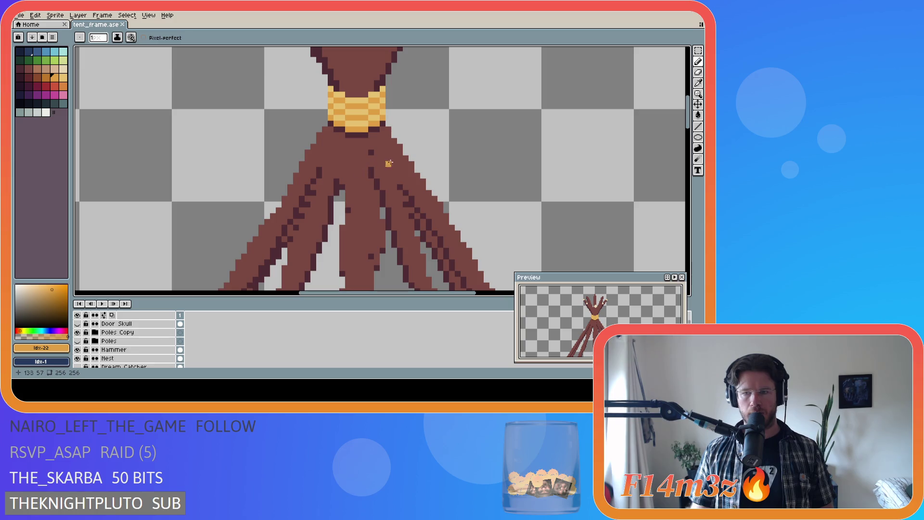
pyautogui.keyDown('alt'); pyautogui.click(363, 177); pyautogui.keyUp('alt')
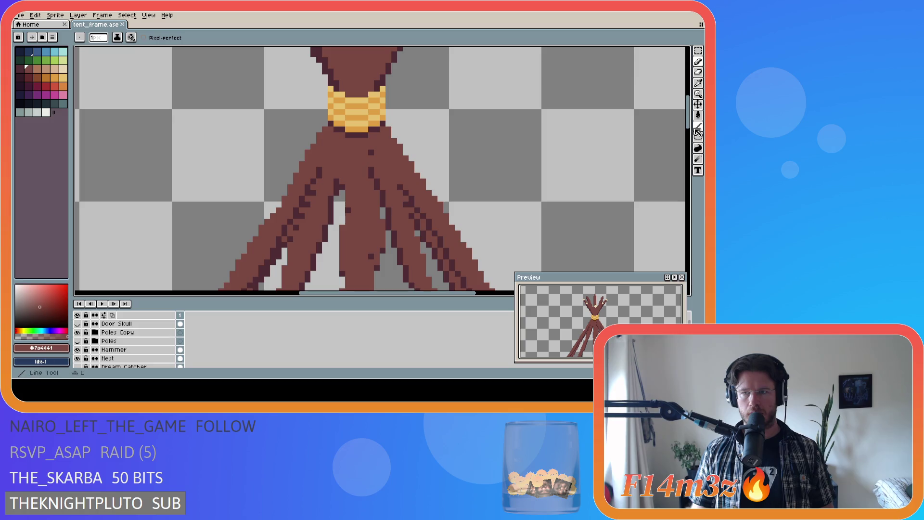
# Hide the Poles layer, leaving the copied poles under the striped rope collar.
pyautogui.scroll(-5, 593, 172)
pyautogui.scroll(-2, 593, 172)
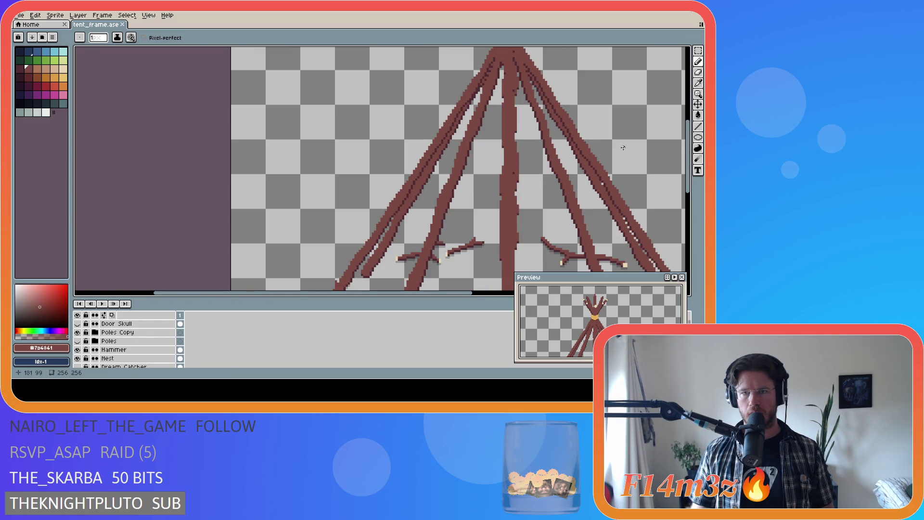
pyautogui.moveTo(469, 292); pyautogui.dragTo(556, 292)
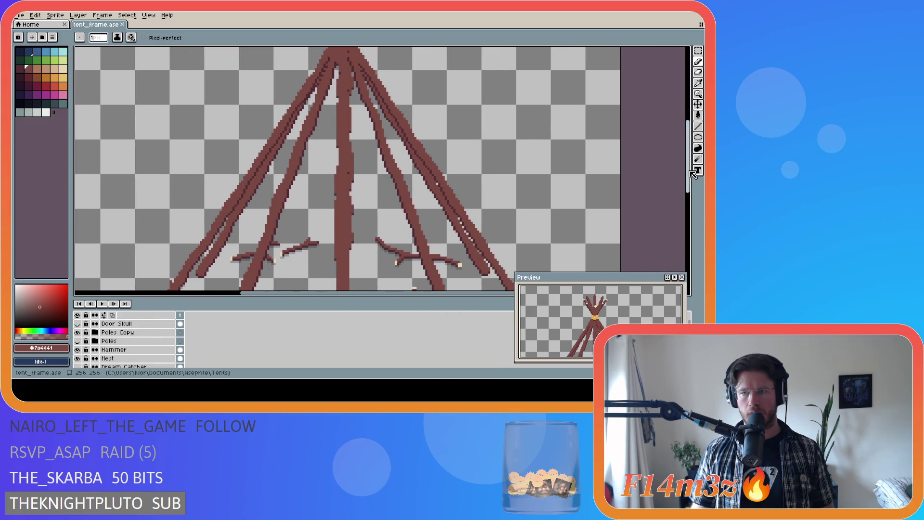
pyautogui.moveTo(688, 175); pyautogui.dragTo(694, 154)
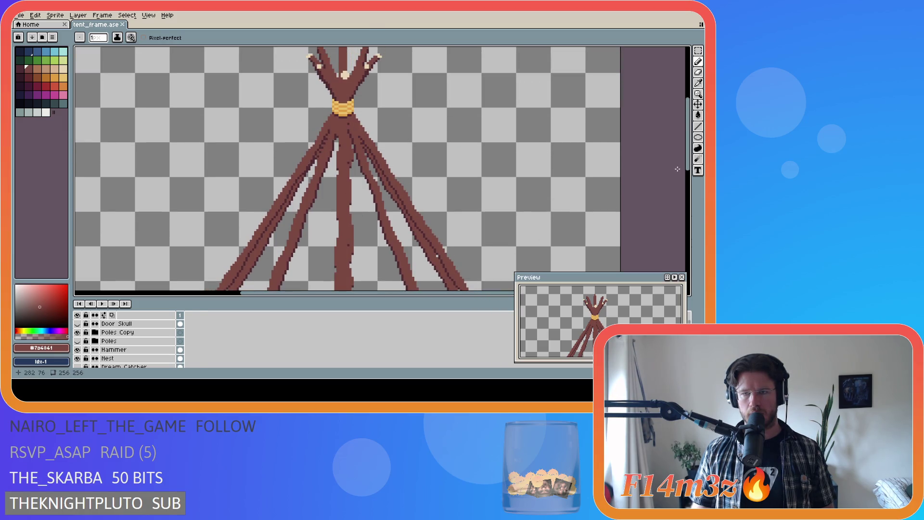
pyautogui.scroll(-4, 601, 183)
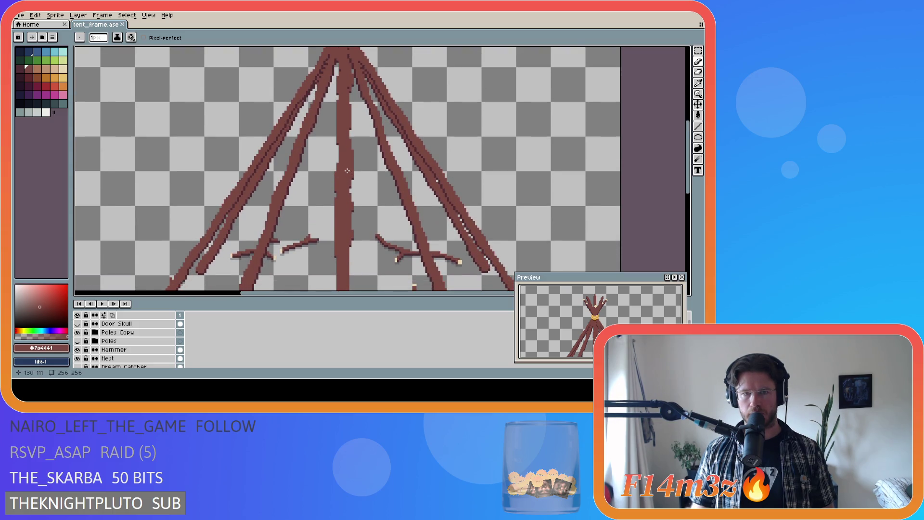
pyautogui.scroll(2, 347, 170)
pyautogui.moveTo(684, 166)
pyautogui.mouseDown()
pyautogui.moveTo(683, 179)
pyautogui.moveTo(675, 147)
pyautogui.mouseUp()
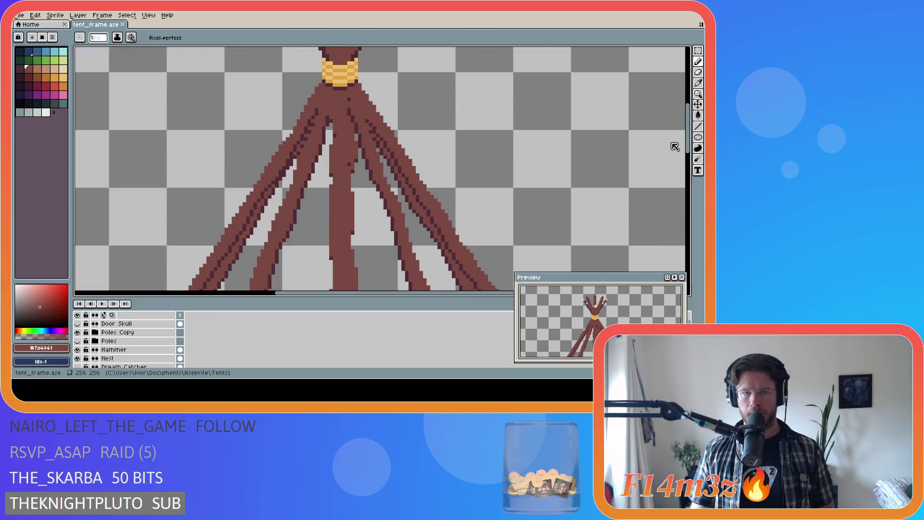
pyautogui.click(77, 341)
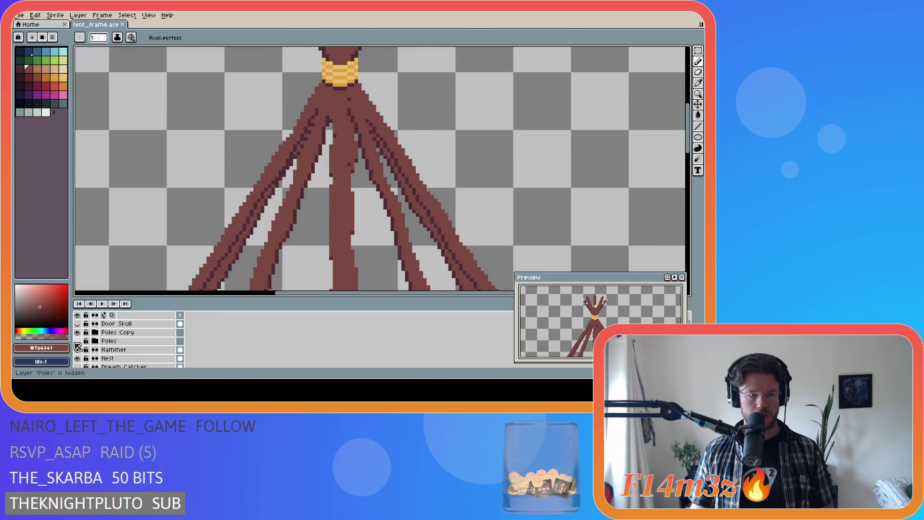
# Show Layer 6 Copy and Layer 9 Copy, then flick the Poles layer on and off to compare.
pyautogui.scroll(-3, 92, 342)
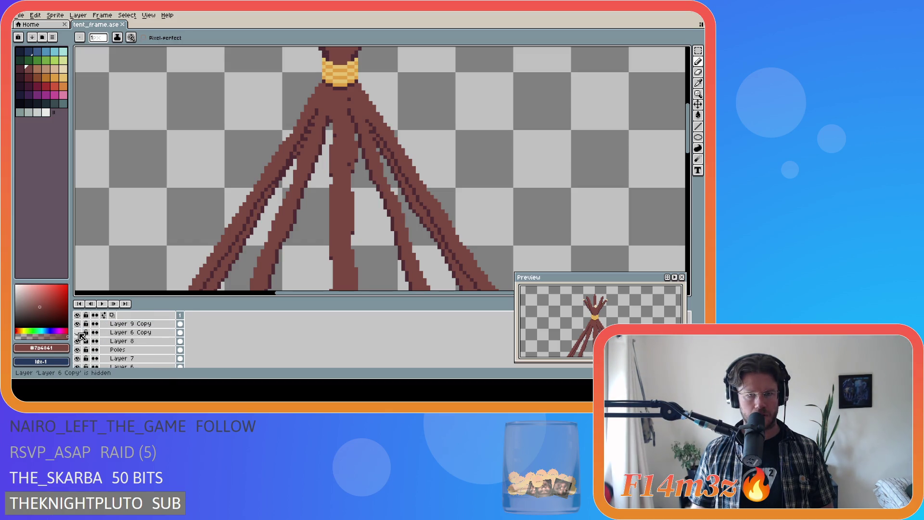
pyautogui.click(77, 332)
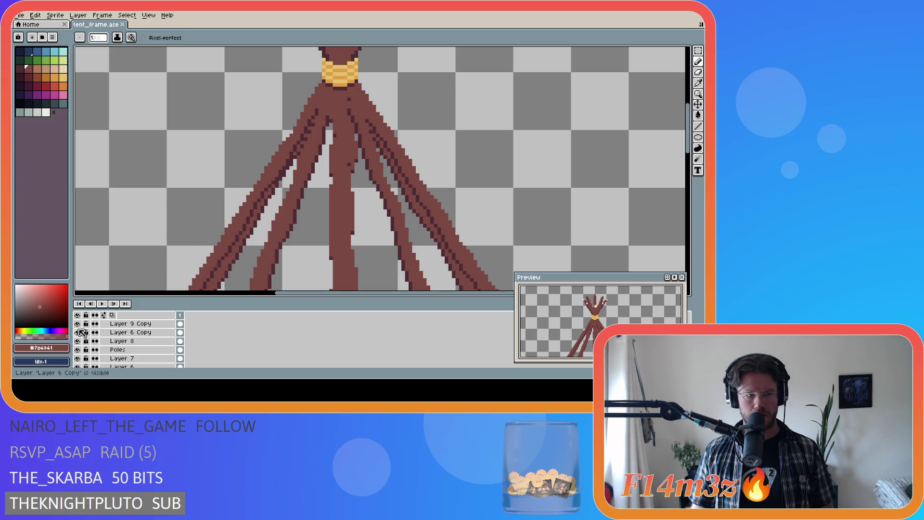
pyautogui.moveTo(80, 330); pyautogui.dragTo(79, 325)
pyautogui.click(77, 350)
pyautogui.click(78, 350)
pyautogui.click(77, 350)
pyautogui.click(78, 350)
pyautogui.click(77, 350)
pyautogui.click(78, 350)
pyautogui.click(78, 350)
pyautogui.click(78, 358)
# Compare Layer 7's outline and Layer 6's diagonal legs, leaving both hidden.
pyautogui.click(78, 349)
pyautogui.click(77, 350)
pyautogui.click(77, 358)
pyautogui.click(77, 358)
pyautogui.click(77, 358)
pyautogui.scroll(-2, 78, 356)
pyautogui.click(78, 341)
pyautogui.click(78, 341)
pyautogui.click(78, 342)
pyautogui.click(77, 341)
pyautogui.click(78, 350)
pyautogui.click(77, 350)
pyautogui.click(78, 350)
# Make Layer 9 the active layer and flick its pole outline on and off.
pyautogui.scroll(-1, 81, 349)
pyautogui.click(117, 341)
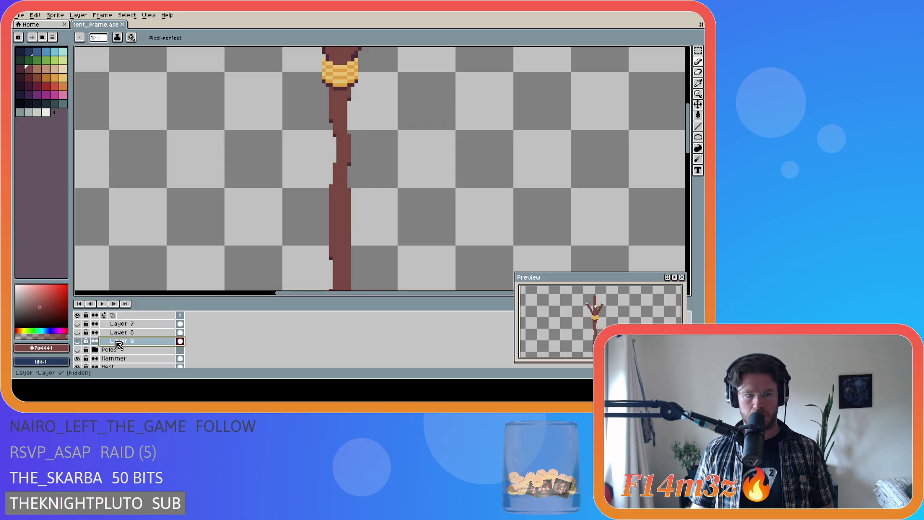
pyautogui.click(79, 342)
pyautogui.click(78, 342)
pyautogui.click(78, 342)
pyautogui.click(79, 342)
pyautogui.click(78, 342)
pyautogui.click(78, 342)
pyautogui.click(79, 342)
pyautogui.click(78, 341)
# Compare the pole with and without Layer 9, ending with Layer 9 hidden.
pyautogui.click(78, 341)
pyautogui.click(78, 341)
pyautogui.click(78, 342)
pyautogui.click(79, 341)
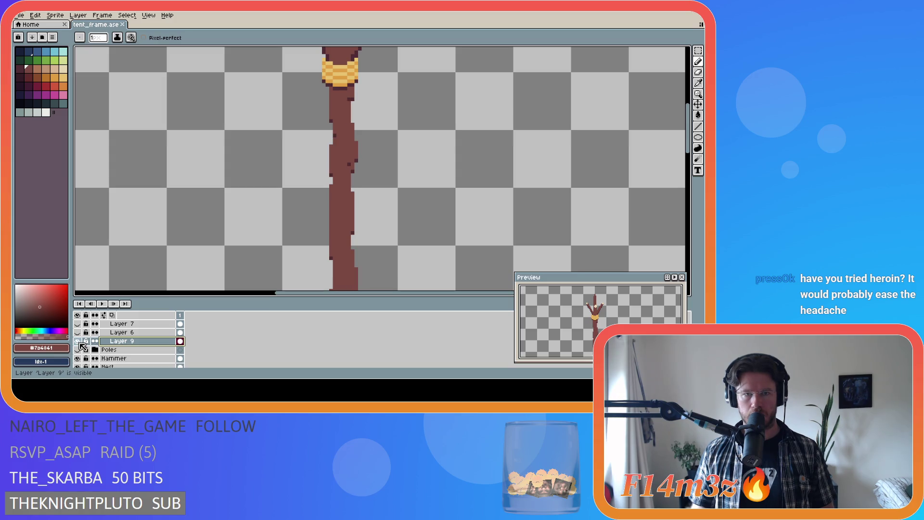
pyautogui.click(79, 342)
pyautogui.click(79, 342)
pyautogui.click(78, 342)
pyautogui.click(79, 342)
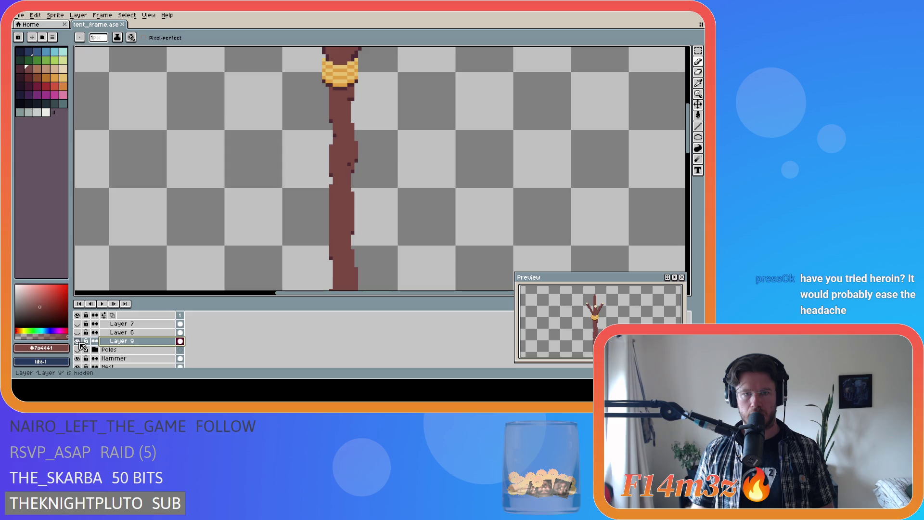
pyautogui.click(78, 341)
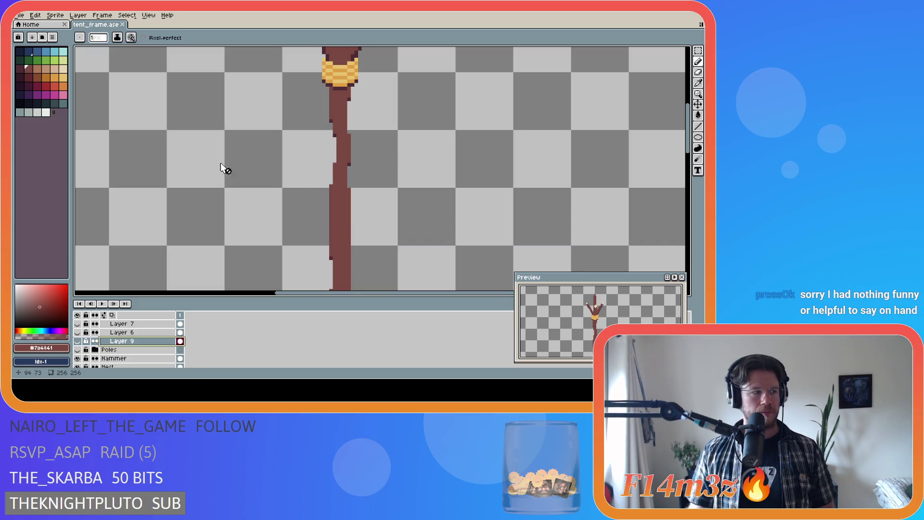
# Flick Layer 9 off and on, leaving its pole visible.
pyautogui.scroll(2, 690, 139)
pyautogui.scroll(-5, 690, 139)
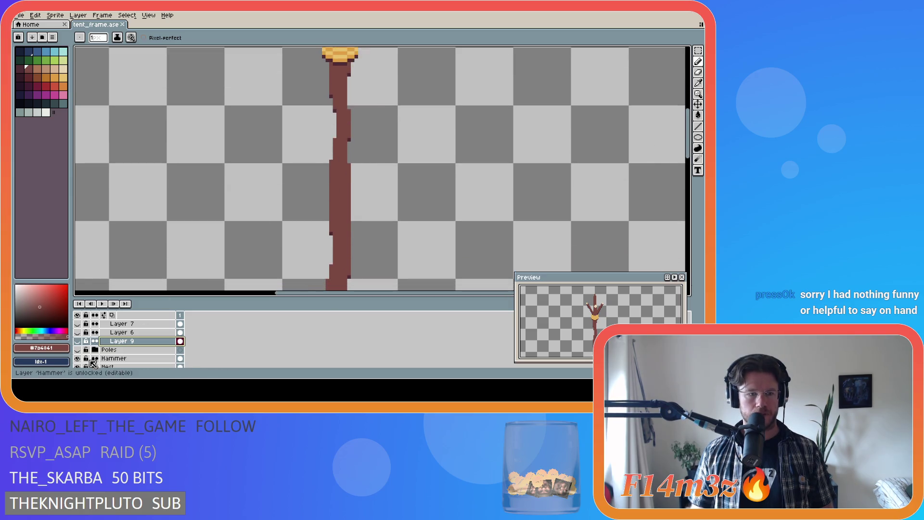
pyautogui.click(81, 343)
pyautogui.click(80, 343)
pyautogui.click(81, 342)
pyautogui.click(81, 343)
pyautogui.click(78, 342)
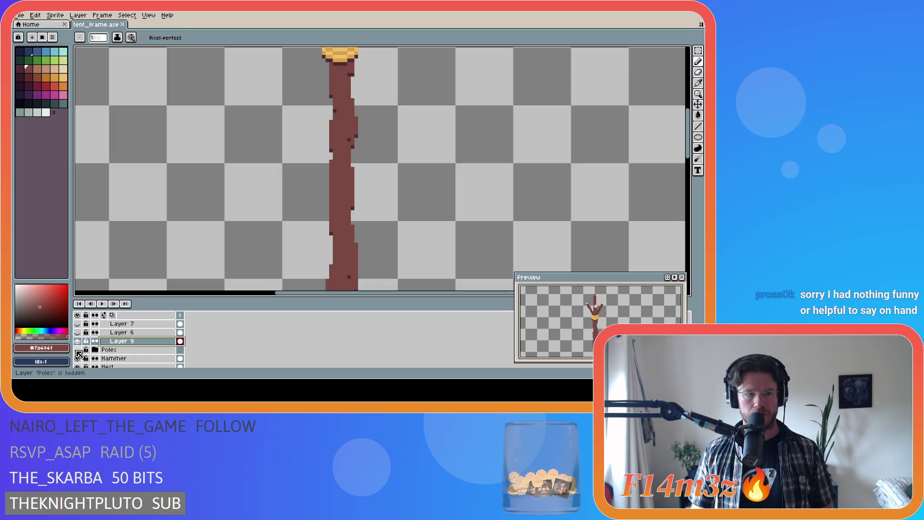
# Compare Layer 6's diagonal legs and Layer 9's pole, ending with Layer 9 hidden.
pyautogui.click(78, 332)
pyautogui.click(78, 333)
pyautogui.click(78, 342)
pyautogui.click(78, 341)
pyautogui.click(78, 342)
pyautogui.click(77, 341)
pyautogui.click(78, 341)
pyautogui.click(78, 341)
pyautogui.click(78, 341)
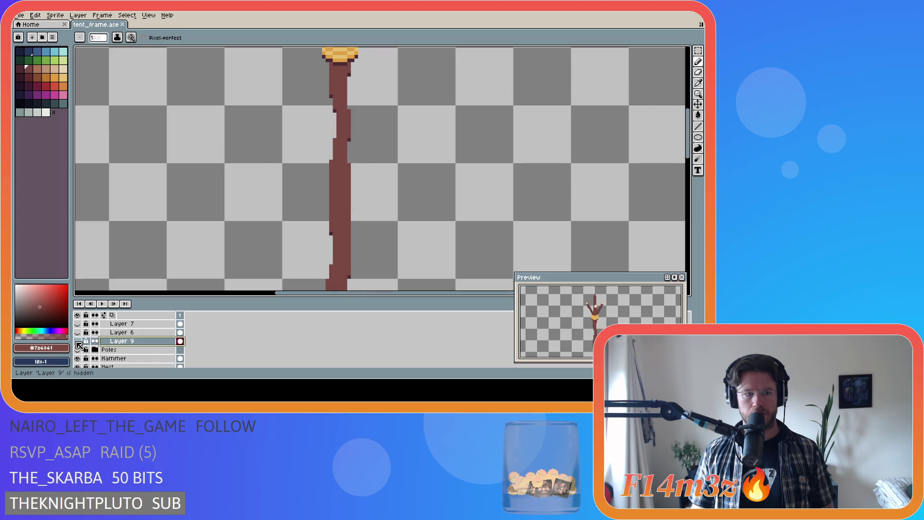
# Make Layer 8 the active layer and toggle the lower pole layers' visibility.
pyautogui.scroll(2, 118, 341)
pyautogui.scroll(2, 118, 340)
pyautogui.click(77, 341)
pyautogui.click(78, 341)
pyautogui.click(121, 342)
pyautogui.scroll(-1, 93, 361)
pyautogui.scroll(-2, 93, 361)
pyautogui.moveTo(77, 350)
pyautogui.mouseDown()
pyautogui.moveTo(81, 325)
pyautogui.moveTo(81, 360)
pyautogui.mouseUp()
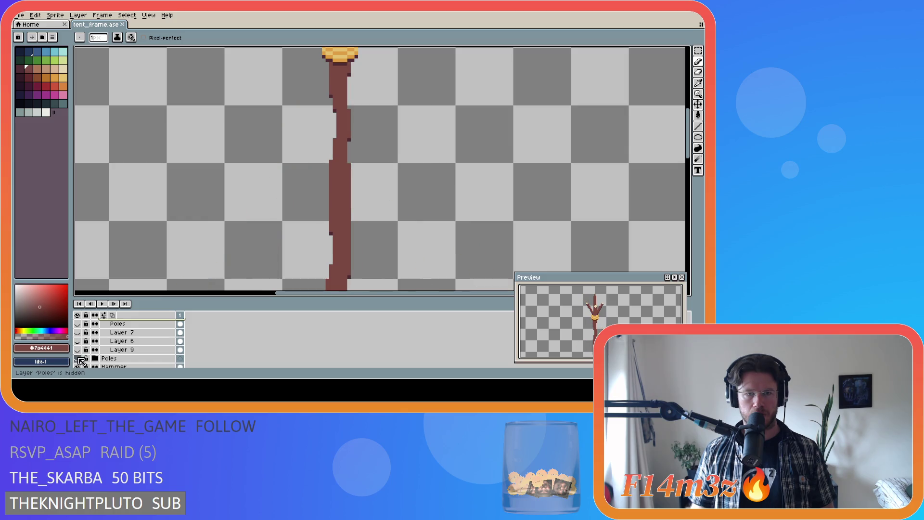
pyautogui.scroll(2, 80, 360)
# Try the eyedropper, brush, eraser and move tools, ending on the brush.
pyautogui.press('i')
pyautogui.press('b')
pyautogui.press('e')
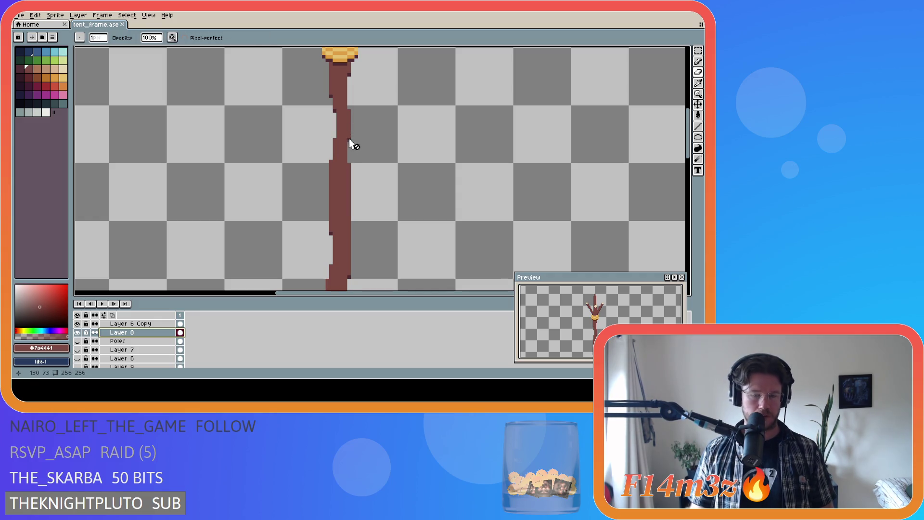
pyautogui.scroll(1, 144, 337)
pyautogui.click(77, 341)
pyautogui.click(77, 340)
pyautogui.press('v')
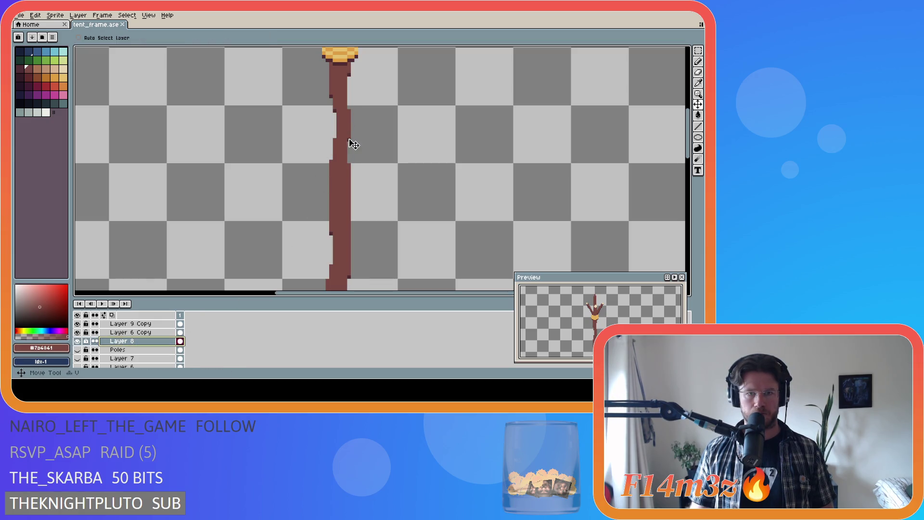
pyautogui.press('b')
# Unlock Layer 8 and show the Poles, Layer 7, 6 and 9 legs.
pyautogui.click(351, 139)
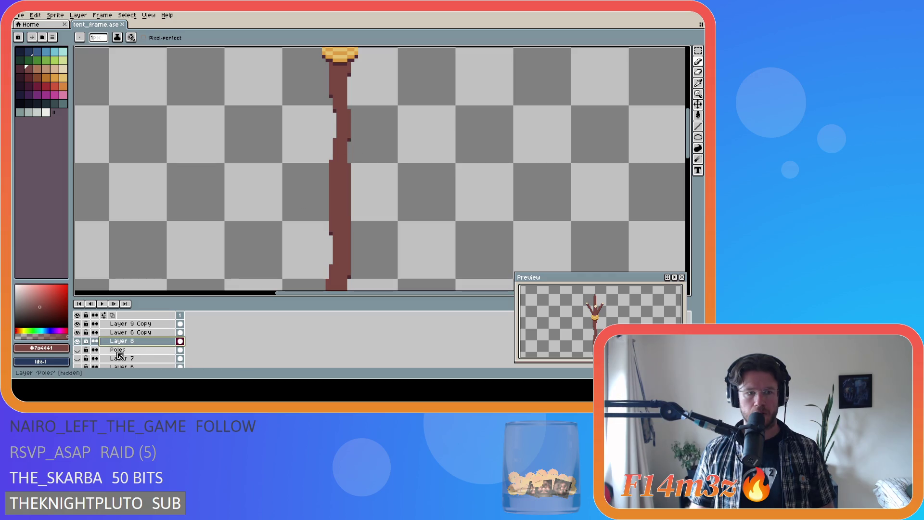
pyautogui.click(86, 342)
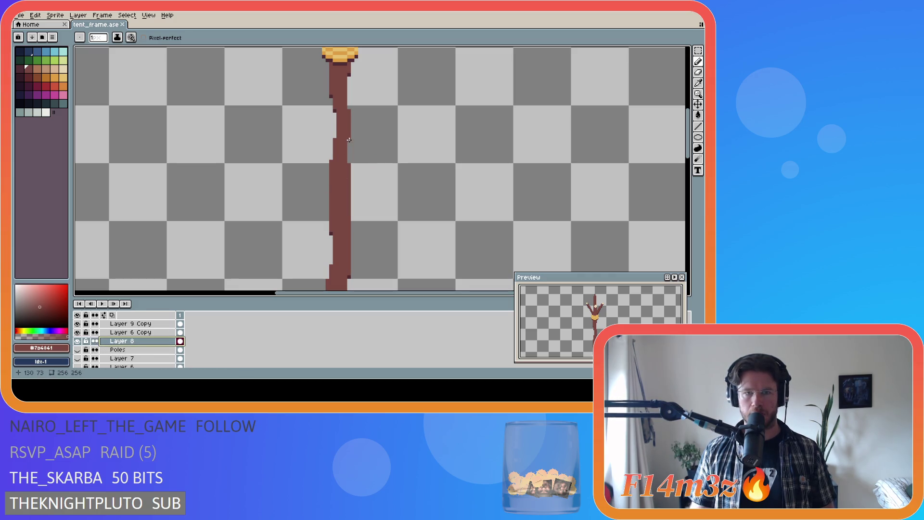
pyautogui.scroll(-1, 79, 350)
pyautogui.moveTo(77, 350)
pyautogui.mouseDown()
pyautogui.moveTo(77, 359)
pyautogui.moveTo(78, 333)
pyautogui.mouseUp()
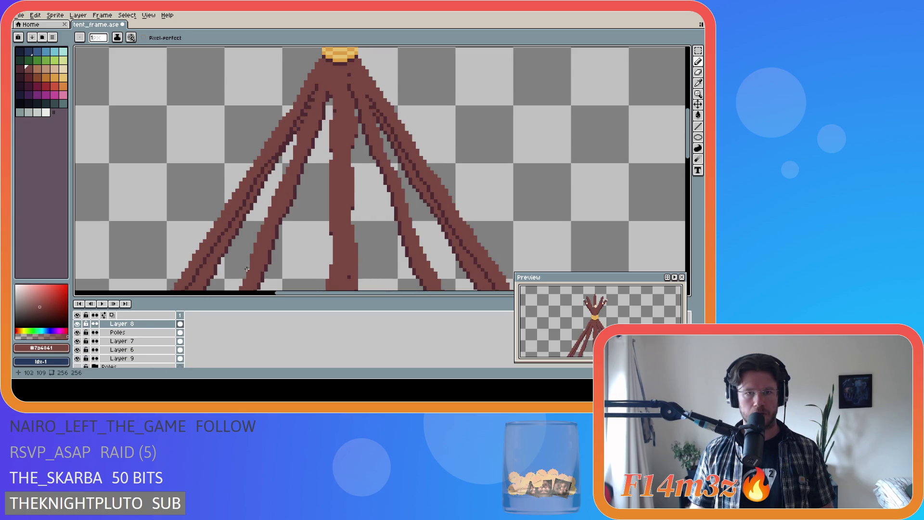
pyautogui.scroll(-1, 241, 272)
pyautogui.scroll(1, 316, 187)
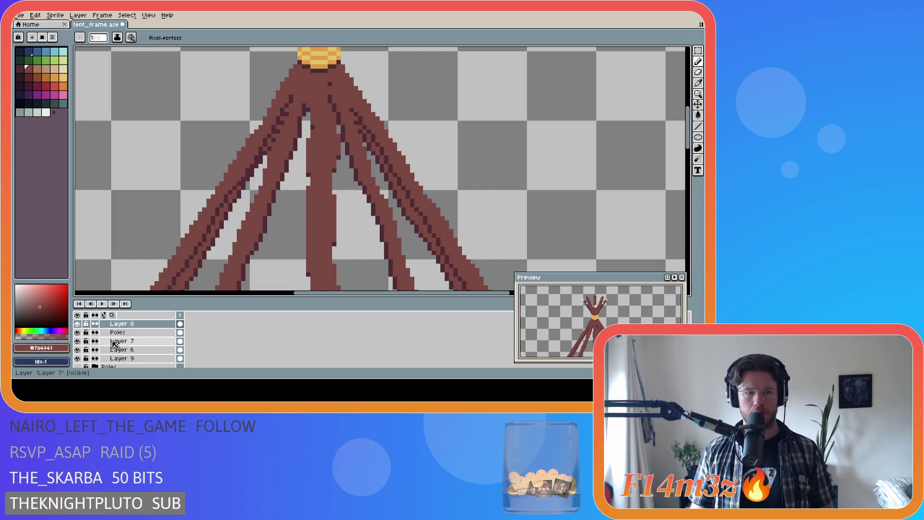
pyautogui.scroll(1, 85, 340)
# Flick Layer 8 repeatedly to compare the middle pole versions.
pyautogui.click(78, 333)
pyautogui.click(78, 332)
pyautogui.click(78, 332)
pyautogui.click(78, 333)
pyautogui.click(78, 333)
pyautogui.click(78, 332)
pyautogui.click(78, 333)
pyautogui.click(78, 333)
pyautogui.click(78, 333)
pyautogui.click(79, 333)
pyautogui.click(78, 333)
pyautogui.click(79, 333)
pyautogui.click(78, 333)
pyautogui.click(79, 333)
pyautogui.click(78, 333)
pyautogui.click(79, 333)
pyautogui.click(78, 332)
pyautogui.click(79, 333)
pyautogui.click(78, 332)
pyautogui.click(78, 332)
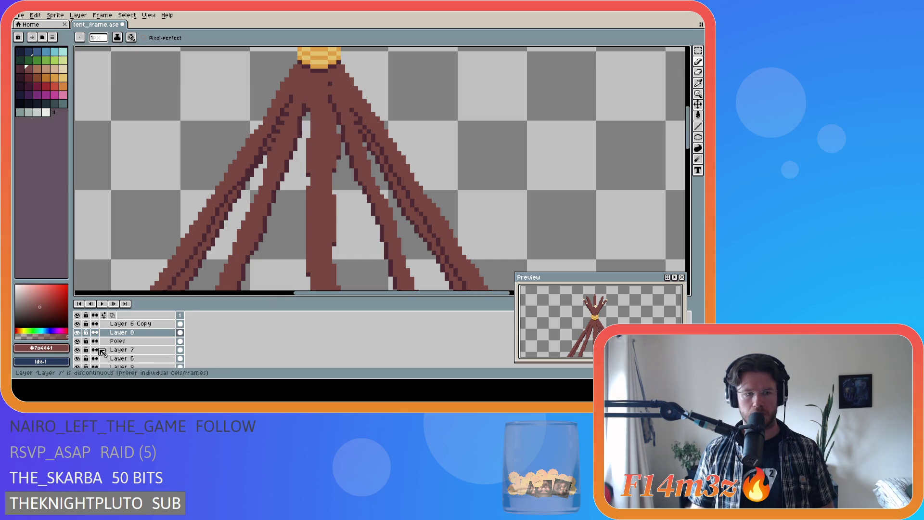
# Leave Layer 8's middle pole shown and hide the Poles, Layer 7, 6 and 9 legs.
pyautogui.click(81, 334)
pyautogui.click(80, 334)
pyautogui.scroll(-2, 419, 214)
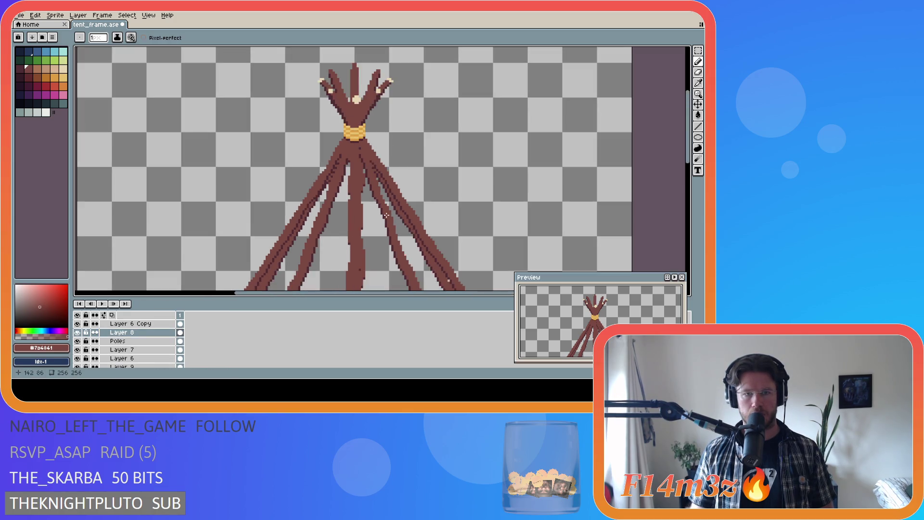
pyautogui.scroll(2, 368, 170)
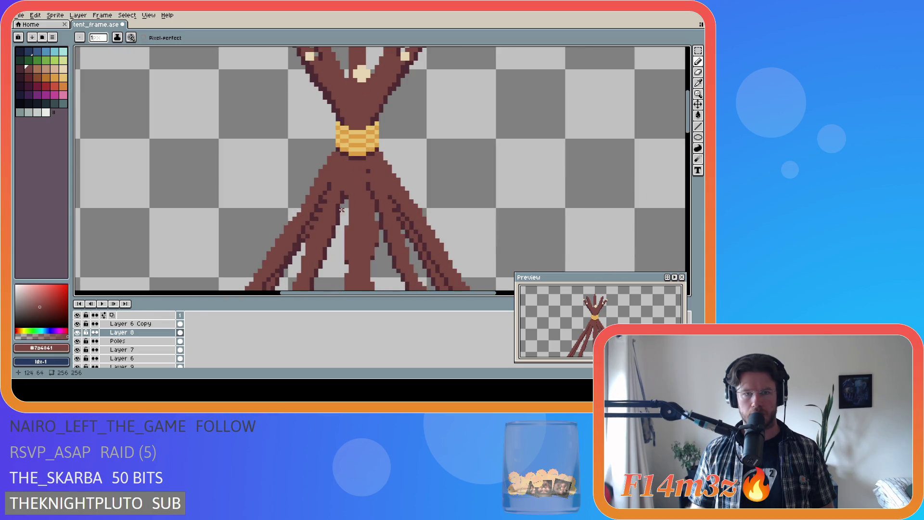
pyautogui.click(80, 333)
pyautogui.click(80, 333)
pyautogui.doubleClick(80, 333)
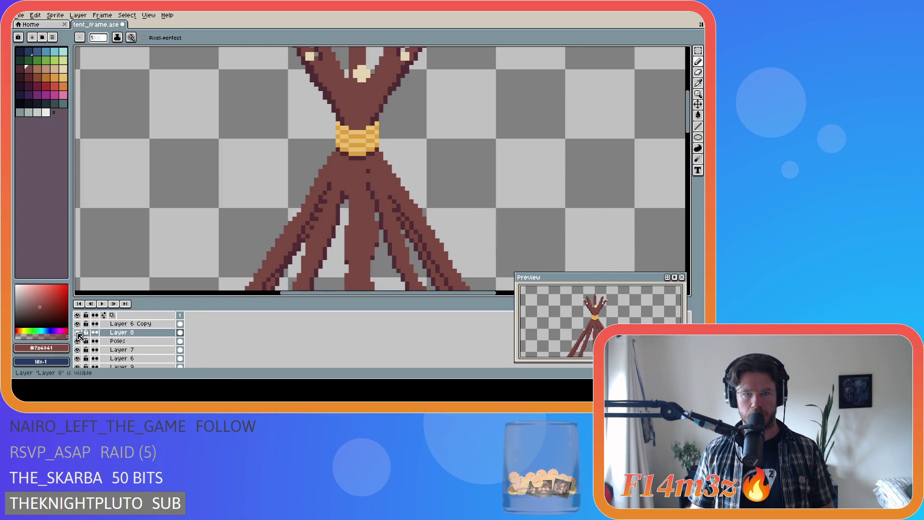
pyautogui.click(80, 335)
pyautogui.doubleClick(80, 334)
pyautogui.click(80, 335)
pyautogui.click(80, 334)
pyautogui.click(80, 334)
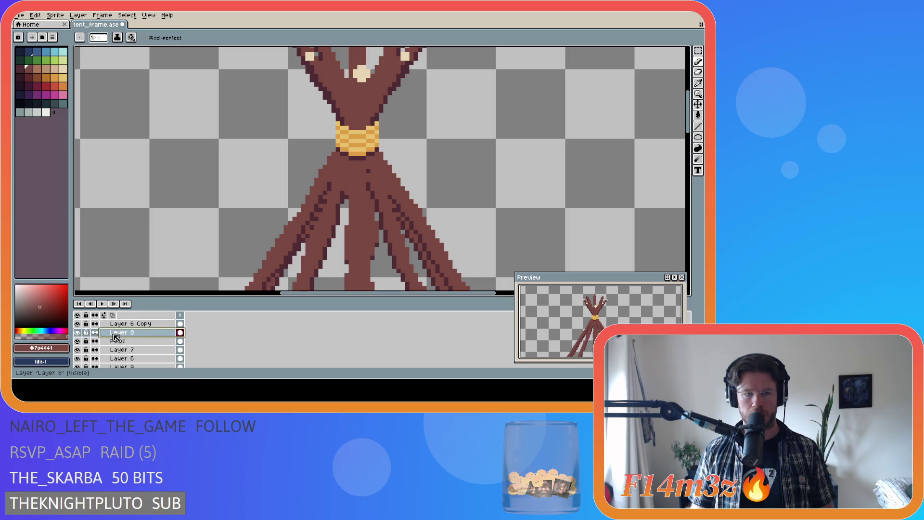
pyautogui.moveTo(78, 341); pyautogui.dragTo(82, 373)
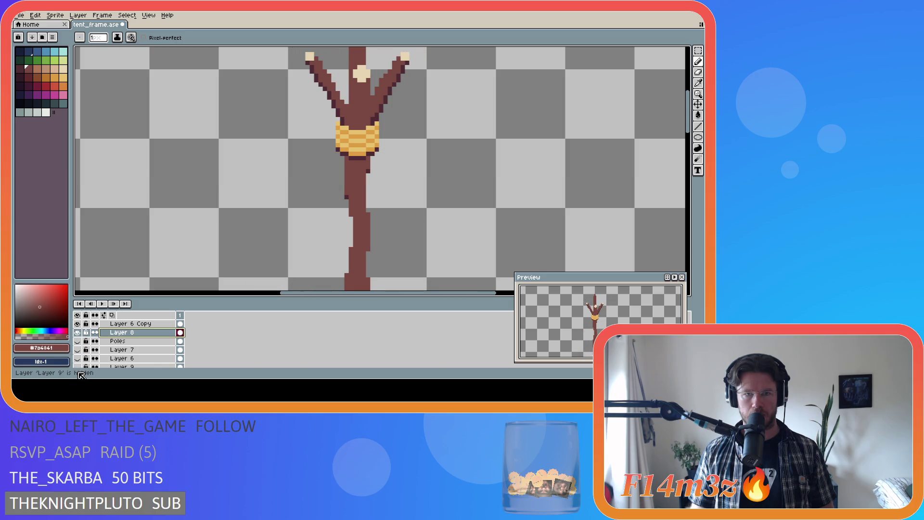
pyautogui.scroll(-2, 120, 342)
pyautogui.click(80, 358)
# Show all the hidden tent legs again and save tent_frame.ase.
pyautogui.moveTo(77, 350); pyautogui.dragTo(77, 323)
pyautogui.hotkey('ctrl', 's')
pyautogui.scroll(-3, 403, 227)
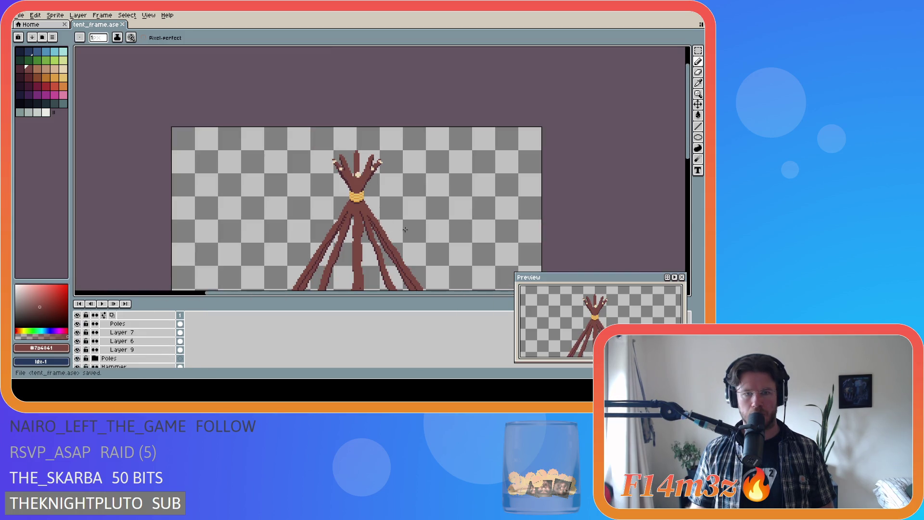
pyautogui.moveTo(689, 154); pyautogui.dragTo(689, 200)
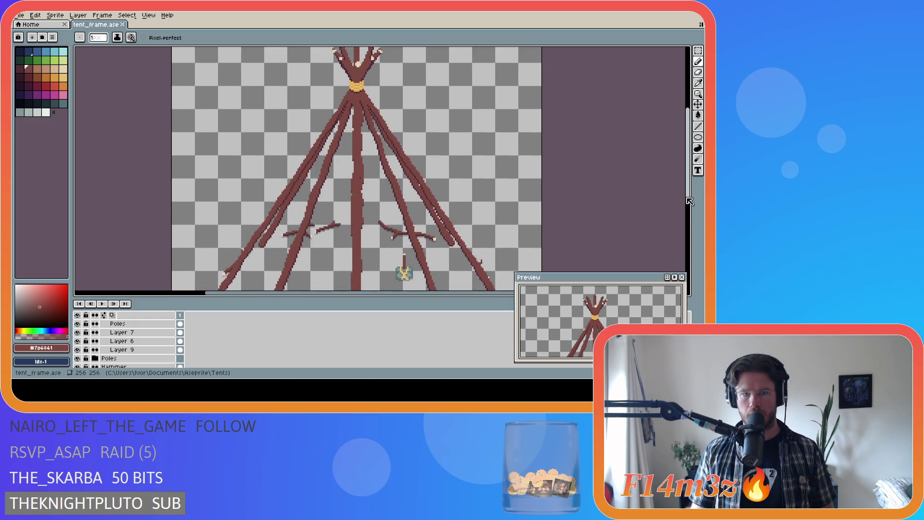
# Flick Layer 8 and hide the Poles group and side pole layers to compare.
pyautogui.scroll(1, 365, 189)
pyautogui.scroll(1, 315, 170)
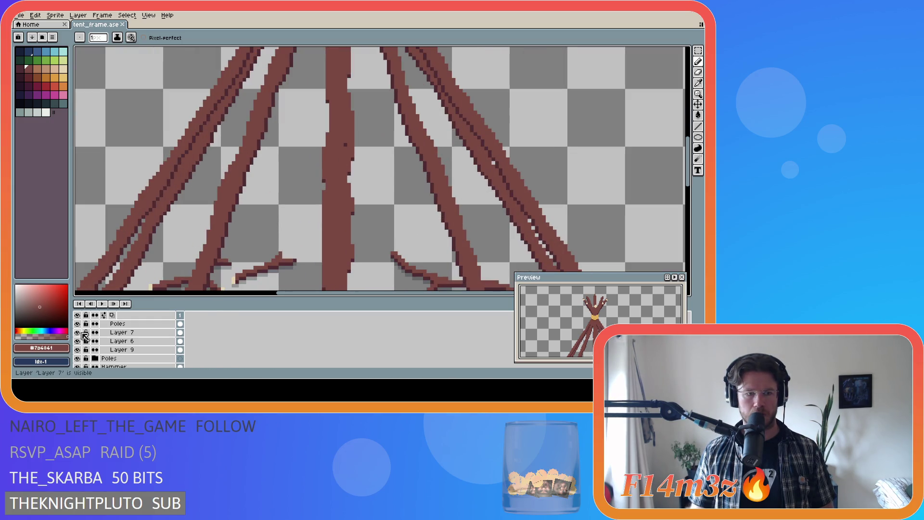
pyautogui.scroll(3, 82, 339)
pyautogui.click(78, 350)
pyautogui.click(78, 350)
pyautogui.click(78, 349)
pyautogui.click(78, 350)
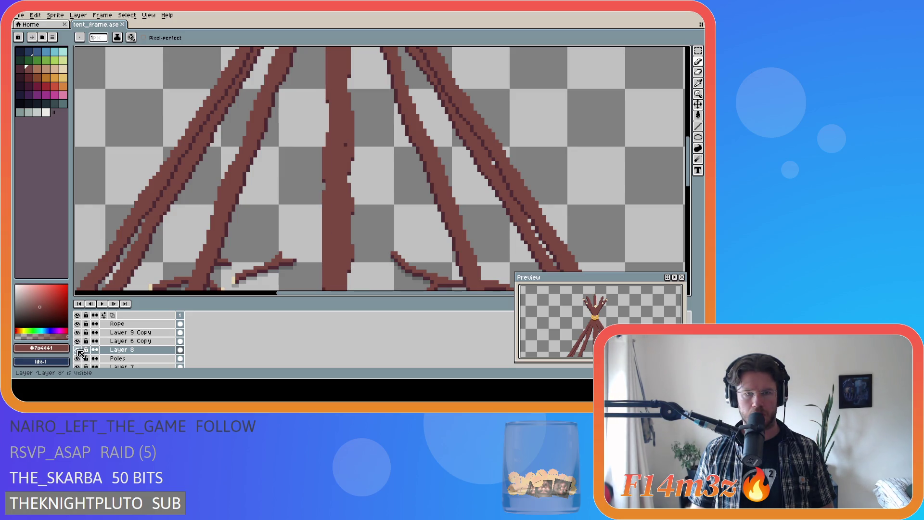
pyautogui.moveTo(77, 358); pyautogui.dragTo(82, 367)
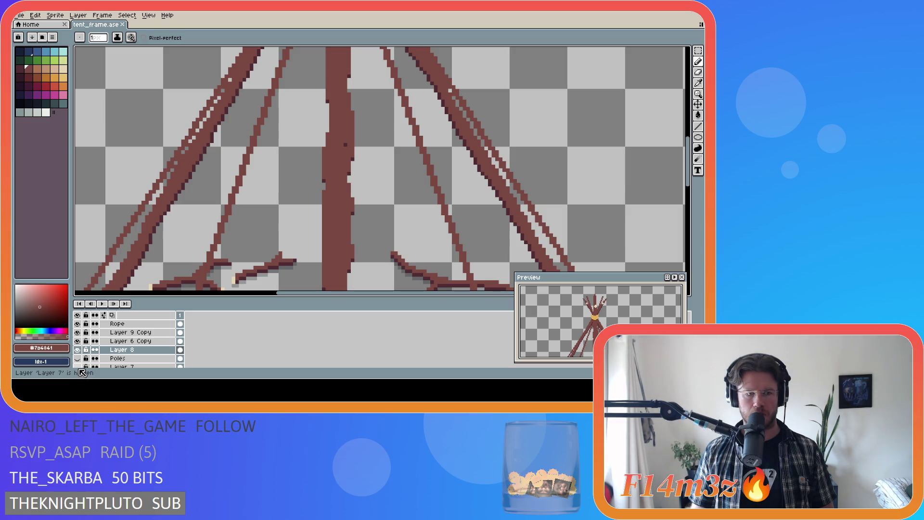
pyautogui.scroll(-3, 82, 366)
pyautogui.click(78, 350)
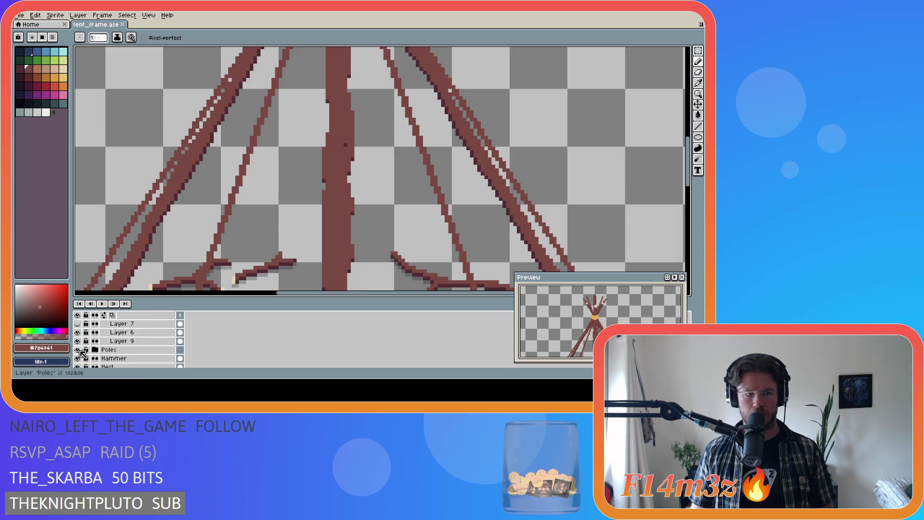
pyautogui.click(78, 351)
pyautogui.moveTo(78, 342); pyautogui.dragTo(78, 332)
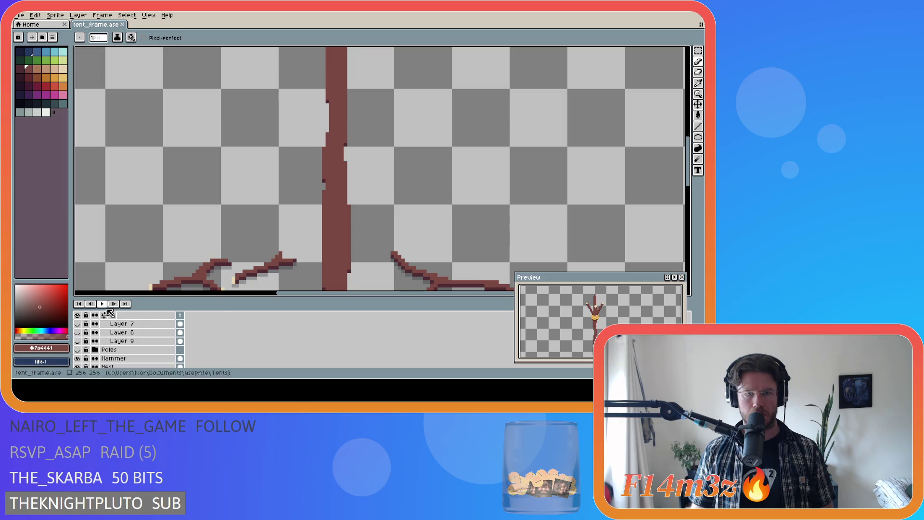
# Show every pole layer, resave tent_frame.ase, and reveal Layer 3's lime-green background.
pyautogui.scroll(3, 160, 332)
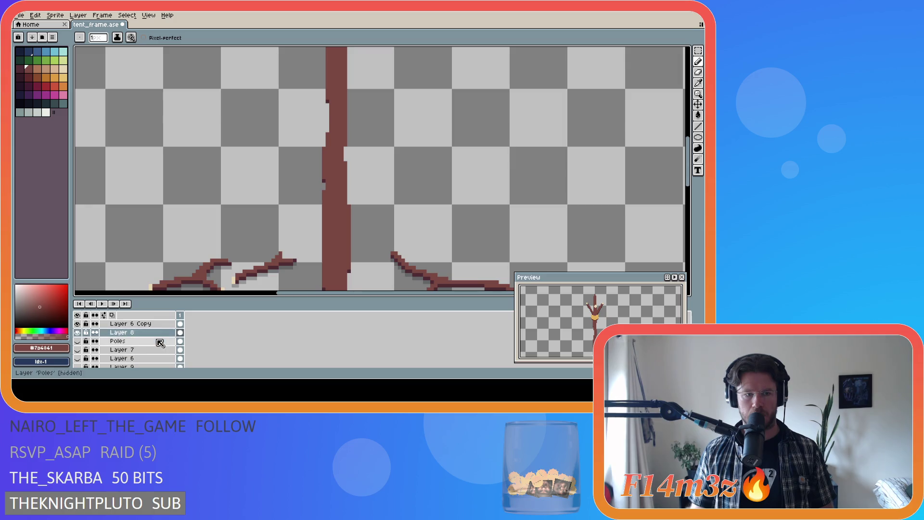
pyautogui.scroll(-2, 126, 344)
pyautogui.moveTo(77, 358); pyautogui.dragTo(77, 332)
pyautogui.scroll(-3, 331, 249)
pyautogui.scroll(1, 330, 250)
pyautogui.hotkey('ctrl', 's')
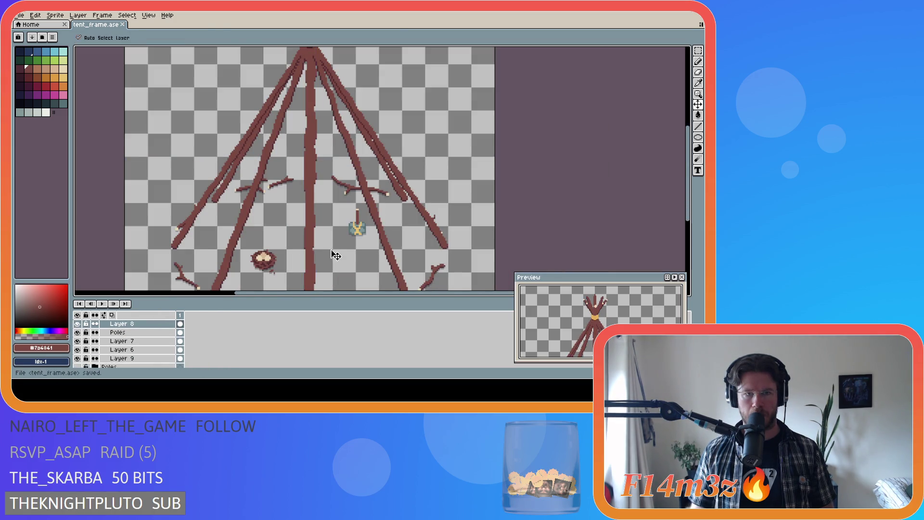
pyautogui.moveTo(690, 147)
pyautogui.mouseDown()
pyautogui.moveTo(691, 113)
pyautogui.moveTo(686, 163)
pyautogui.mouseUp()
pyautogui.scroll(-2, 494, 160)
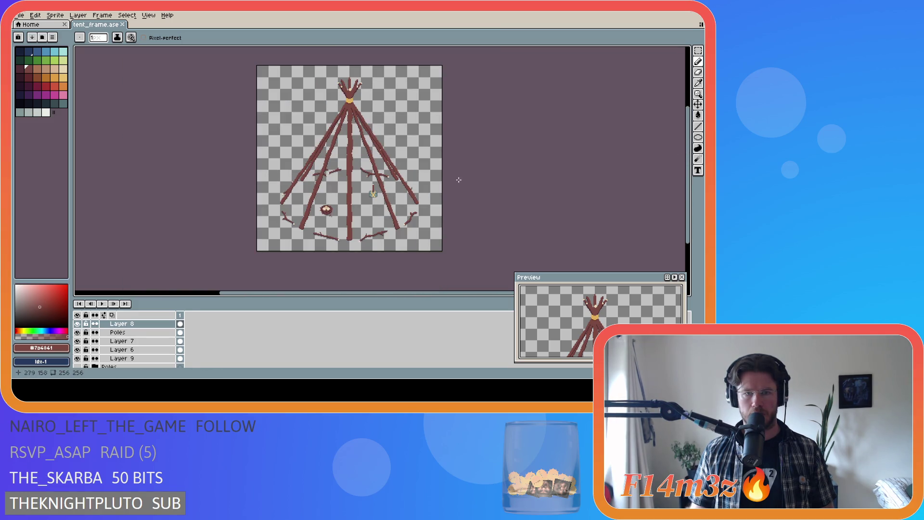
pyautogui.scroll(-5, 96, 347)
pyautogui.click(78, 354)
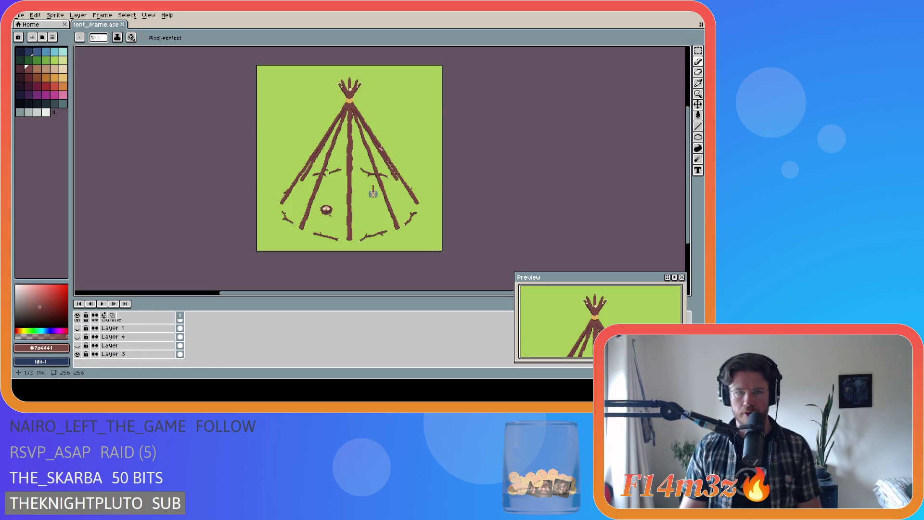
# Save tent_frame.ase and switch back to the pencil tool.
pyautogui.scroll(2, 382, 148)
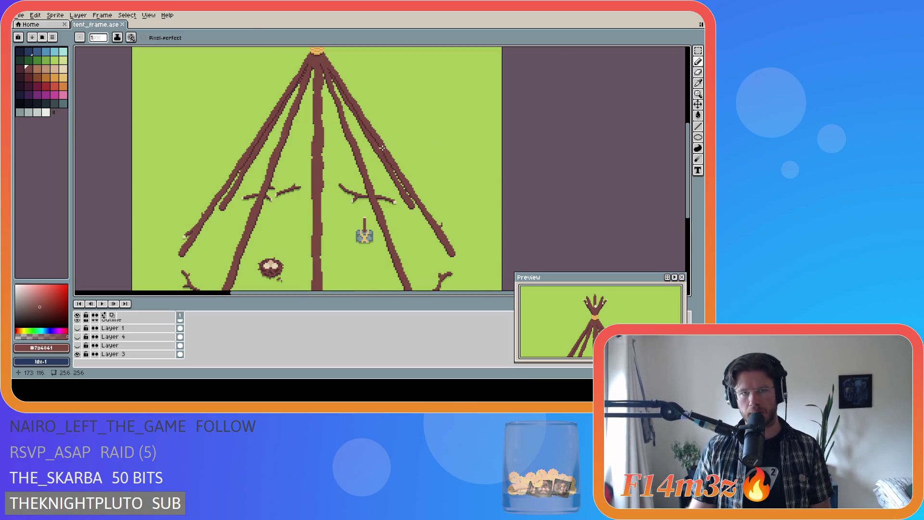
pyautogui.scroll(1, 382, 149)
pyautogui.scroll(-1, 378, 152)
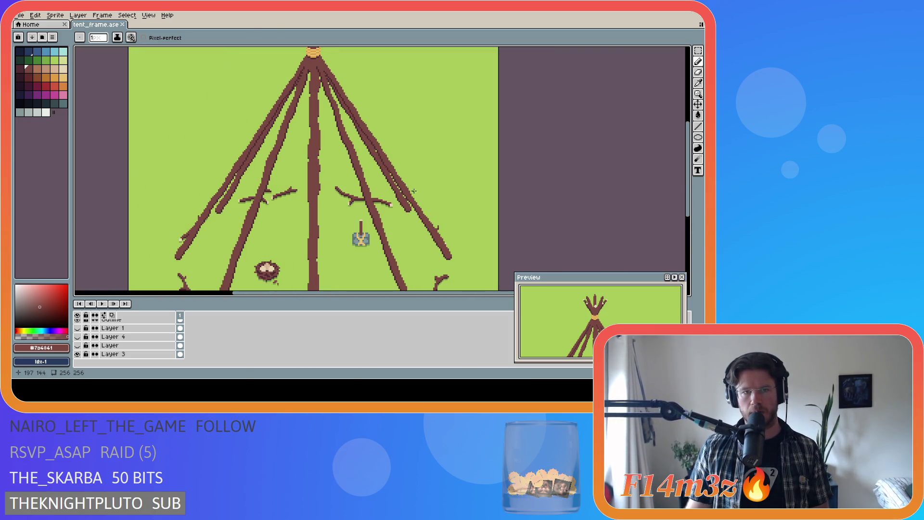
pyautogui.scroll(2, 328, 84)
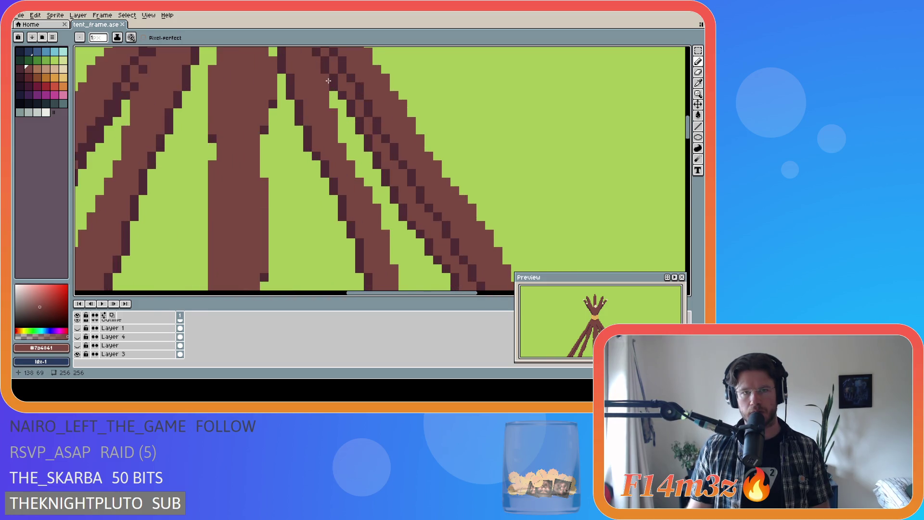
pyautogui.scroll(-2, 393, 246)
pyautogui.scroll(-2, 393, 247)
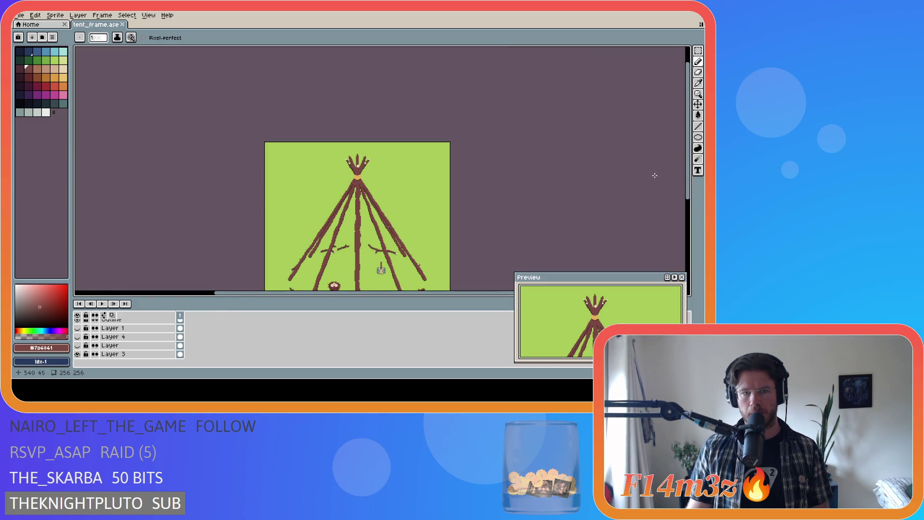
pyautogui.hotkey('ctrl', 's')
pyautogui.moveTo(686, 180); pyautogui.dragTo(686, 200)
pyautogui.press('v')
pyautogui.press('b')
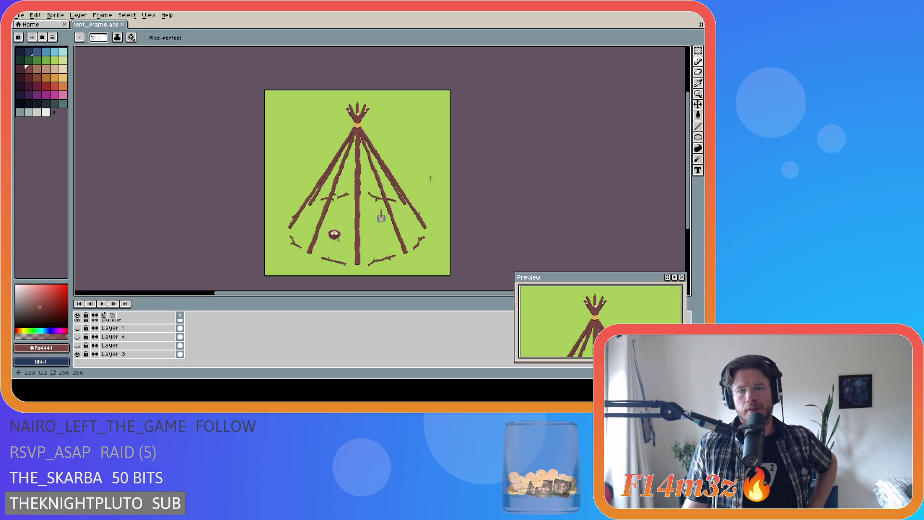
# Save tent_frame.ase again after adjusting the canvas.
pyautogui.scroll(1, 376, 186)
pyautogui.scroll(-1, 357, 196)
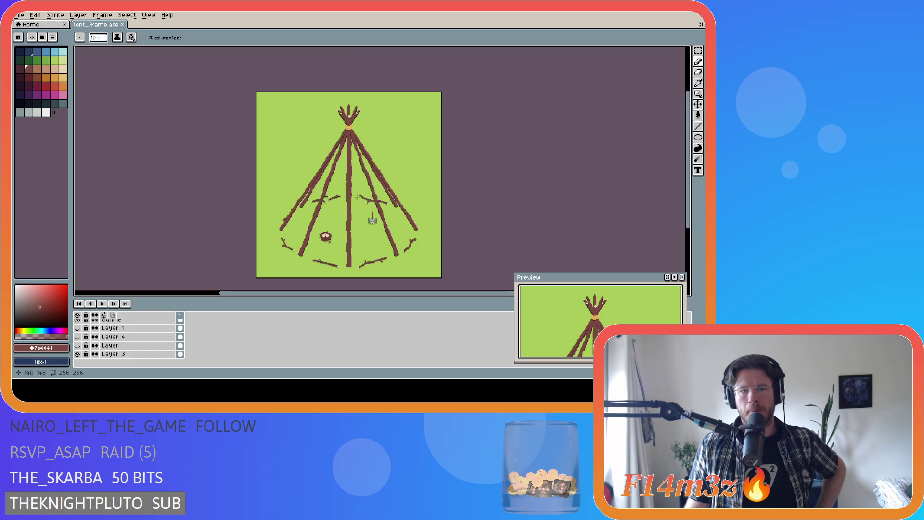
pyautogui.scroll(1, 358, 199)
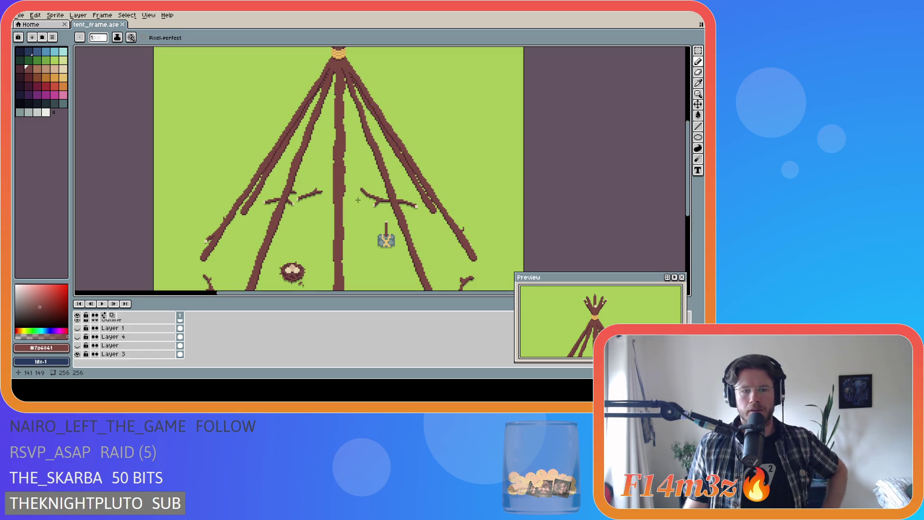
pyautogui.hscroll(1, 674, 159)
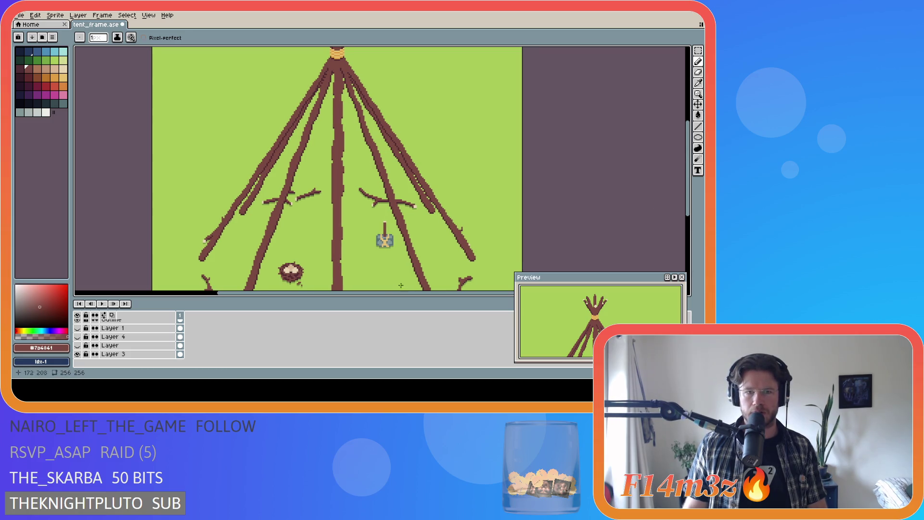
pyautogui.scroll(-1, 425, 221)
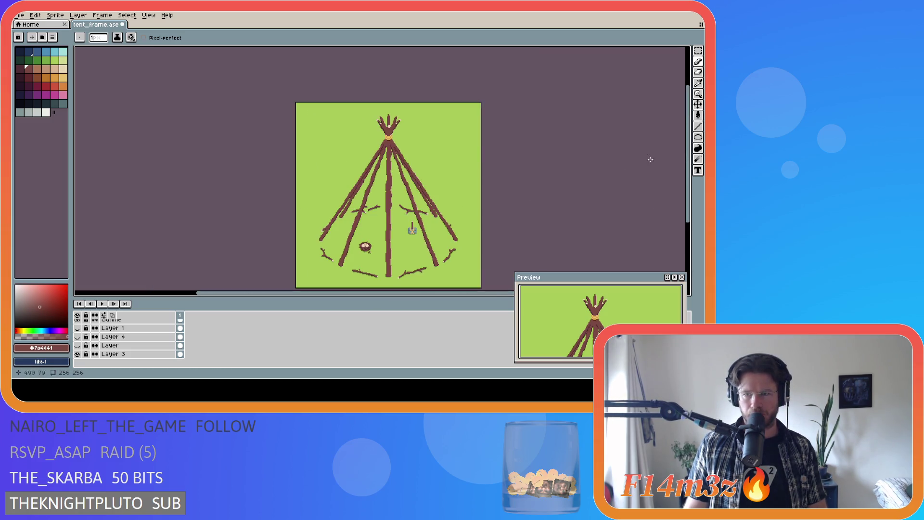
pyautogui.moveTo(691, 182); pyautogui.dragTo(692, 198)
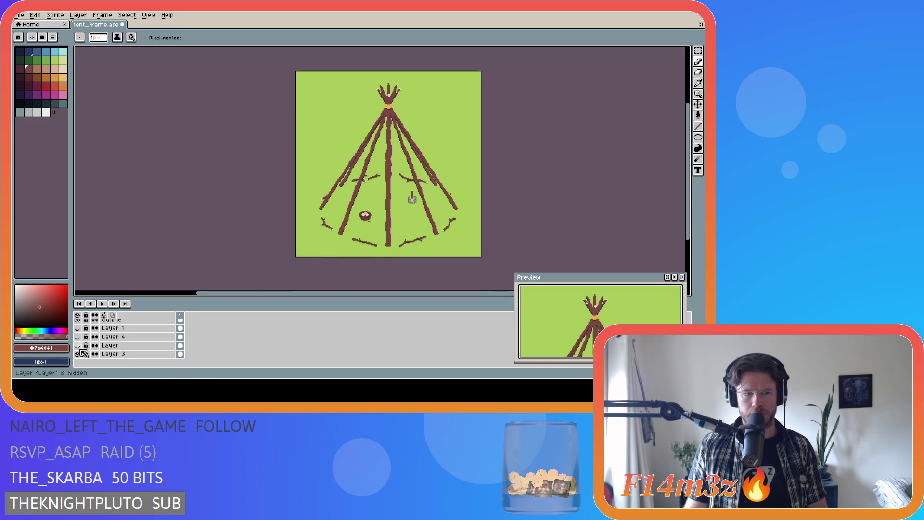
pyautogui.scroll(-5, 114, 359)
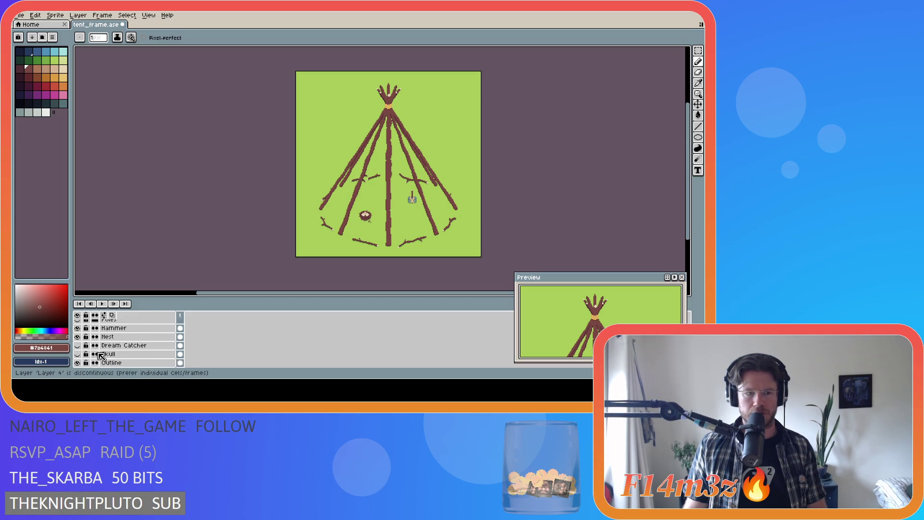
pyautogui.scroll(-1, 110, 358)
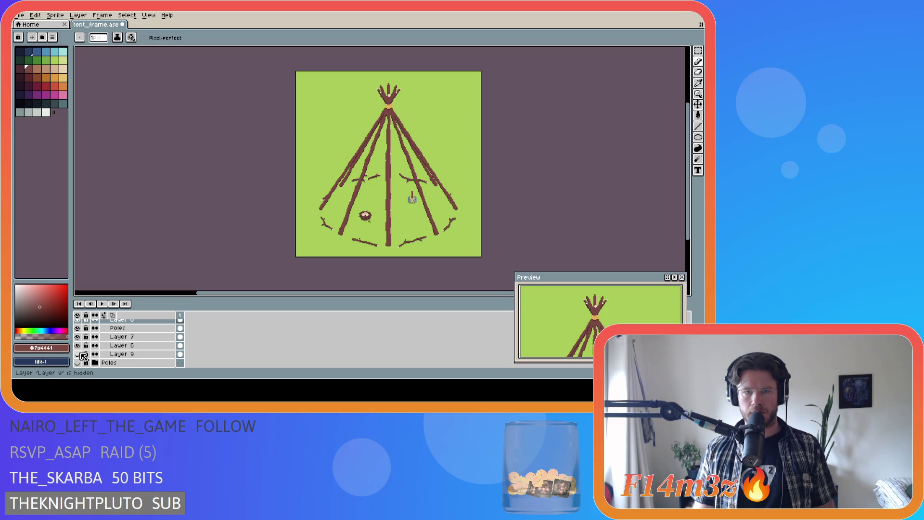
pyautogui.hotkey('ctrl', 's')
# Hide the lime-green background layer so the teepee sits on transparency.
pyautogui.scroll(-5, 138, 356)
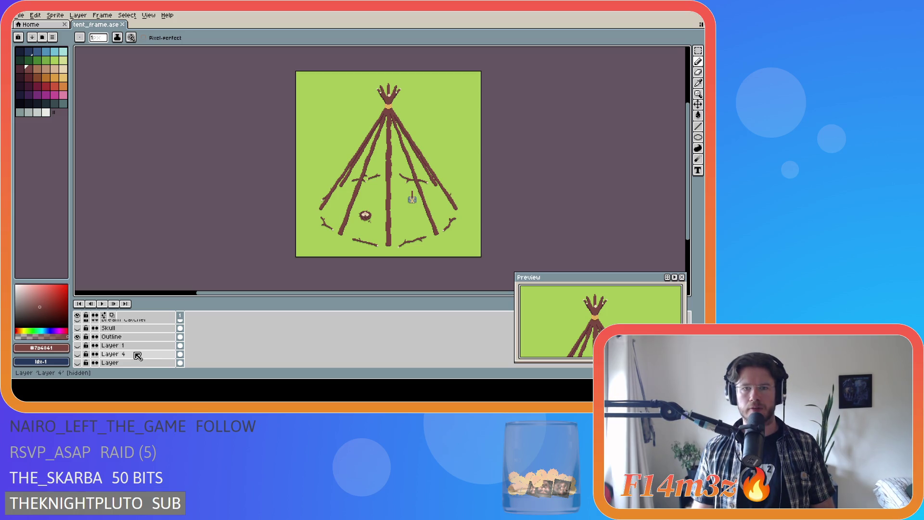
pyautogui.scroll(-2, 138, 356)
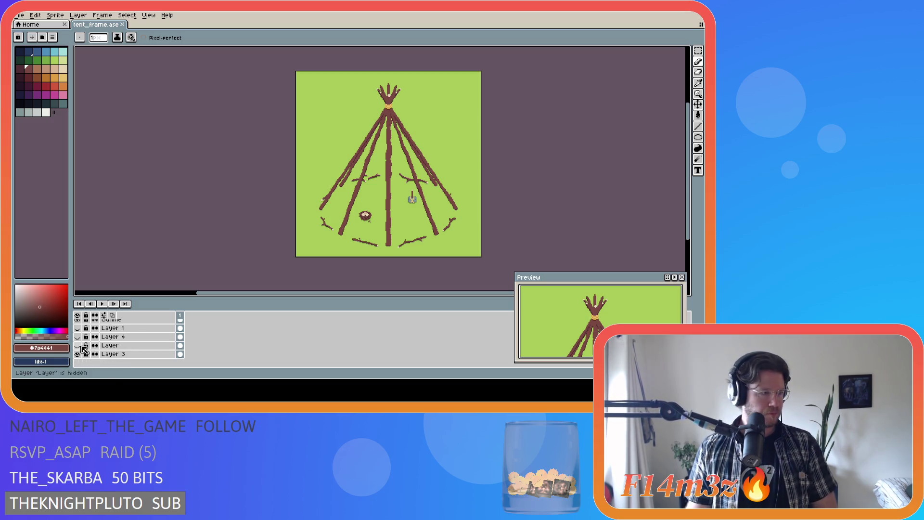
pyautogui.click(77, 353)
pyautogui.scroll(4, 211, 355)
pyautogui.scroll(5, 213, 356)
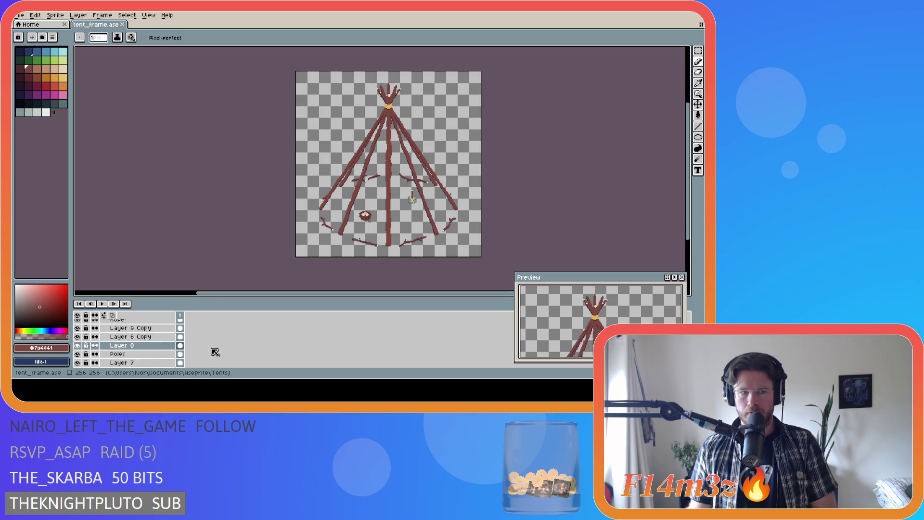
# Export the teepee as Final\tent_creche_frame.png, overwriting the existing file.
pyautogui.click(20, 15)
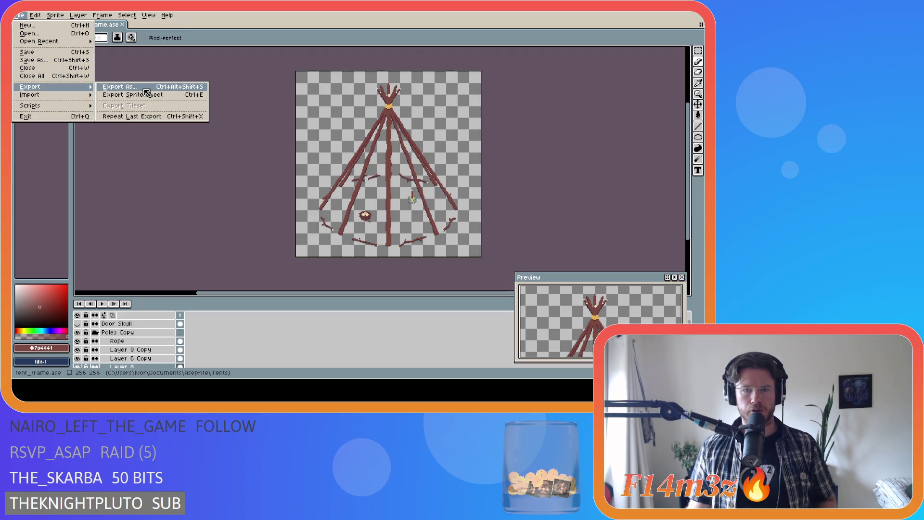
pyautogui.click(146, 89)
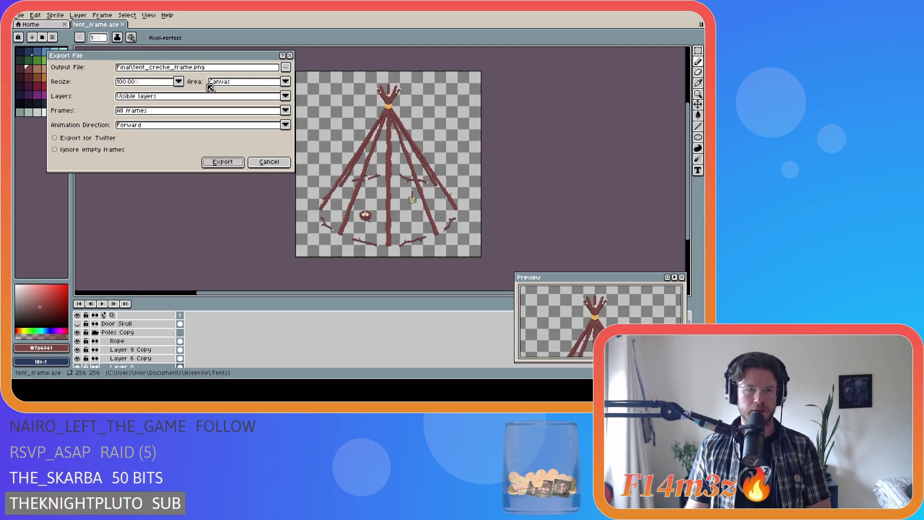
pyautogui.click(287, 68)
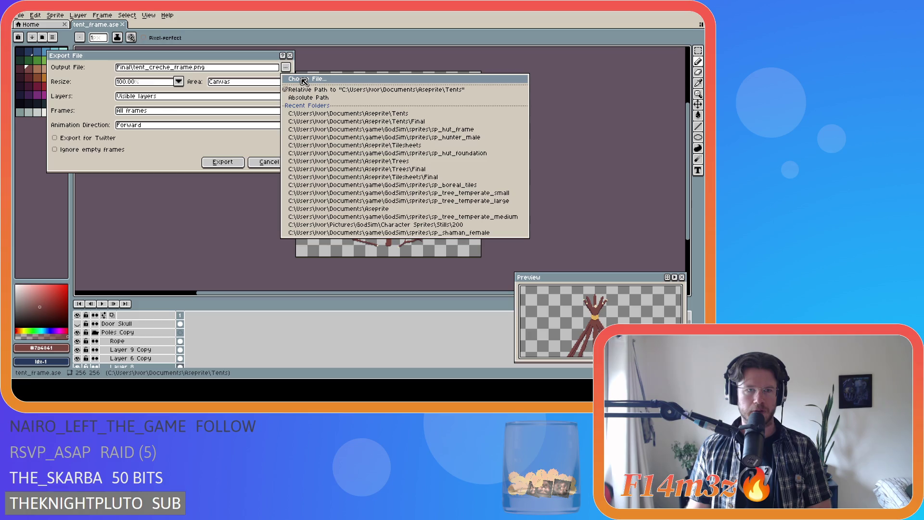
pyautogui.click(215, 147)
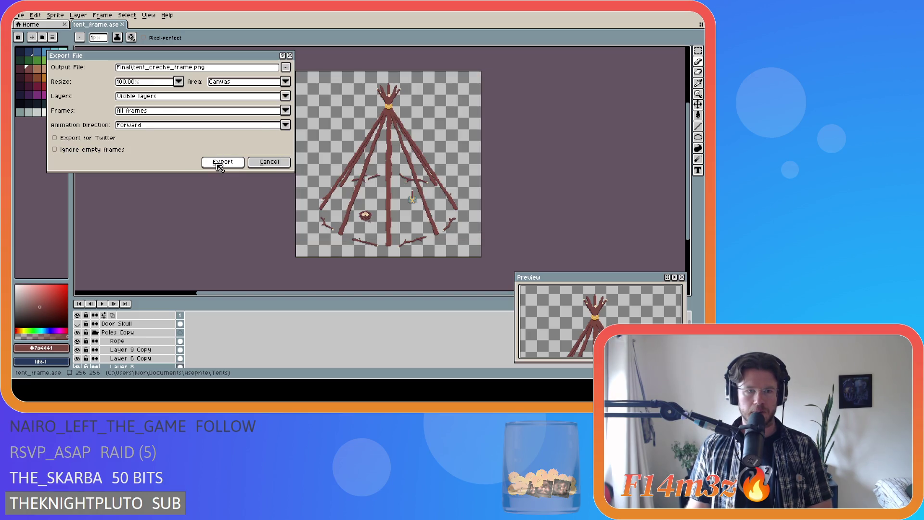
pyautogui.click(223, 163)
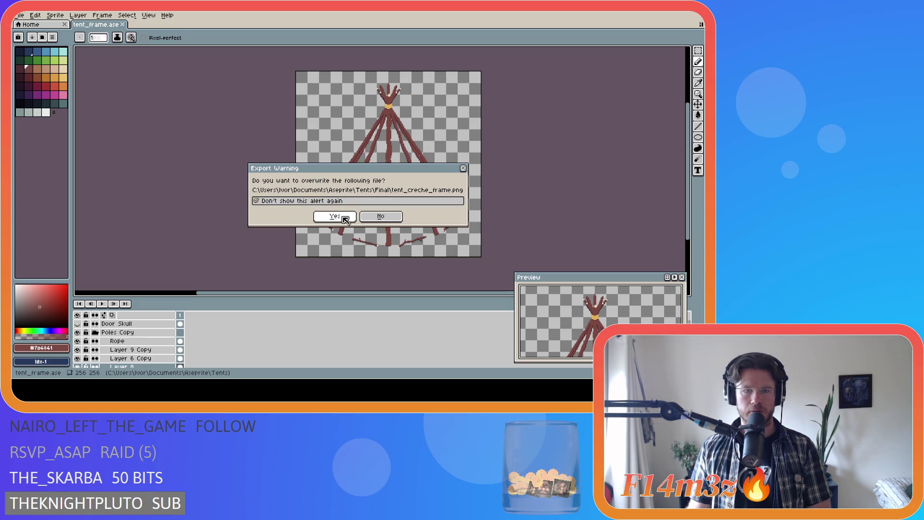
pyautogui.click(335, 216)
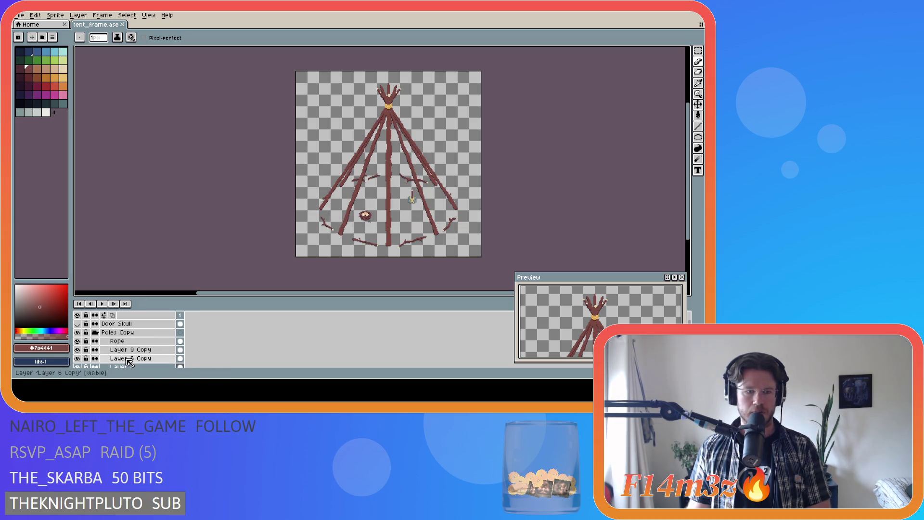
pyautogui.scroll(-5, 112, 350)
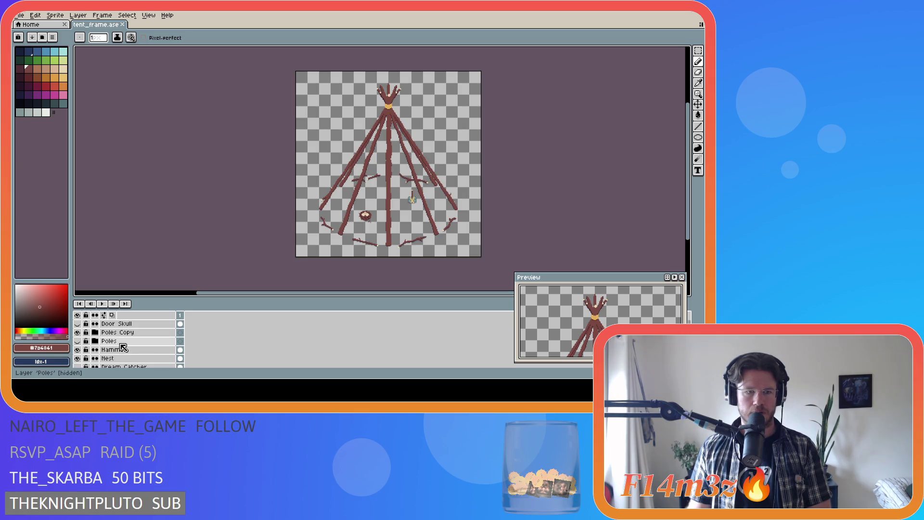
# Show the Outline layer, hide the Nest layer and show the Dream Catcher layer.
pyautogui.scroll(-2, 120, 349)
pyautogui.click(78, 350)
pyautogui.scroll(2, 115, 356)
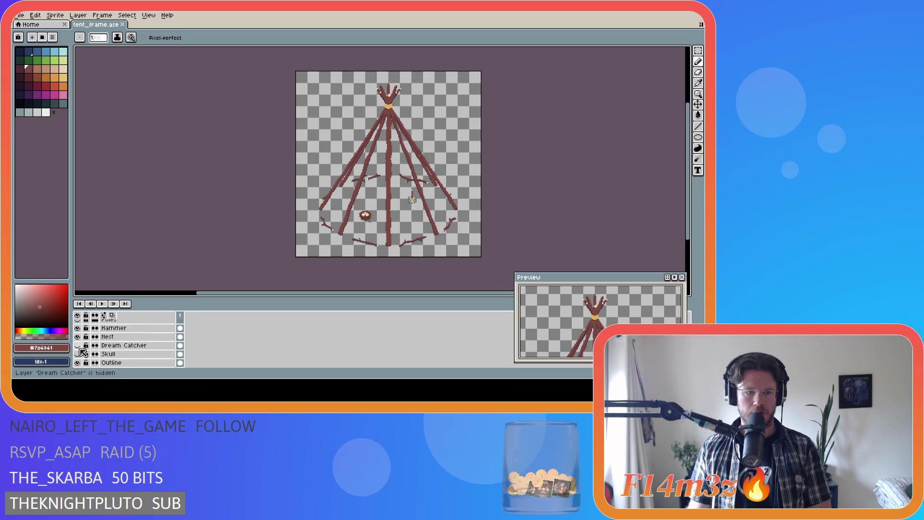
pyautogui.click(77, 336)
pyautogui.click(77, 345)
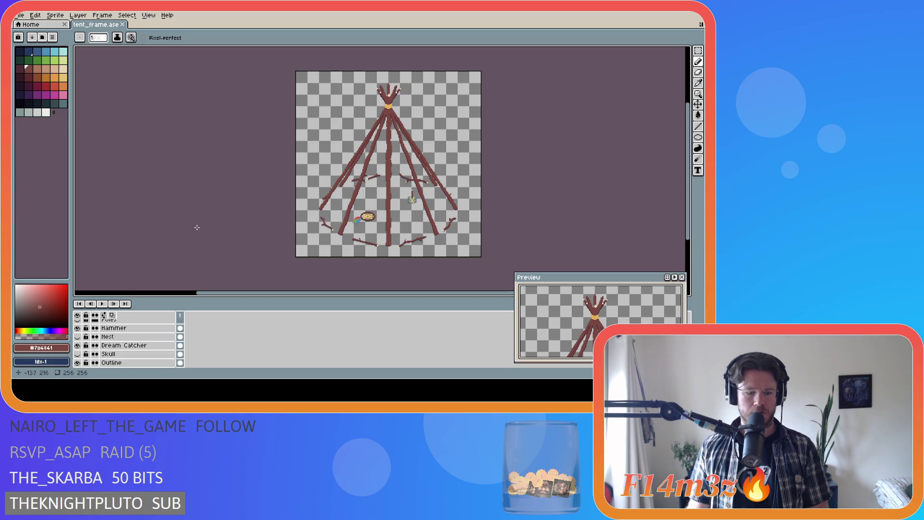
# Export the dream catcher version as Final\tent_sleeping_frame.png.
pyautogui.click(19, 15)
pyautogui.moveTo(65, 88)
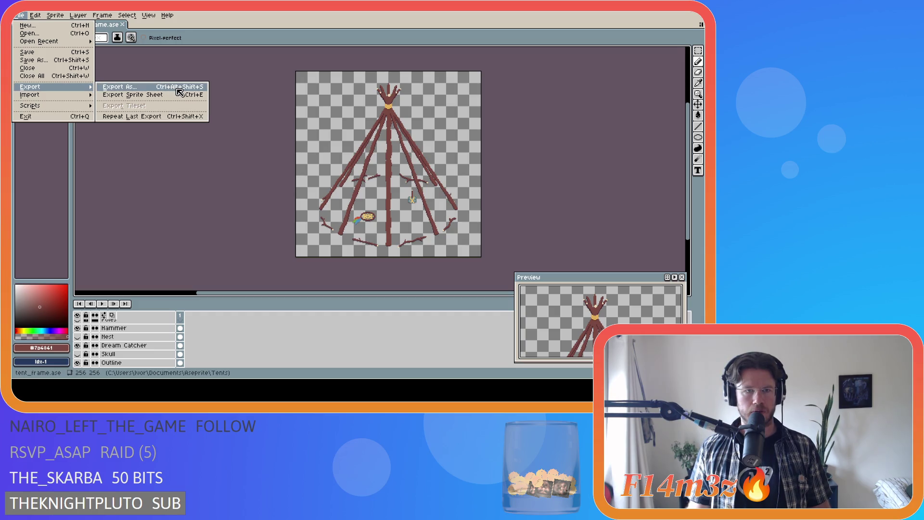
pyautogui.press('Escape')
pyautogui.press('v')
pyautogui.hotkey('ctrl', 'alt', 'shift', 's')
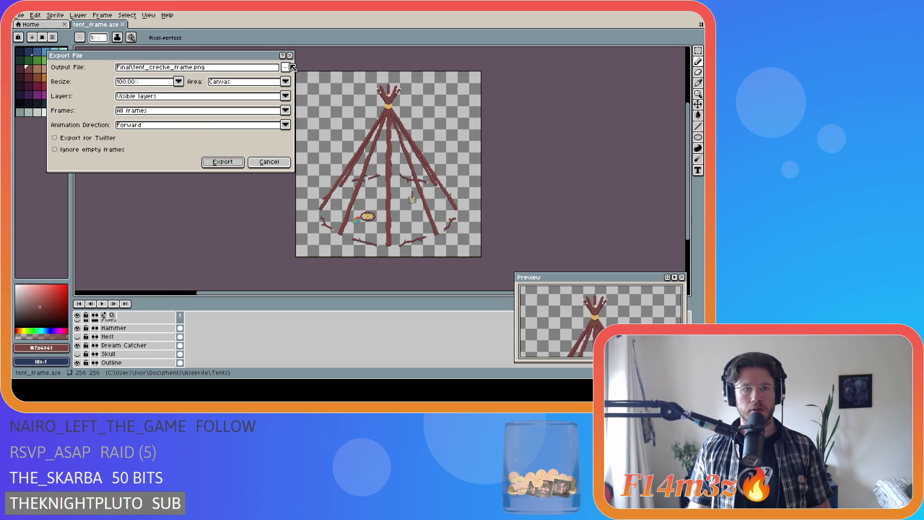
pyautogui.click(286, 68)
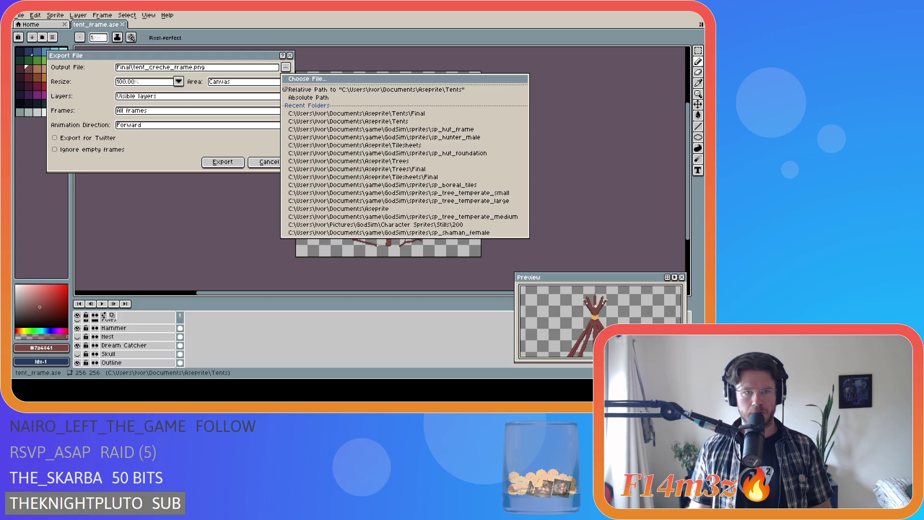
pyautogui.press('Escape')
pyautogui.write('sleeping')
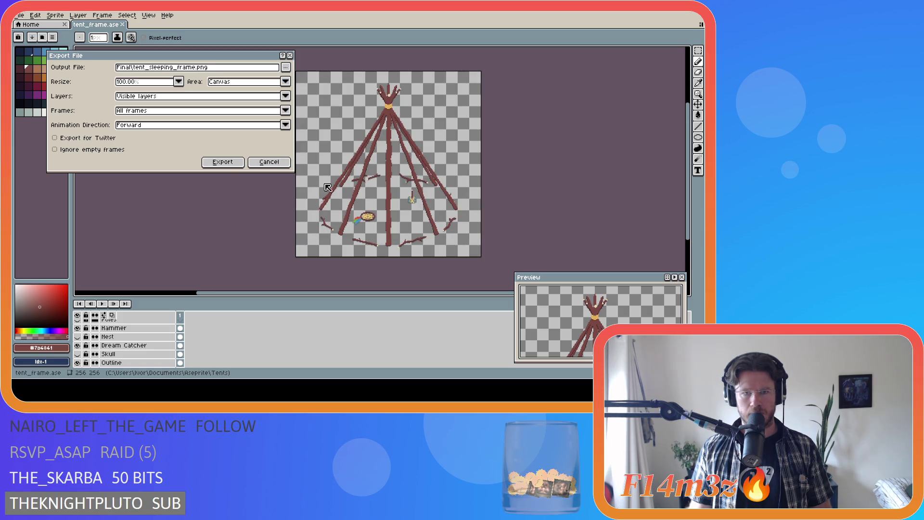
pyautogui.click(236, 163)
# Hide the Dream Catcher layer and show the Skull layer.
pyautogui.scroll(-1, 111, 351)
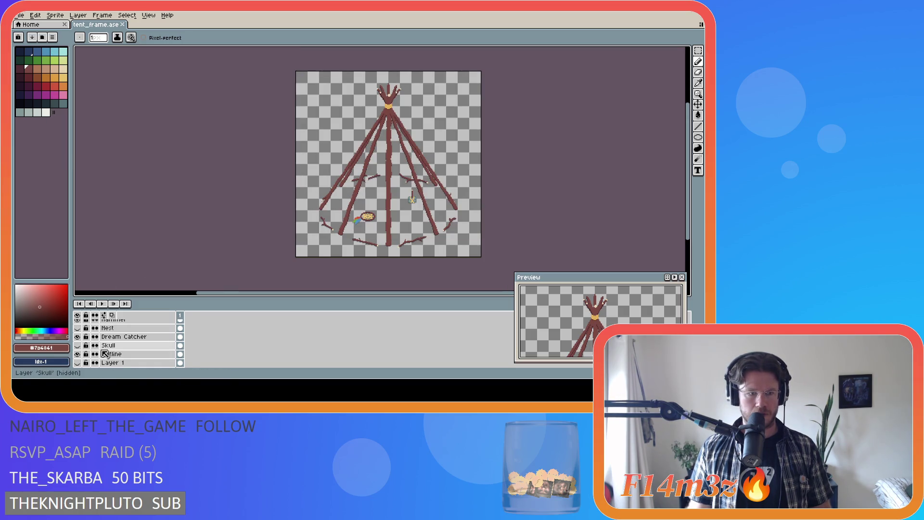
pyautogui.click(77, 336)
pyautogui.click(78, 345)
# Export the skull variant as Final\tent_store_frame.png and save tent_frame.ase.
pyautogui.hotkey('ctrl', 'alt', 'shift', 's')
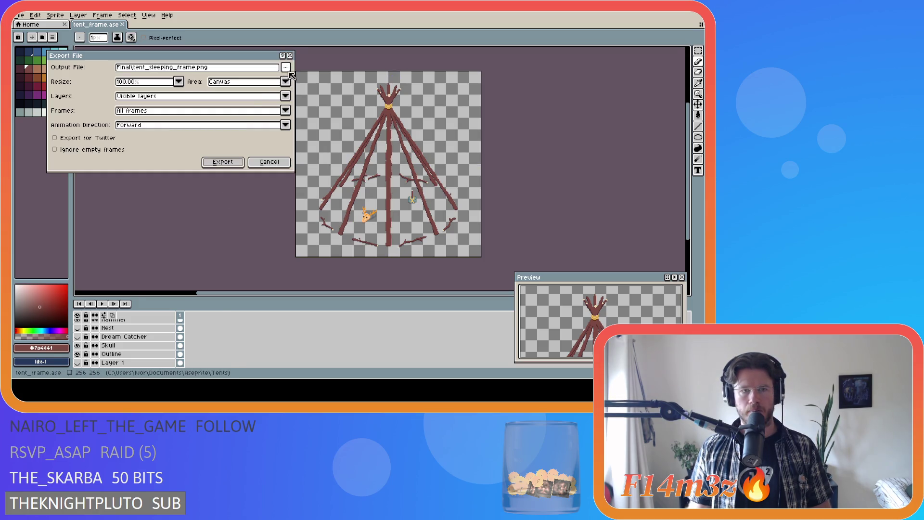
pyautogui.click(286, 67)
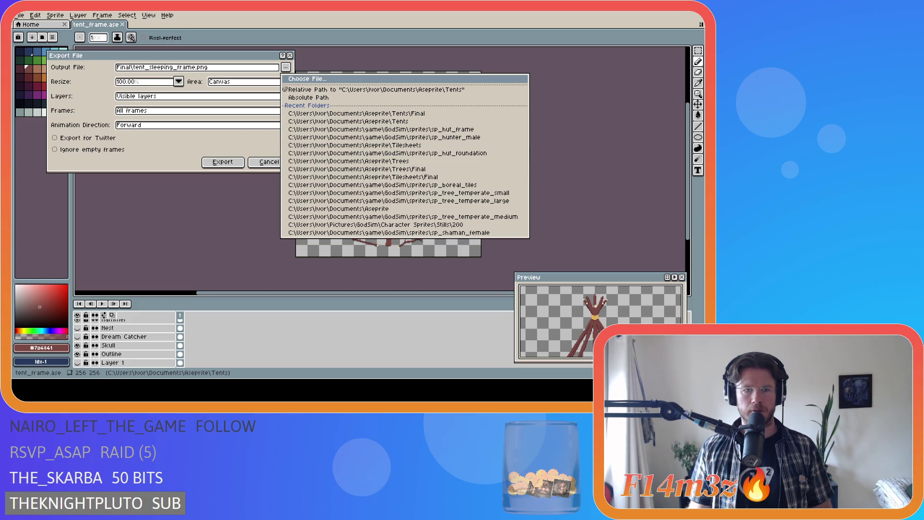
pyautogui.click(373, 200)
pyautogui.click(230, 163)
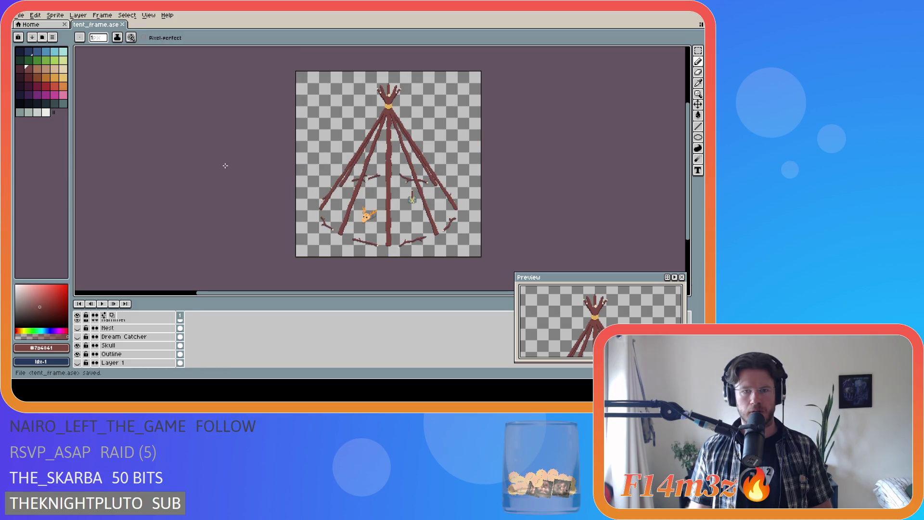
pyautogui.hotkey('ctrl', 's')
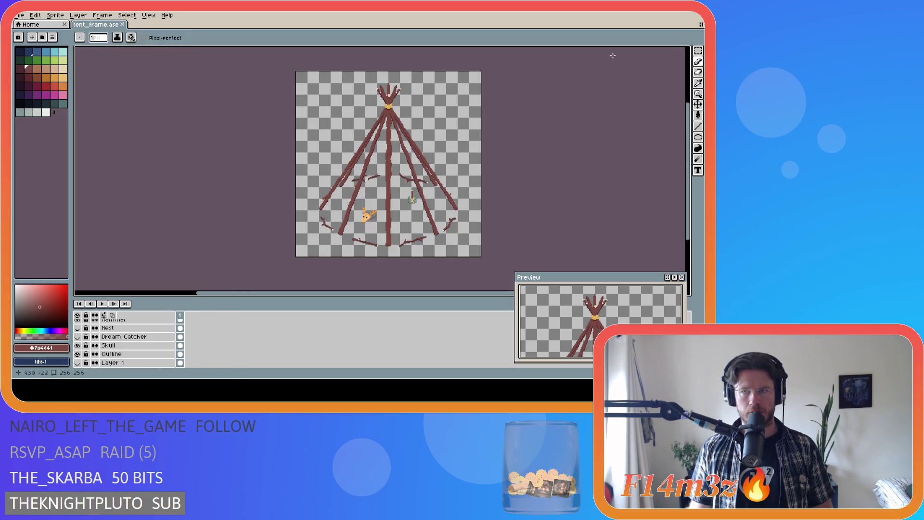
pyautogui.hotkey('alt', 'Tab')
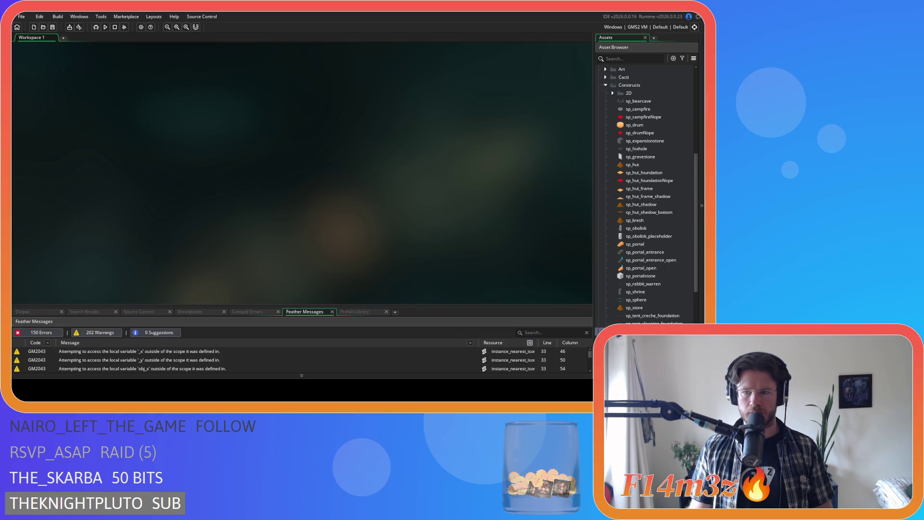
# Open sp_tent_sleeping_frame from the Constructs sprites and confirm importing the new teepee PNG.
pyautogui.scroll(-2, 645, 303)
pyautogui.click(677, 296)
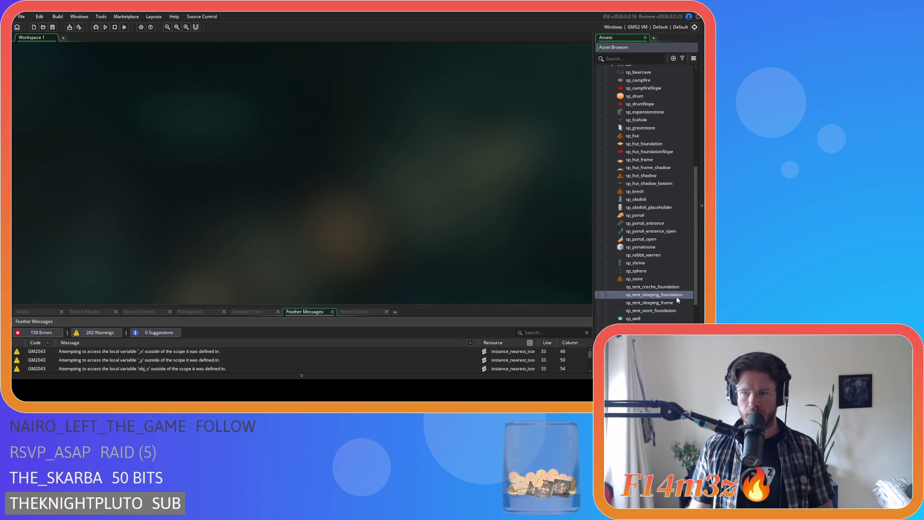
pyautogui.click(675, 311)
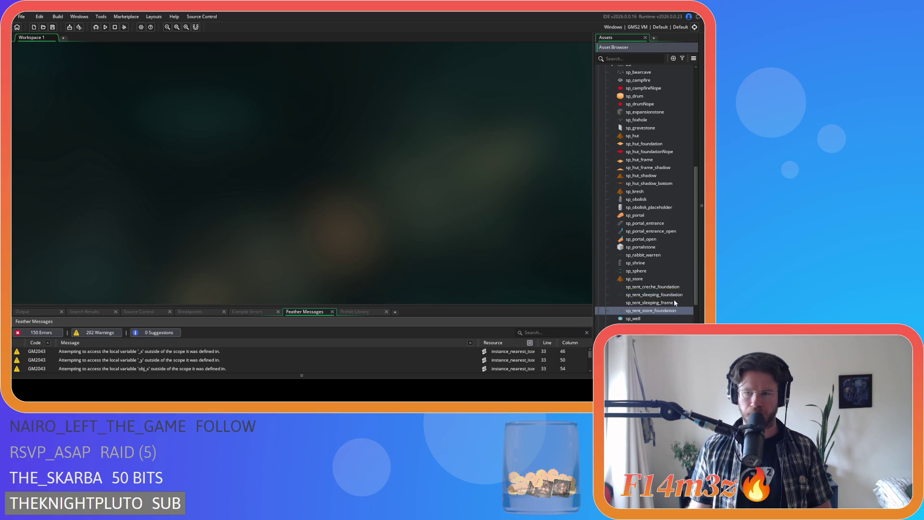
pyautogui.click(674, 288)
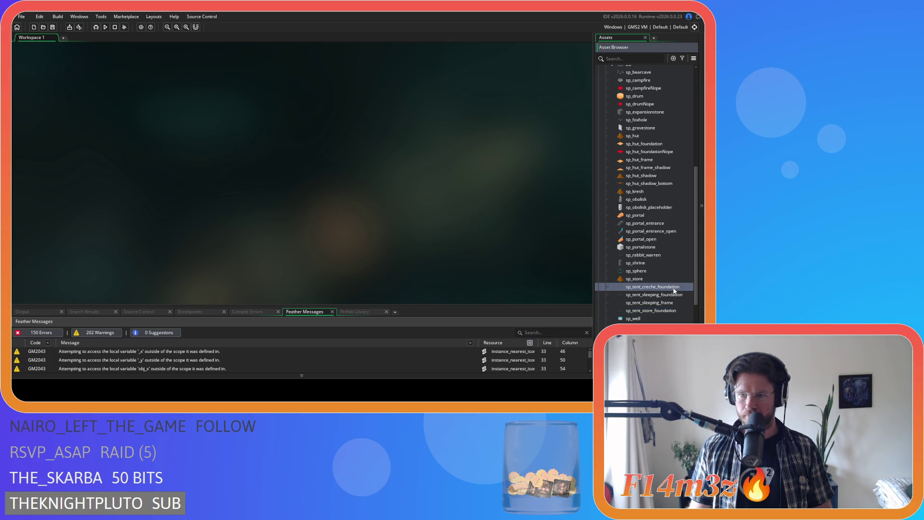
pyautogui.doubleClick(677, 302)
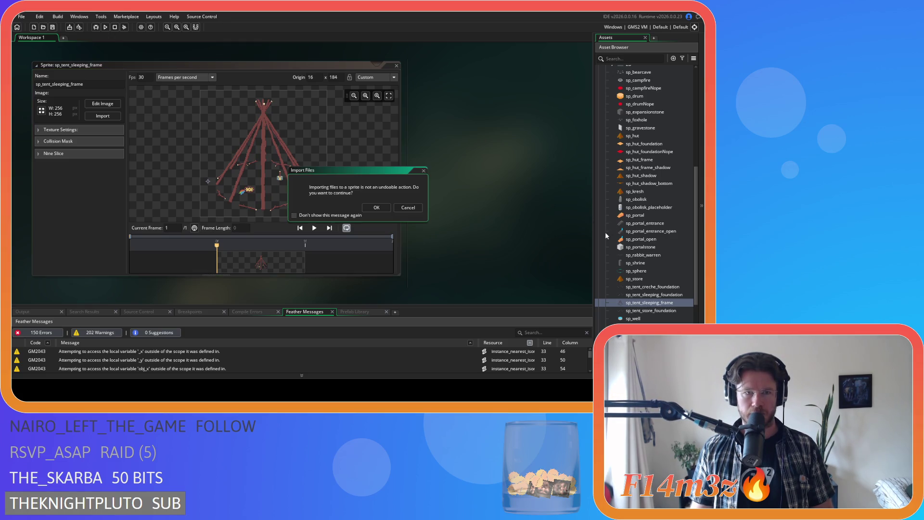
pyautogui.click(377, 208)
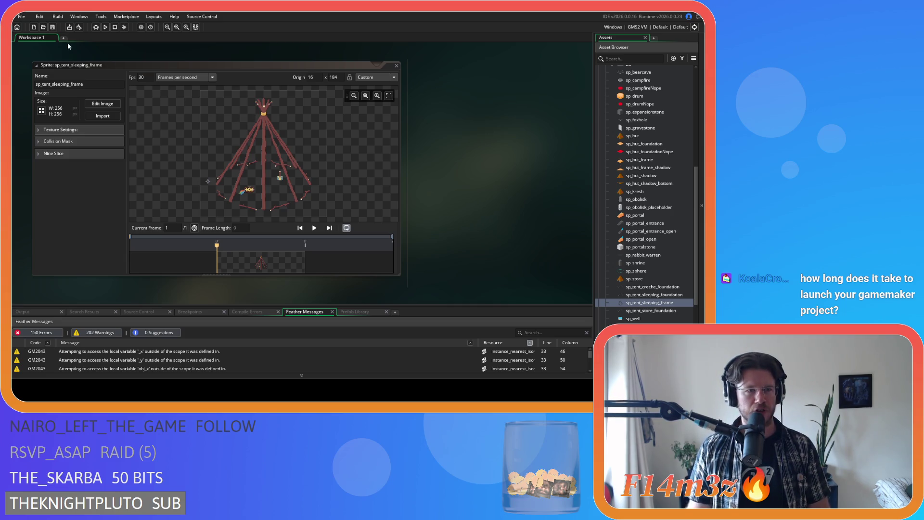
# Save the project and check the Windows GMS2 VM build target.
pyautogui.click(54, 27)
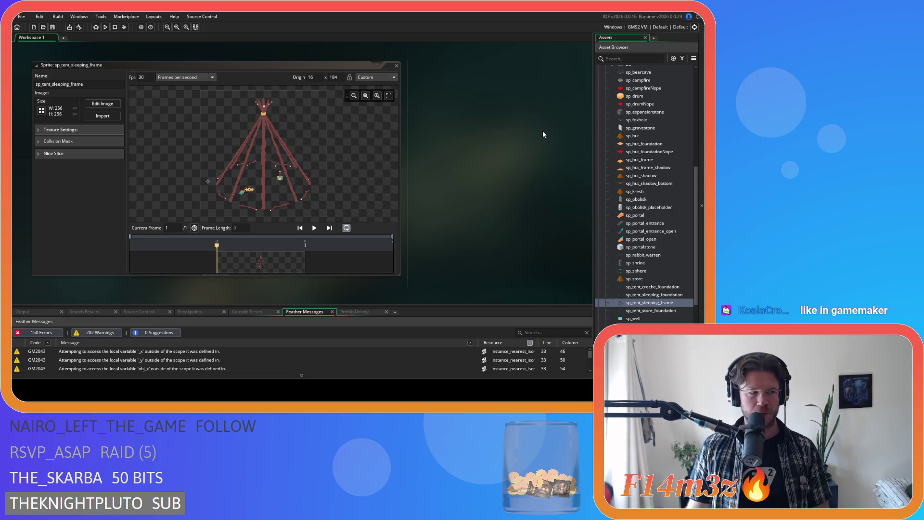
pyautogui.click(635, 28)
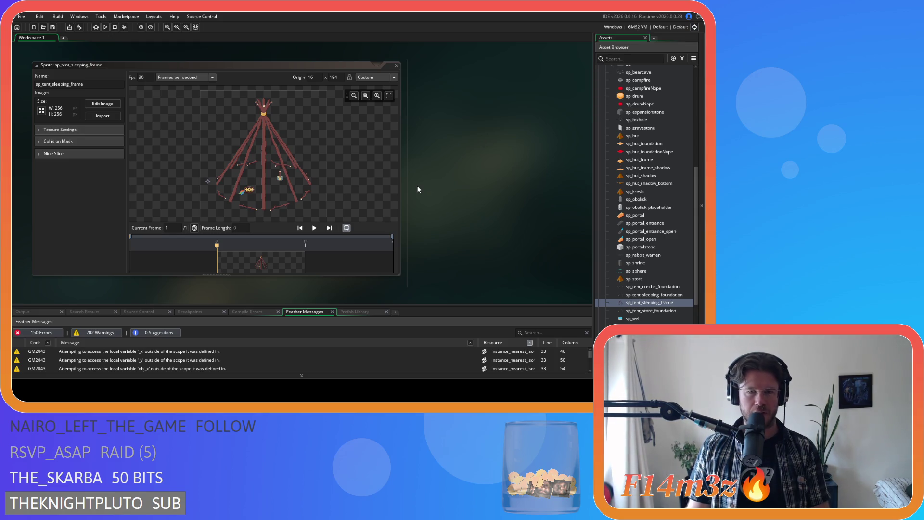
# Build and run the game, then close the sp_tent_sleeping_frame sprite editor.
pyautogui.press('F5')
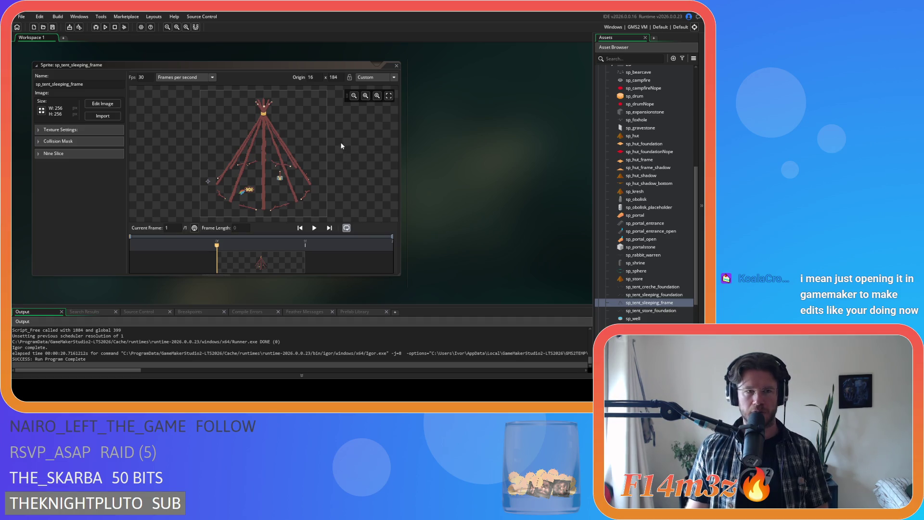
pyautogui.click(233, 68)
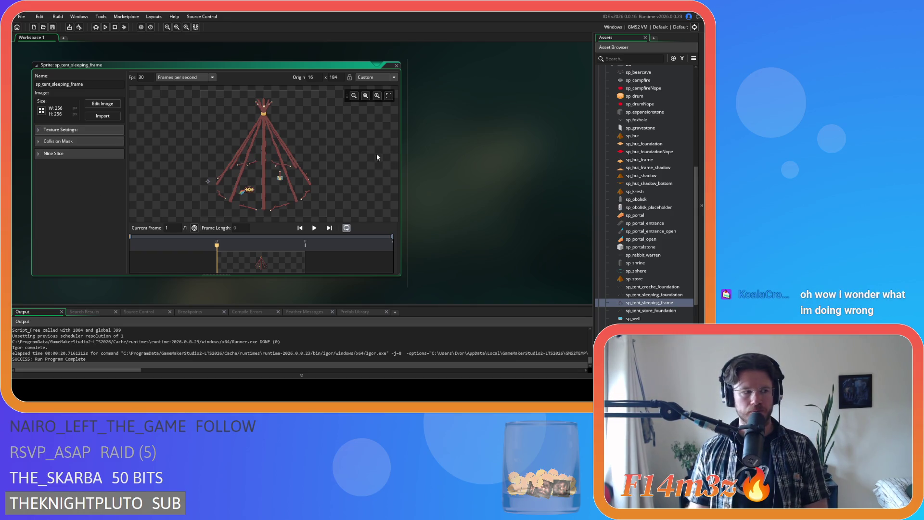
pyautogui.click(396, 66)
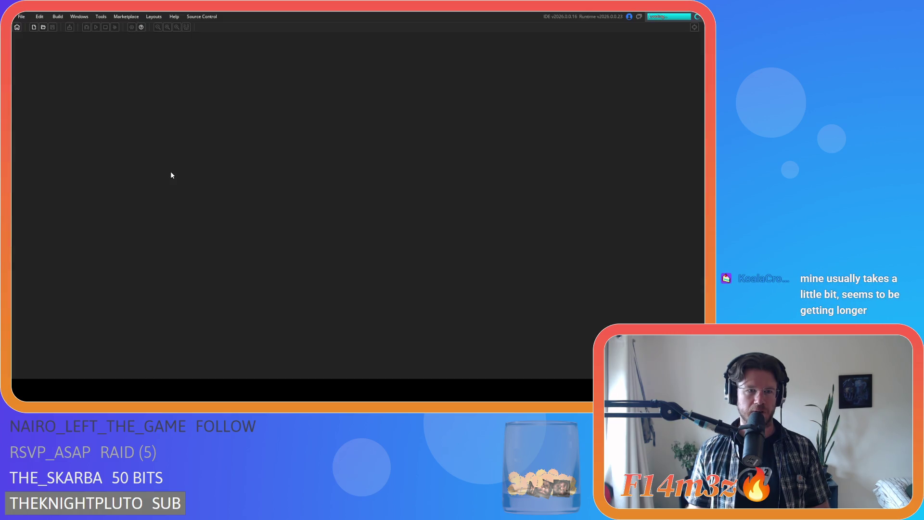
# Expand the Scripts folder in the Asset Browser once the project reloads.
pyautogui.click(598, 206)
pyautogui.click(599, 207)
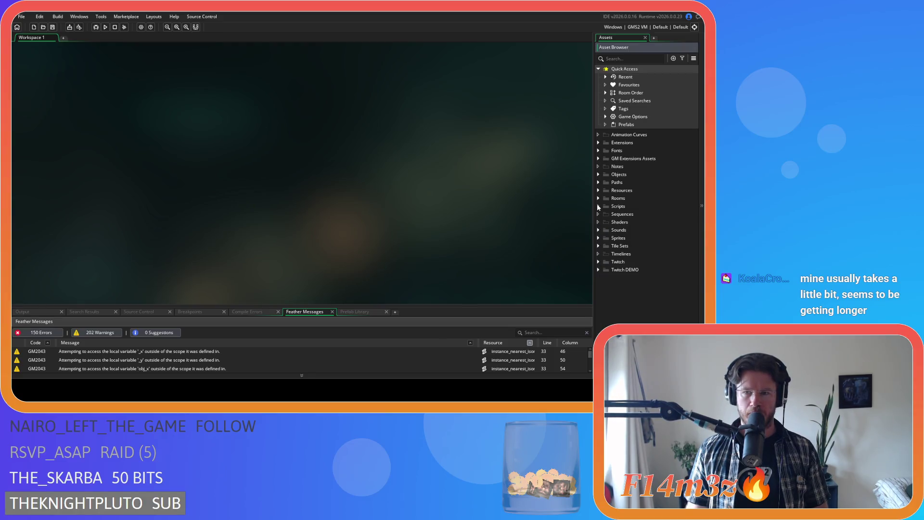
pyautogui.click(334, 159)
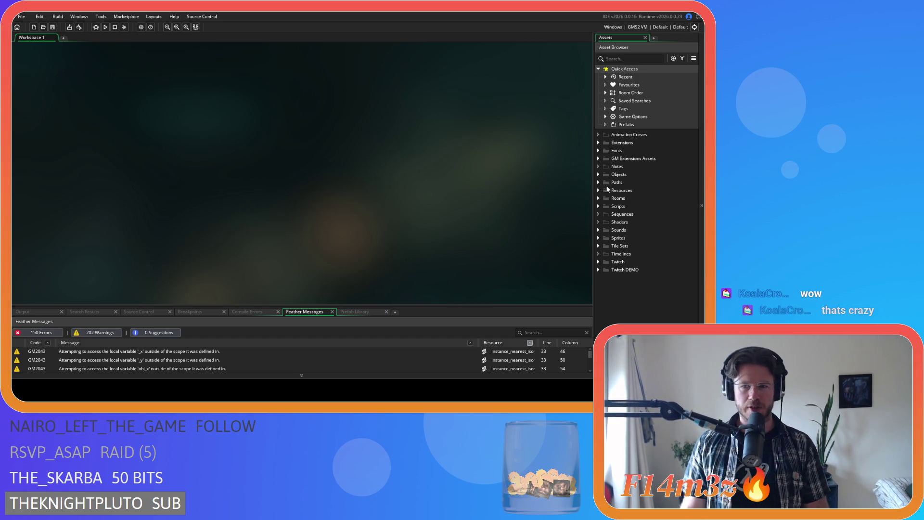
pyautogui.click(599, 207)
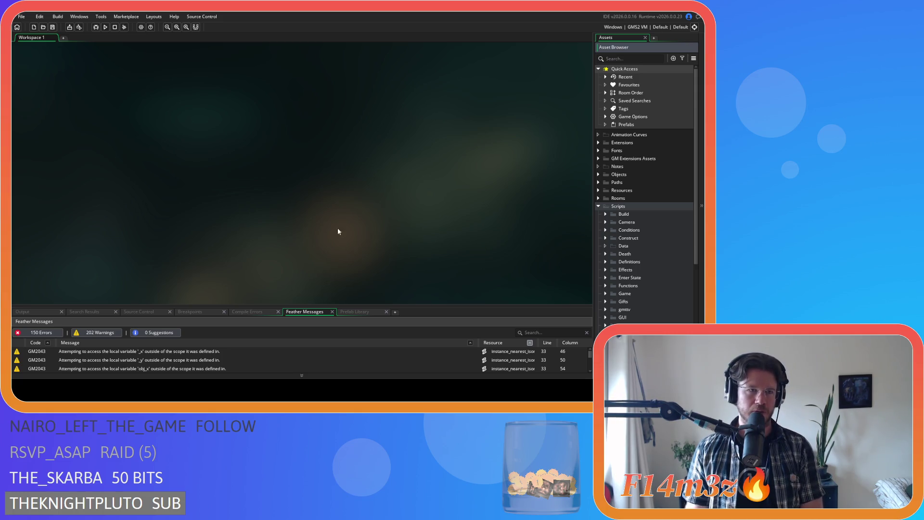
pyautogui.click(62, 48)
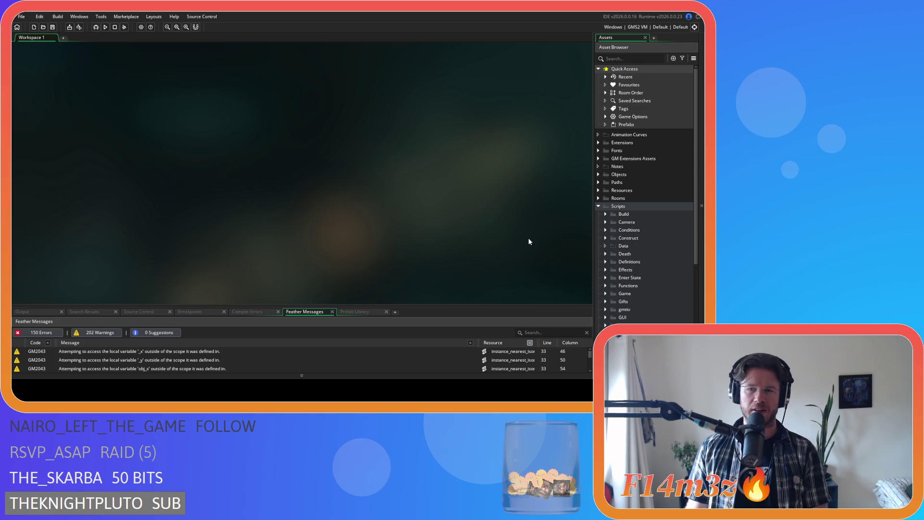
# Expand Sprites > Constructs in the Asset Browser.
pyautogui.click(598, 206)
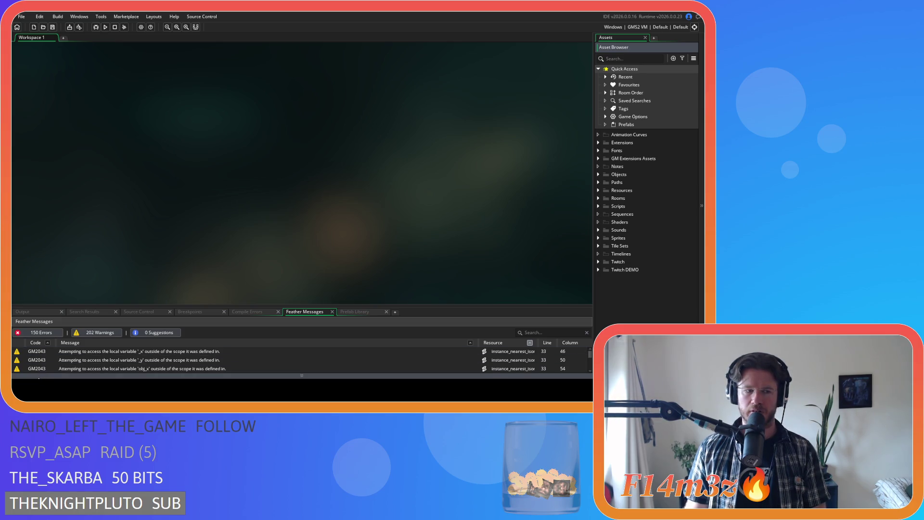
pyautogui.click(106, 244)
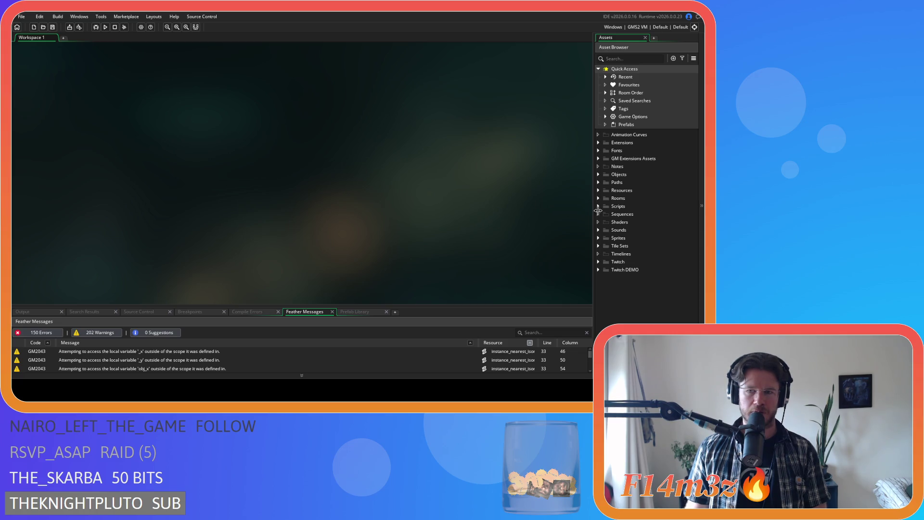
pyautogui.click(598, 206)
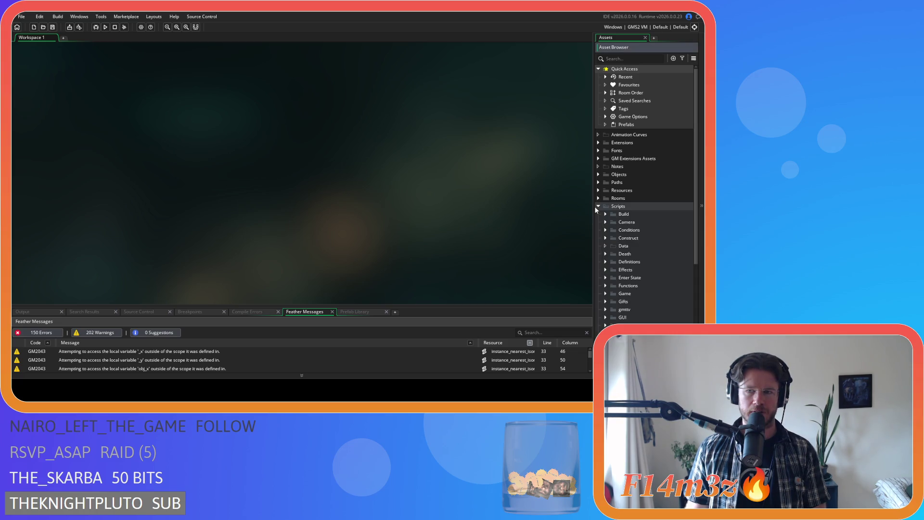
pyautogui.click(596, 207)
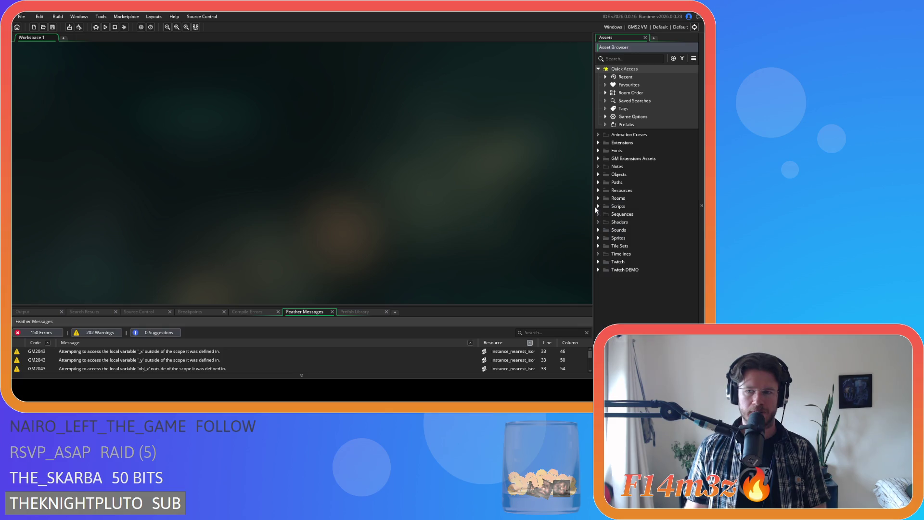
pyautogui.click(599, 239)
pyautogui.scroll(-3, 603, 242)
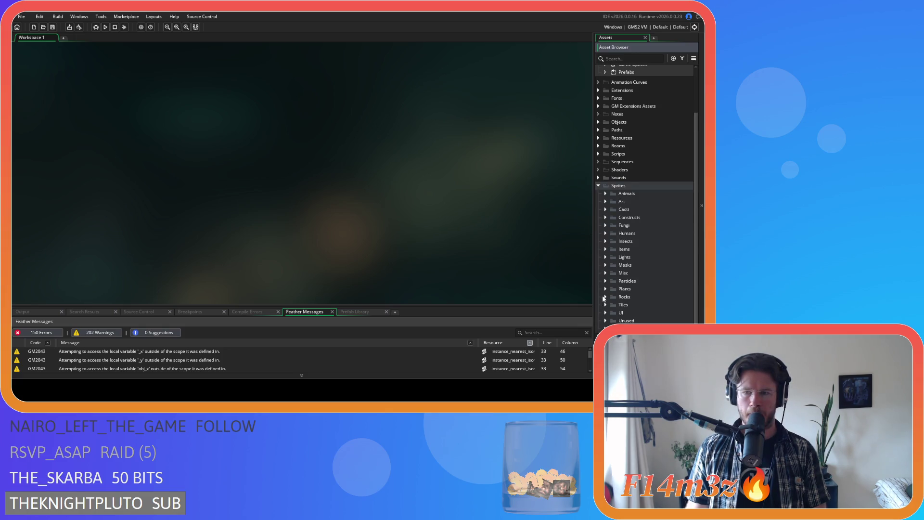
pyautogui.click(605, 217)
pyautogui.scroll(-10, 626, 250)
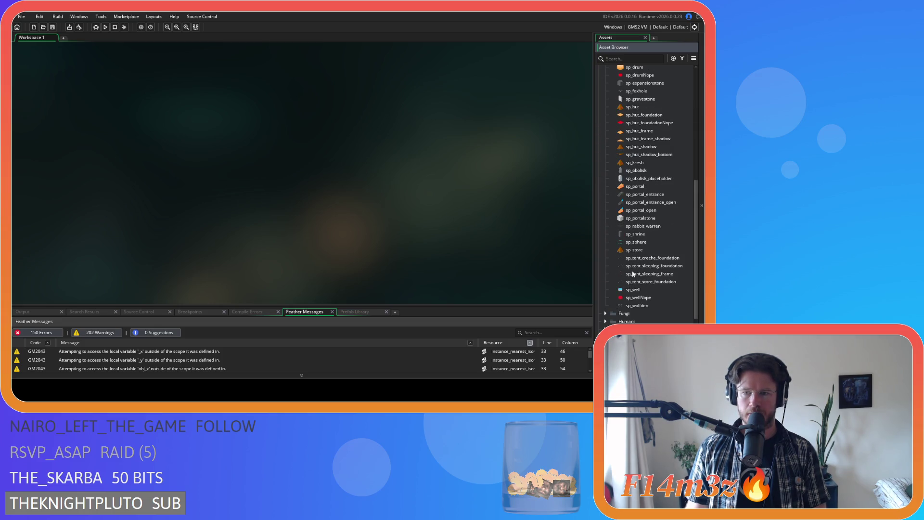
pyautogui.scroll(3, 612, 307)
pyautogui.scroll(-3, 650, 309)
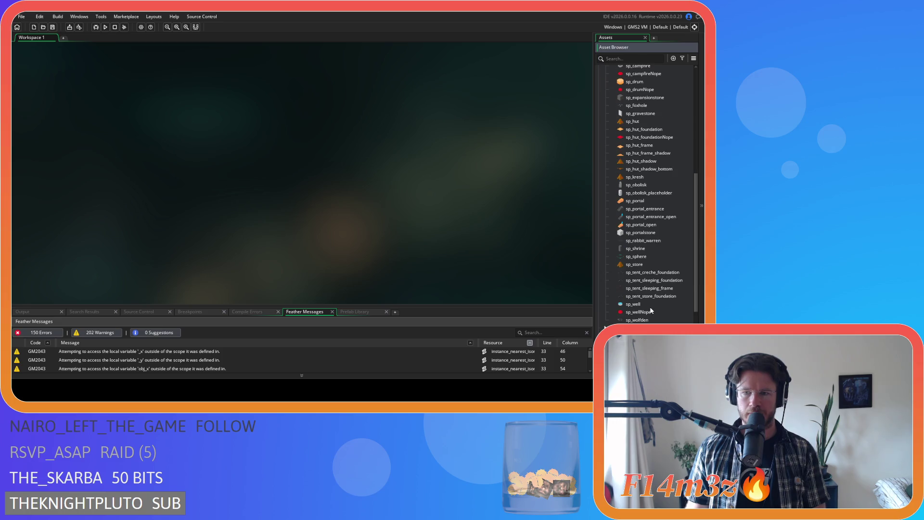
# Delete the accidental sp_tent_sleeping_frame duplicate and reopen sp_tent_sleeping_frame.
pyautogui.click(671, 290)
pyautogui.hotkey('ctrl', 'd')
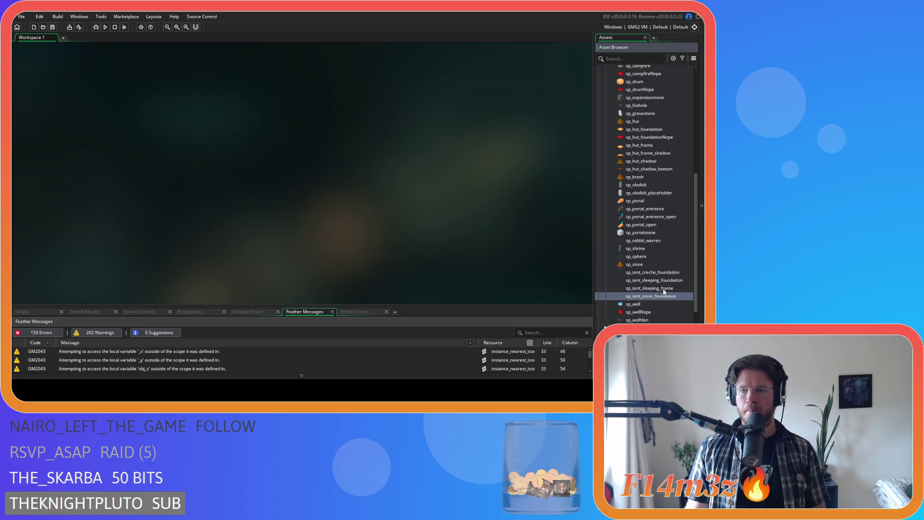
pyautogui.press('Return')
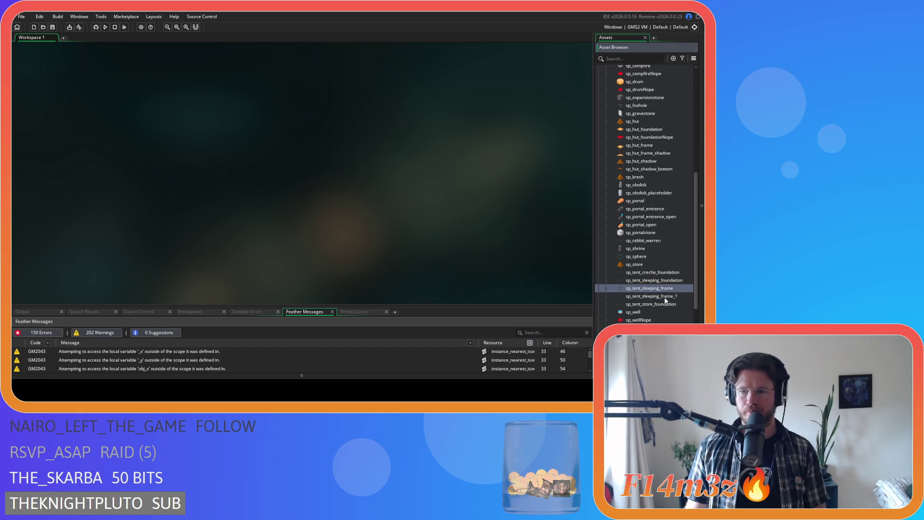
pyautogui.press('Delete')
pyautogui.click(376, 208)
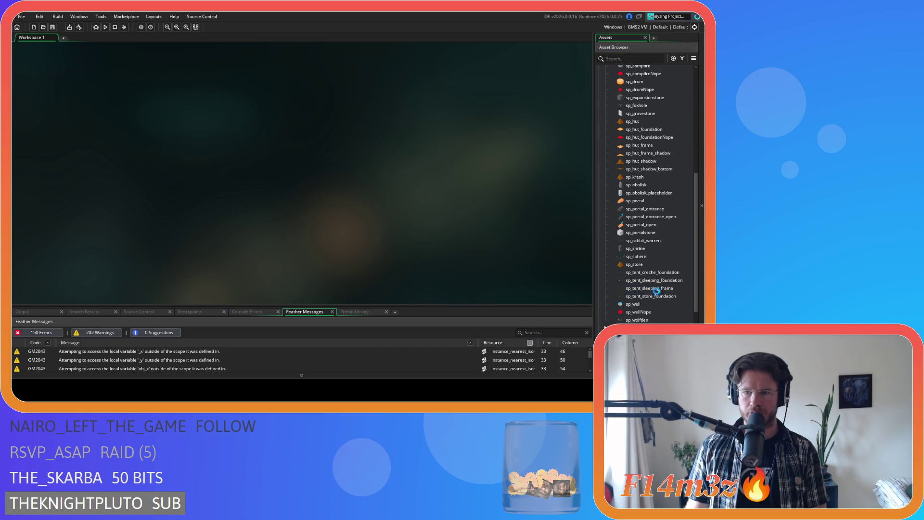
pyautogui.doubleClick(653, 288)
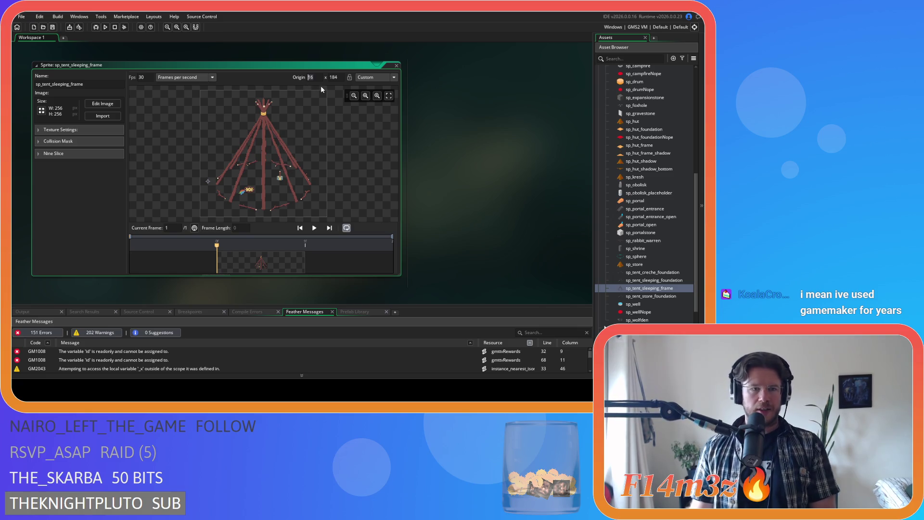
# Set the sprite's Origin X to 16, giving an origin of 16, 184.
pyautogui.write('8')
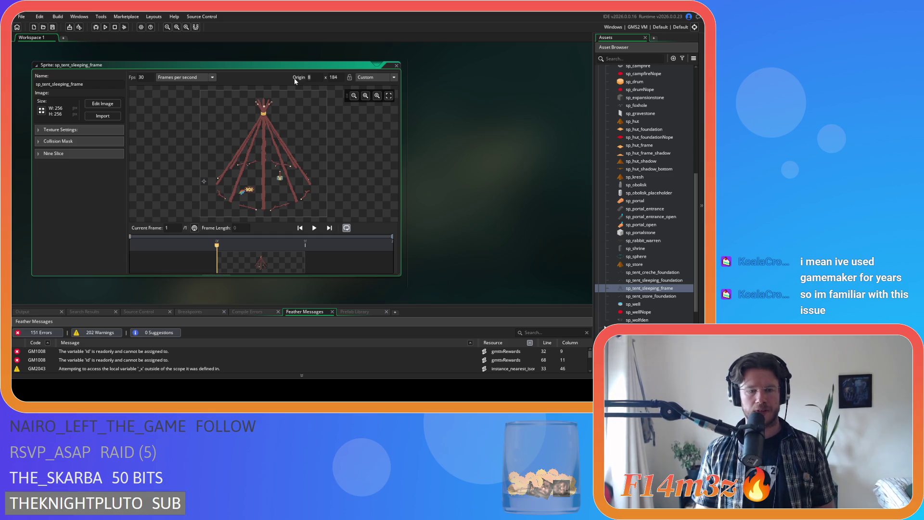
pyautogui.write('6')
pyautogui.press('Tab')
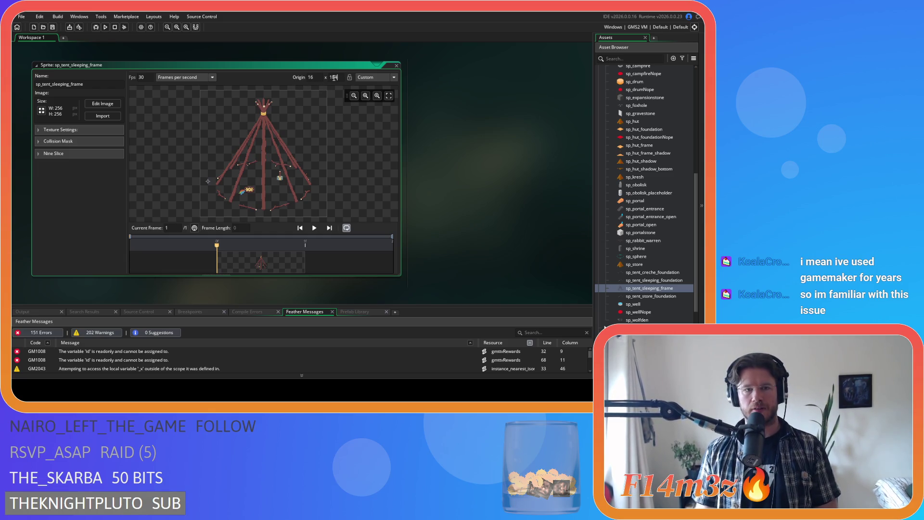
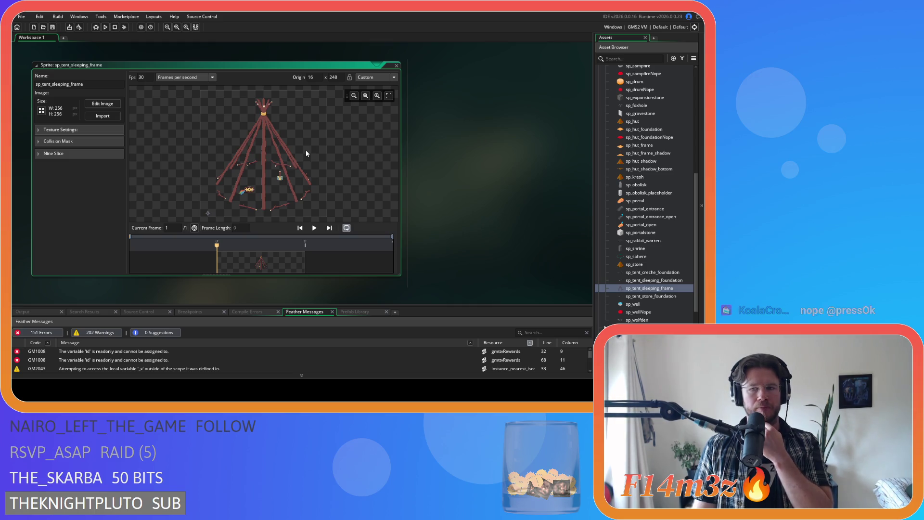
# Scroll through the Asset Browser to locate the tent foundation sprites.
pyautogui.scroll(6, 652, 196)
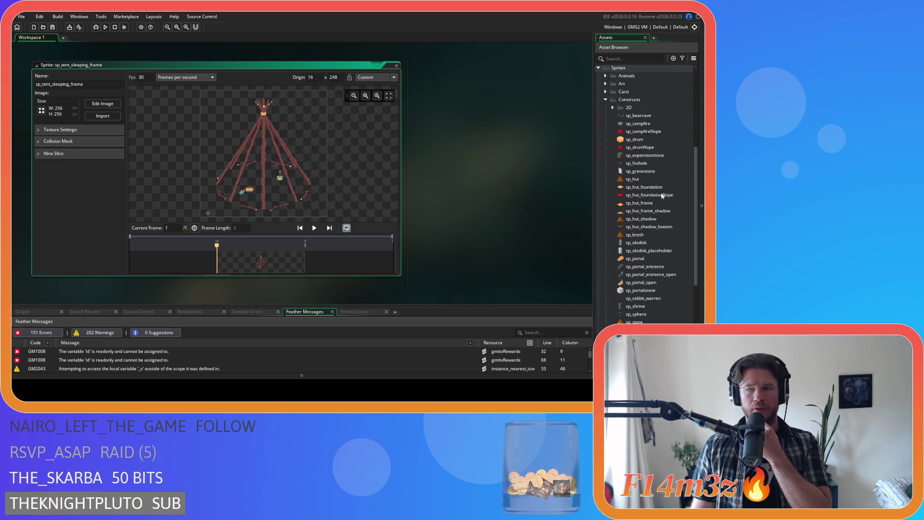
pyautogui.click(608, 164)
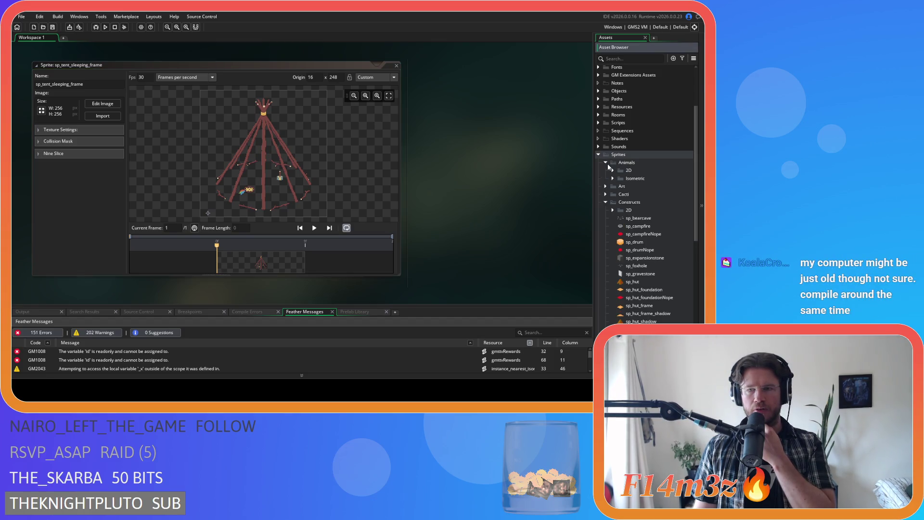
pyautogui.scroll(-4, 614, 198)
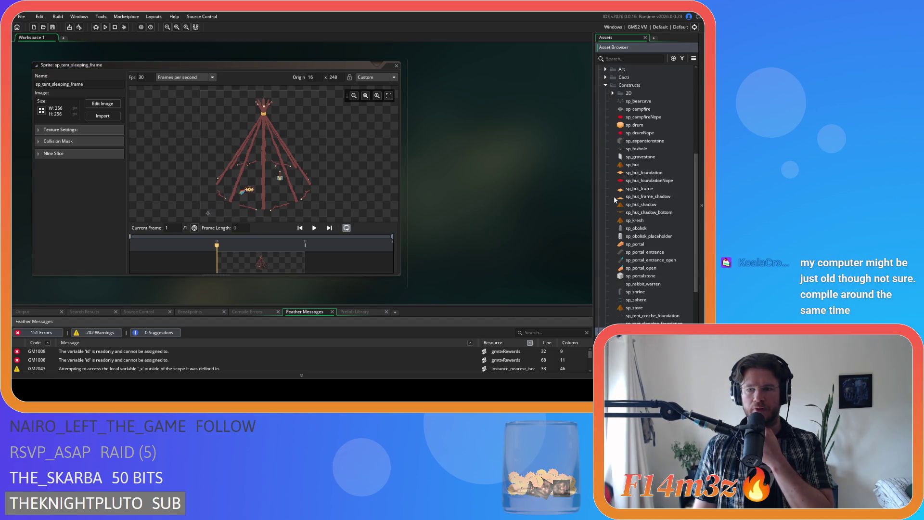
pyautogui.scroll(-4, 614, 199)
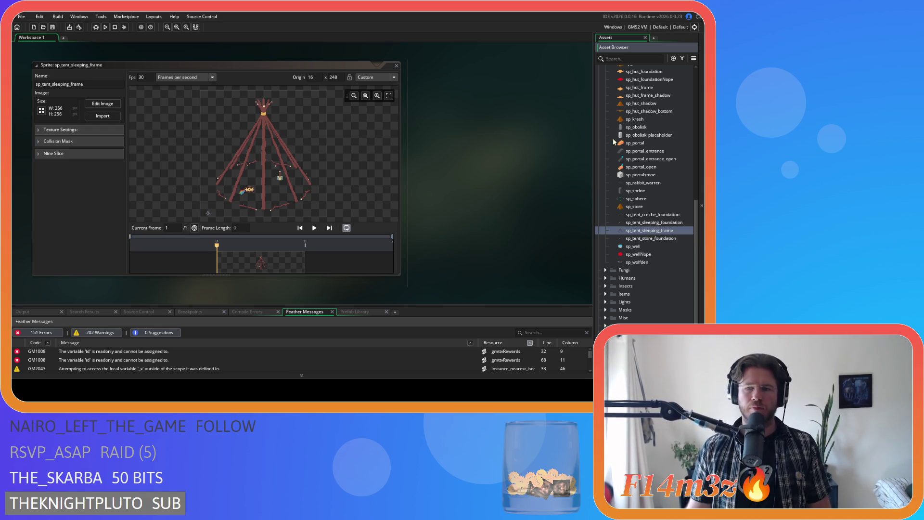
pyautogui.scroll(3, 617, 248)
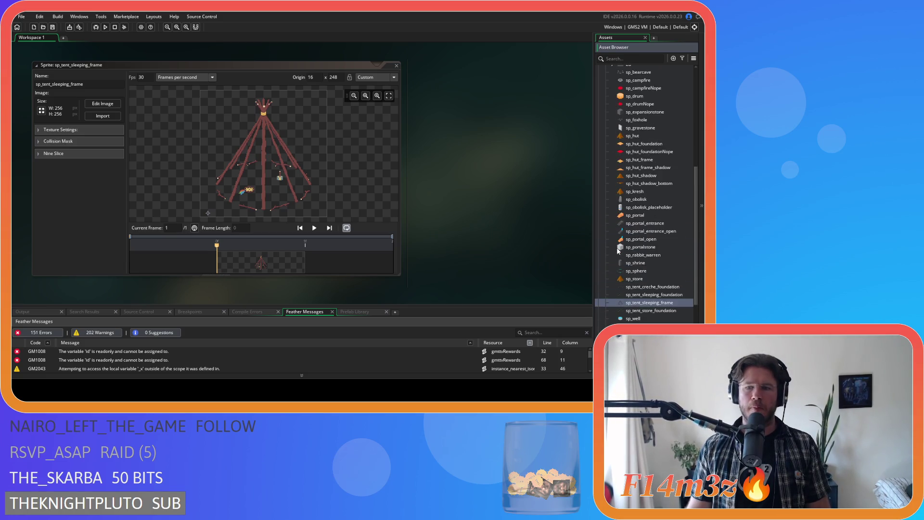
pyautogui.scroll(-2, 618, 250)
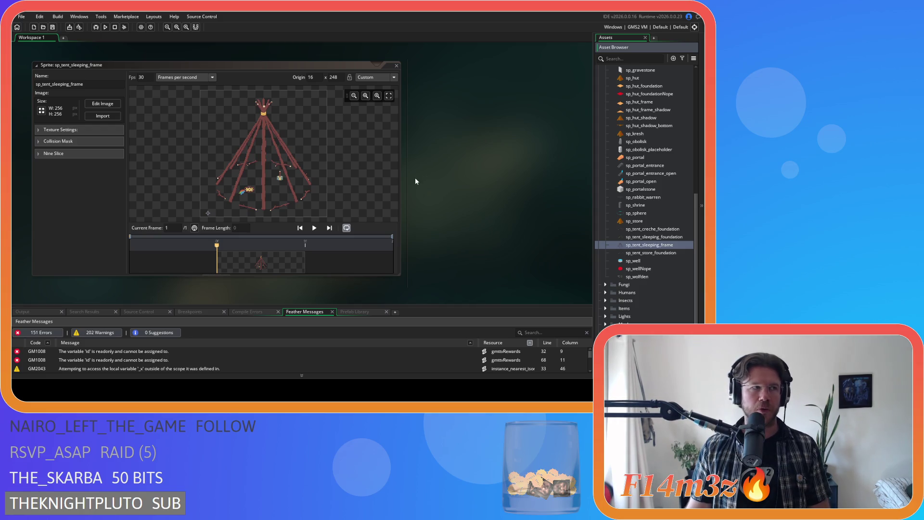
pyautogui.scroll(2, 658, 226)
pyautogui.scroll(-2, 654, 225)
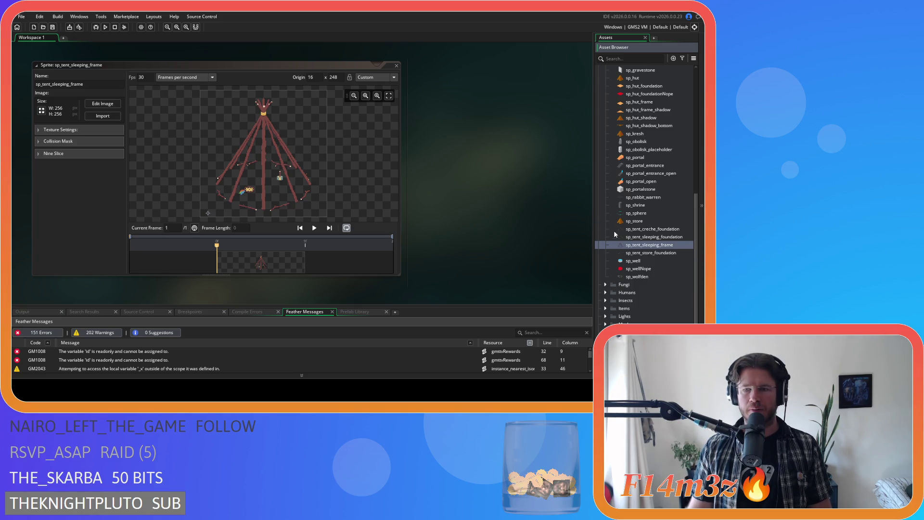
pyautogui.scroll(-3, 612, 244)
pyautogui.scroll(4, 630, 245)
pyautogui.scroll(4, 630, 246)
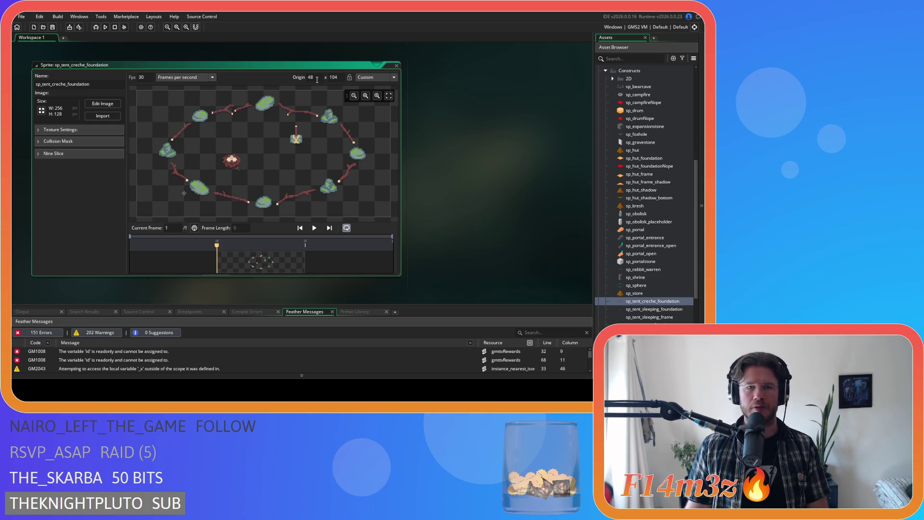
# Set sp_tent_creche_foundation's origin to 16, 120, close it, and open sp_tent_sleeping_foundation.
pyautogui.moveTo(318, 79); pyautogui.dragTo(299, 78)
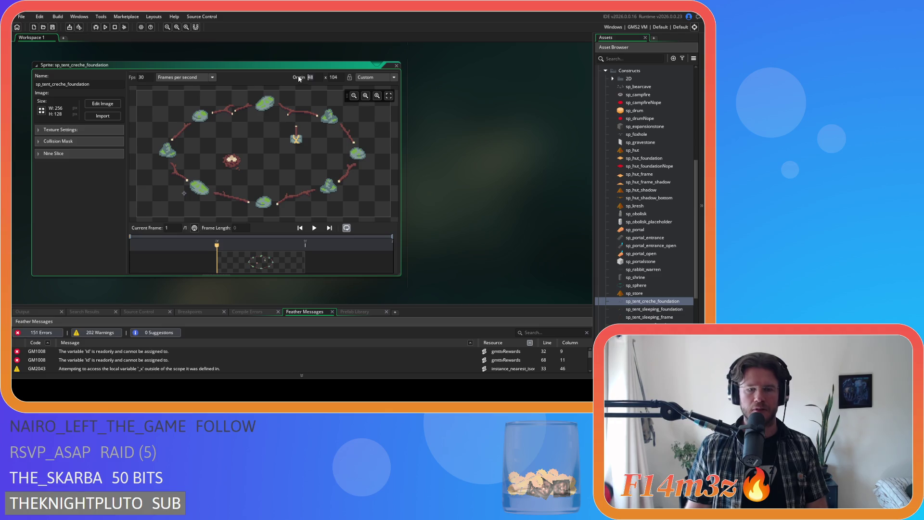
pyautogui.write('8')
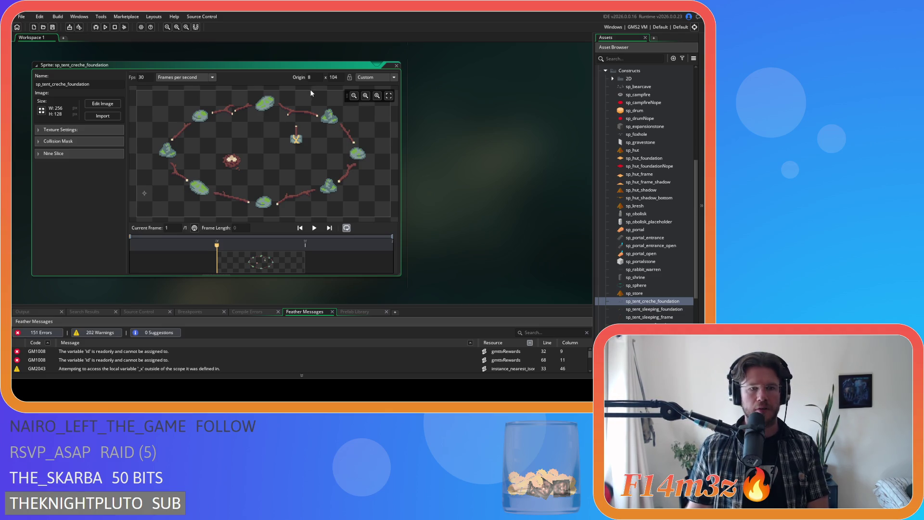
pyautogui.press('BackSpace')
pyautogui.write('16')
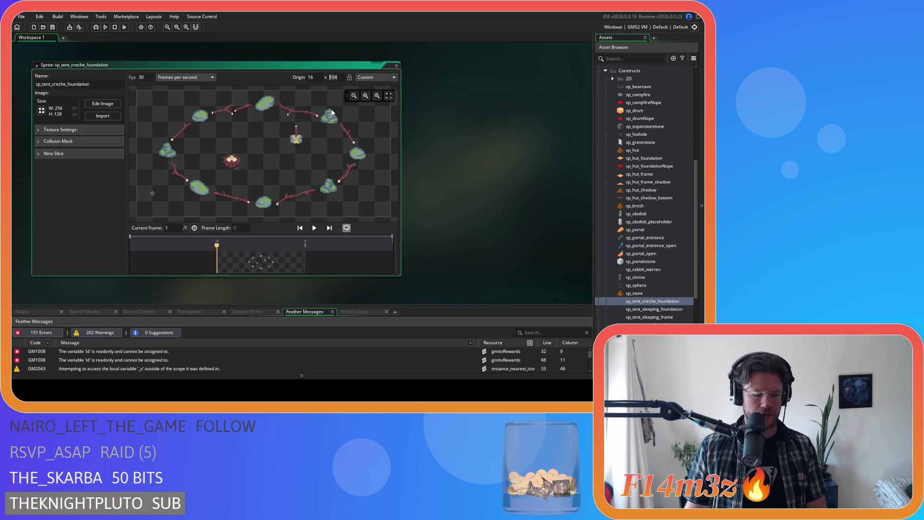
pyautogui.write('120')
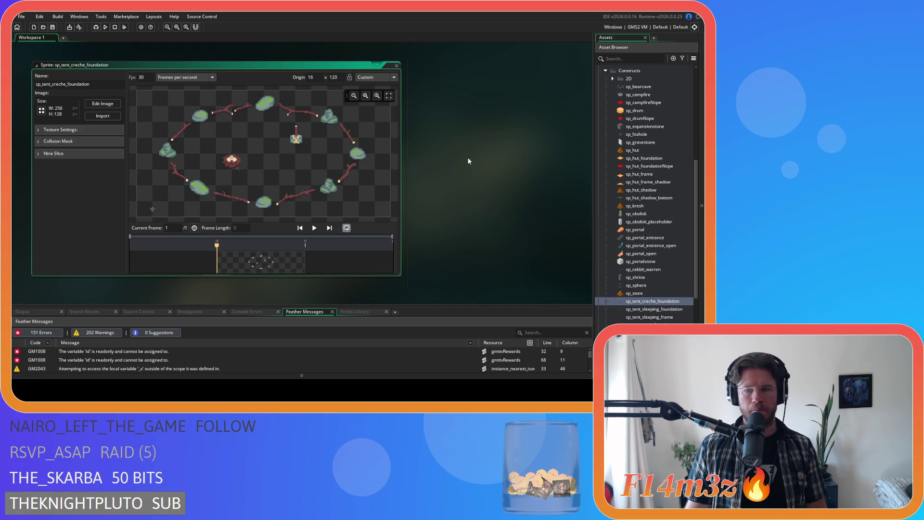
pyautogui.click(397, 67)
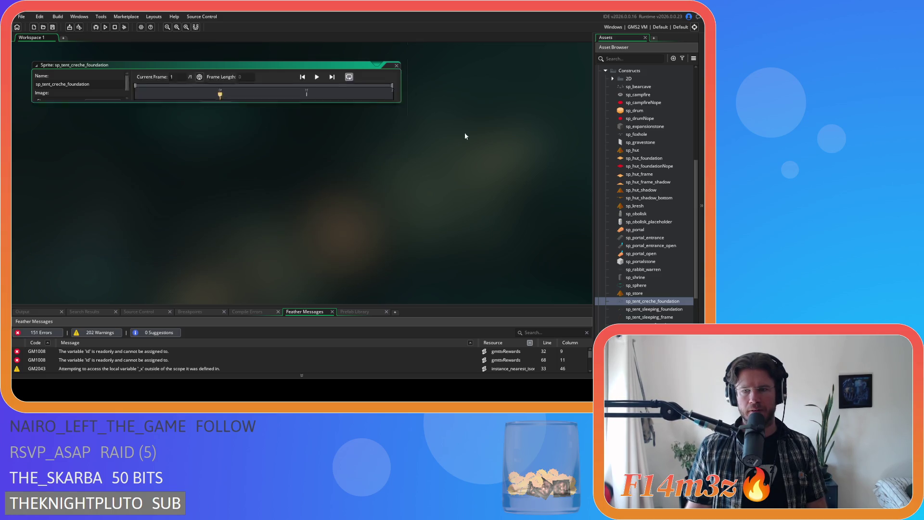
pyautogui.doubleClick(654, 310)
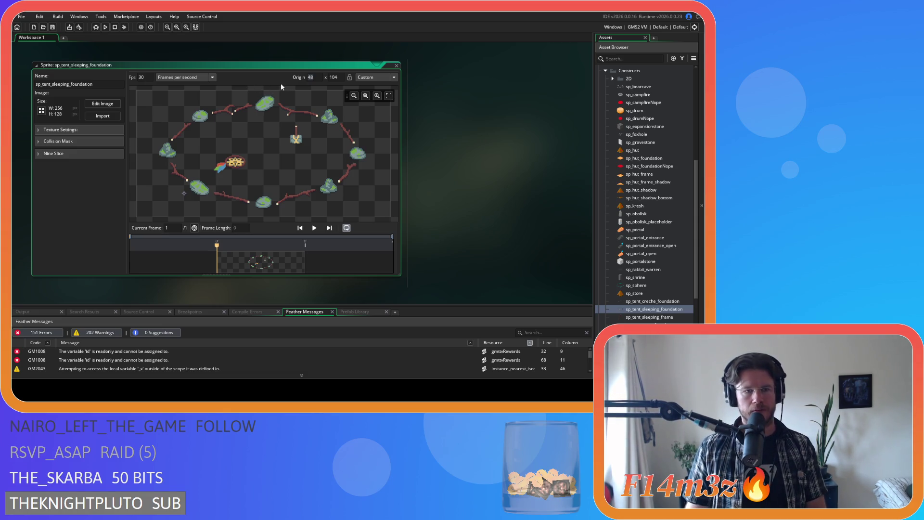
# Enter origin 16, 120 for sp_tent_sleeping_foundation and close its editor.
pyautogui.write('16')
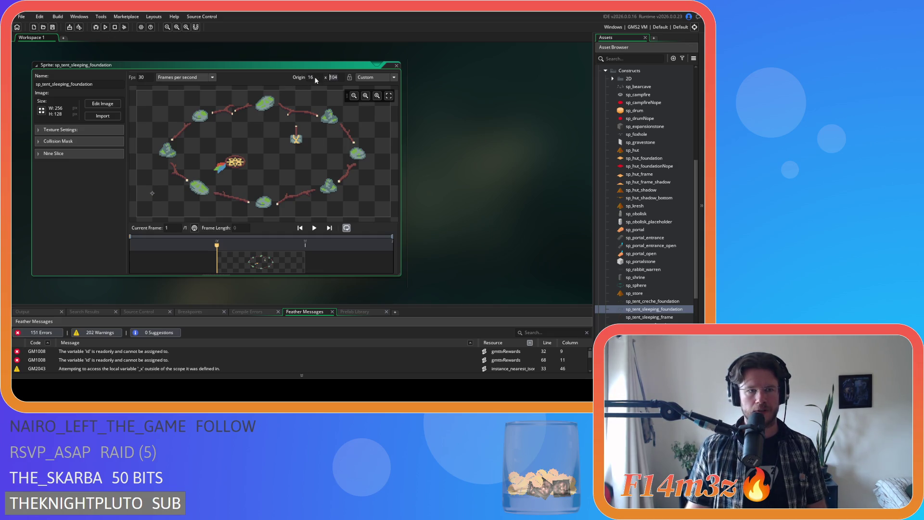
pyautogui.write('120')
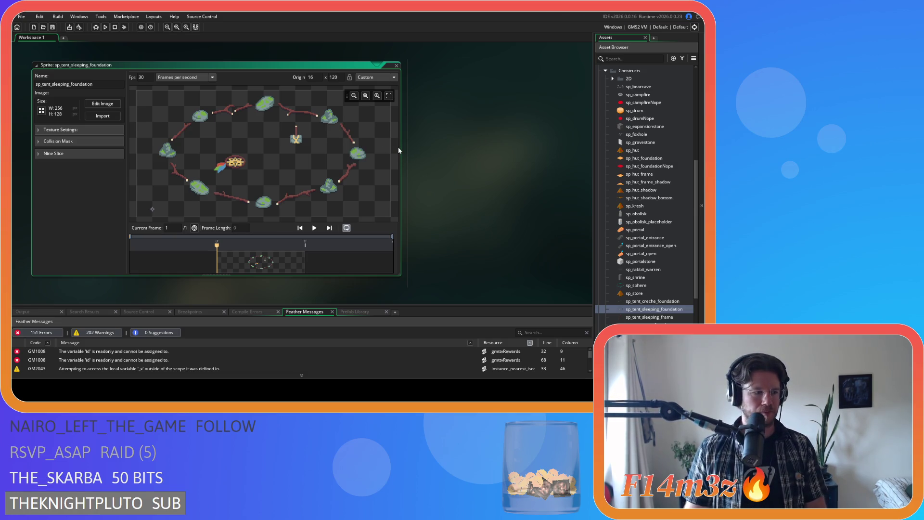
pyautogui.click(398, 65)
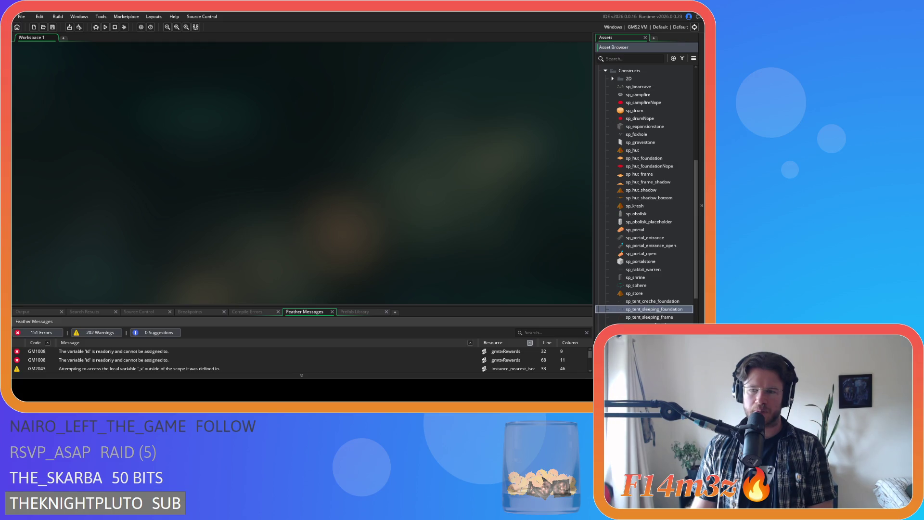
# Step through the tent sprites in the Asset Browser and open sp_tent_store_foundation.
pyautogui.click(649, 317)
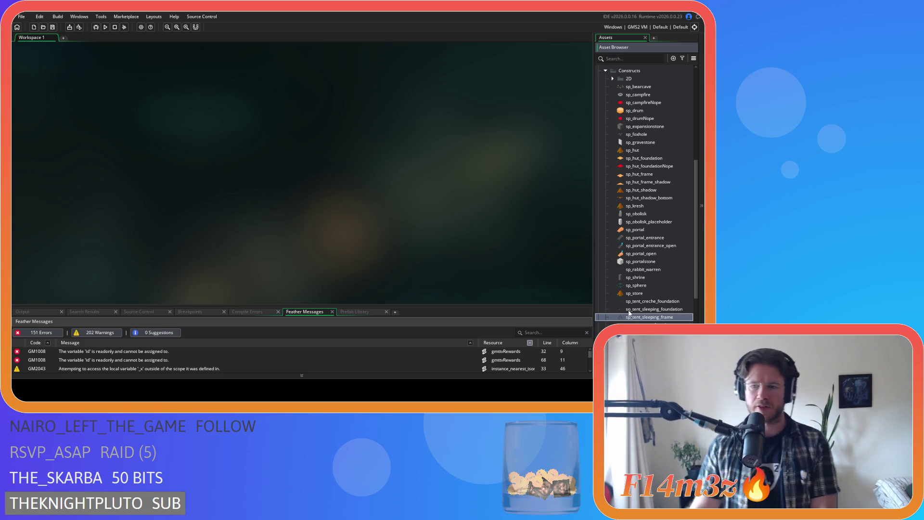
pyautogui.click(657, 311)
pyautogui.click(650, 318)
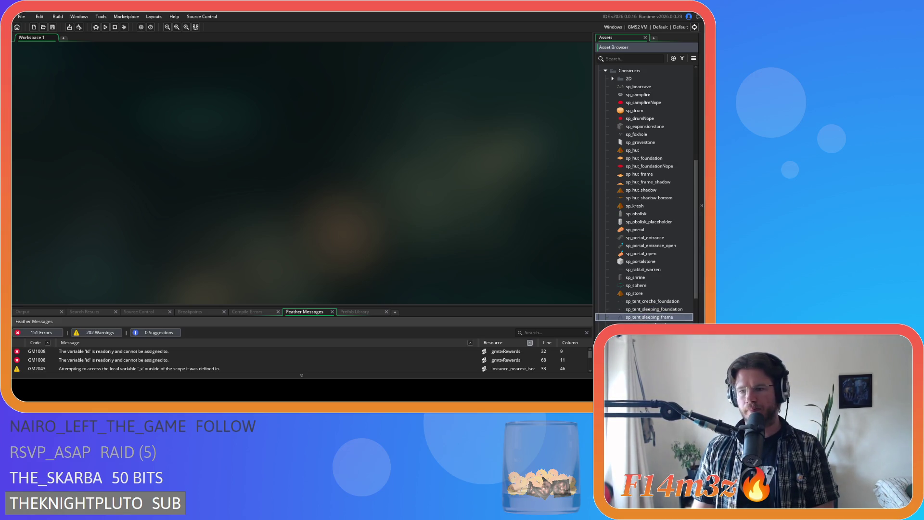
pyautogui.click(650, 309)
pyautogui.click(649, 317)
pyautogui.click(649, 309)
pyautogui.click(649, 317)
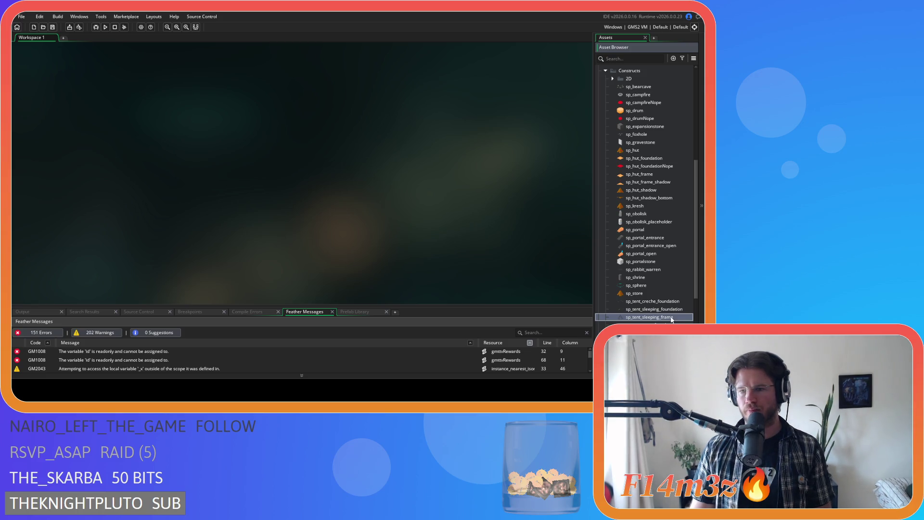
pyautogui.press('Down')
pyautogui.press('Return')
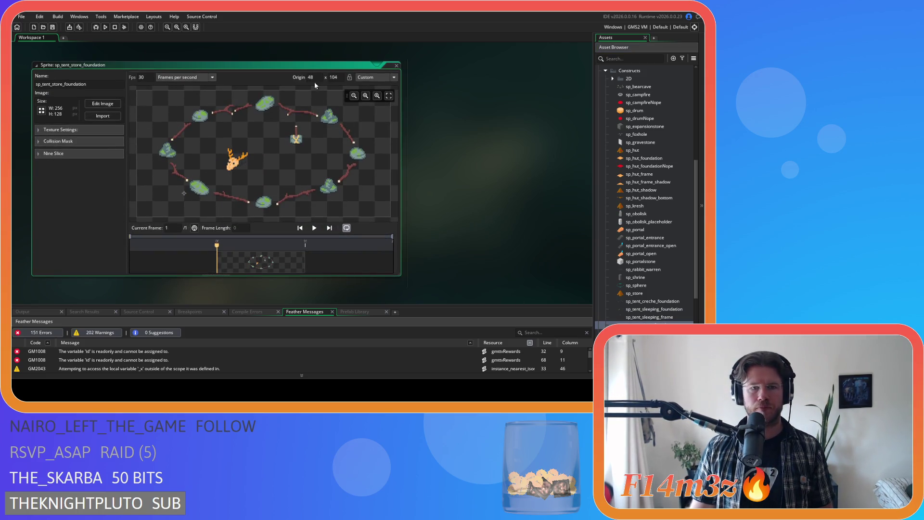
# Set the store foundation origin to 16, 120, then open sp_tent_sleeping_frame.
pyautogui.write('16')
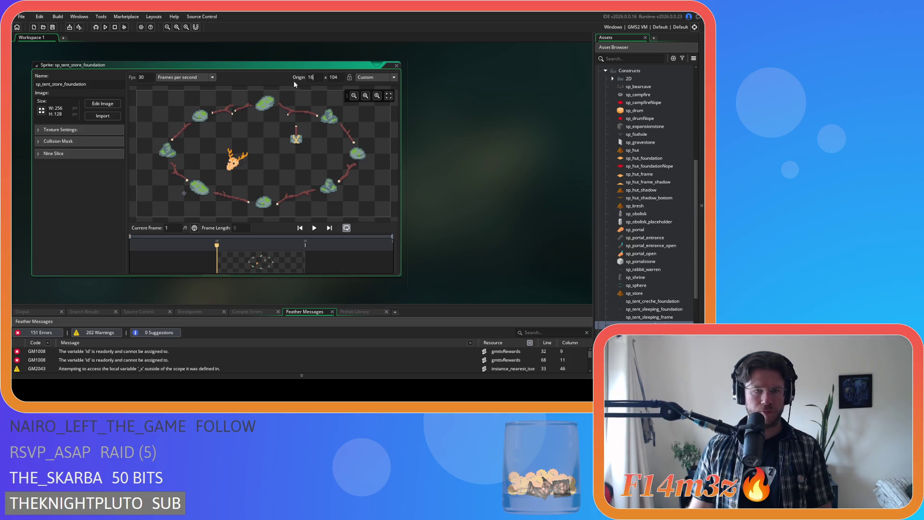
pyautogui.doubleClick(339, 77)
pyautogui.write('2')
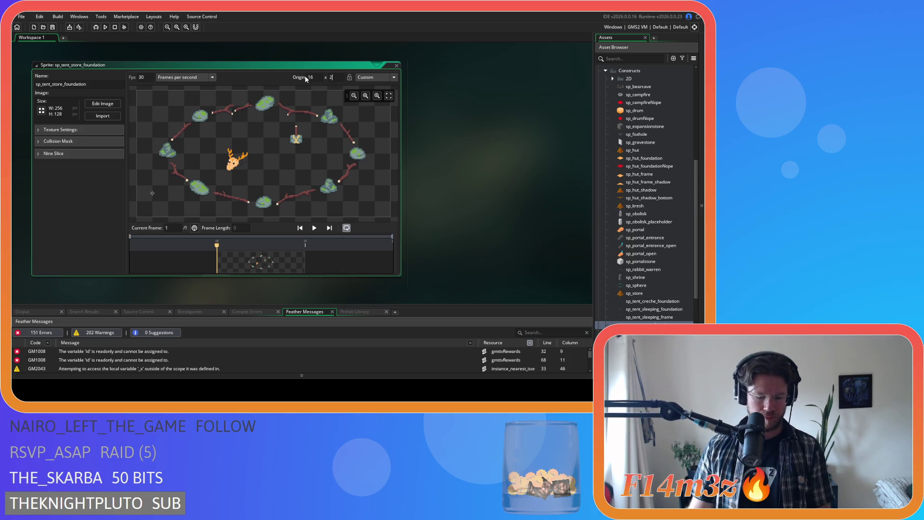
pyautogui.press('BackSpace')
pyautogui.write('120')
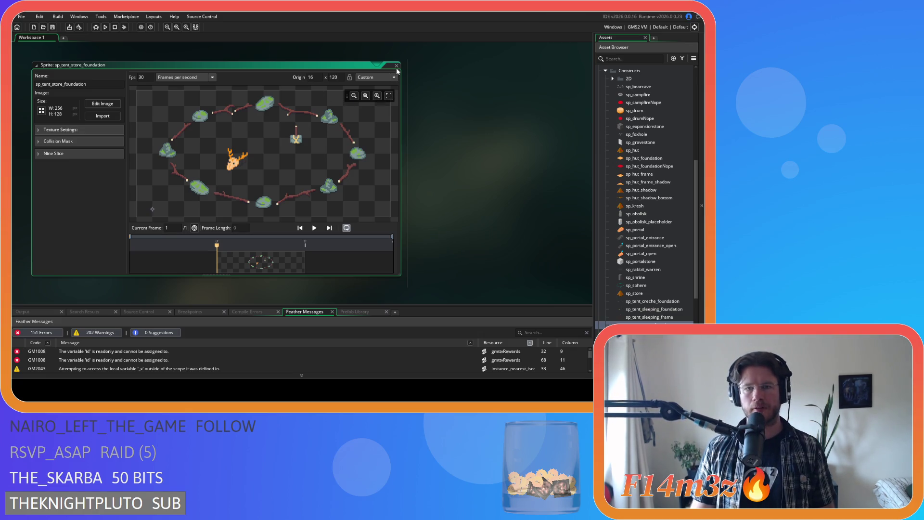
pyautogui.doubleClick(650, 316)
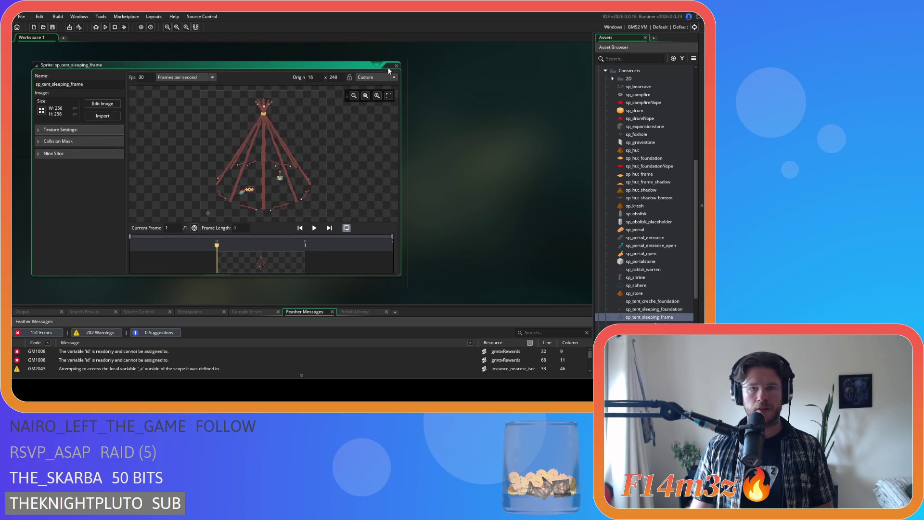
# Close the sleeping frame, name it sp_tent_creche_frame, import its new image, and close it.
pyautogui.click(396, 66)
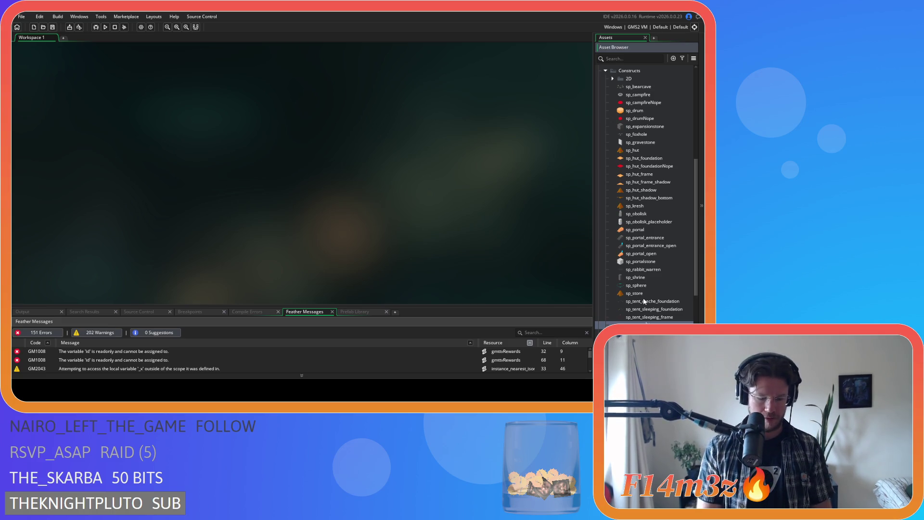
pyautogui.press('Return')
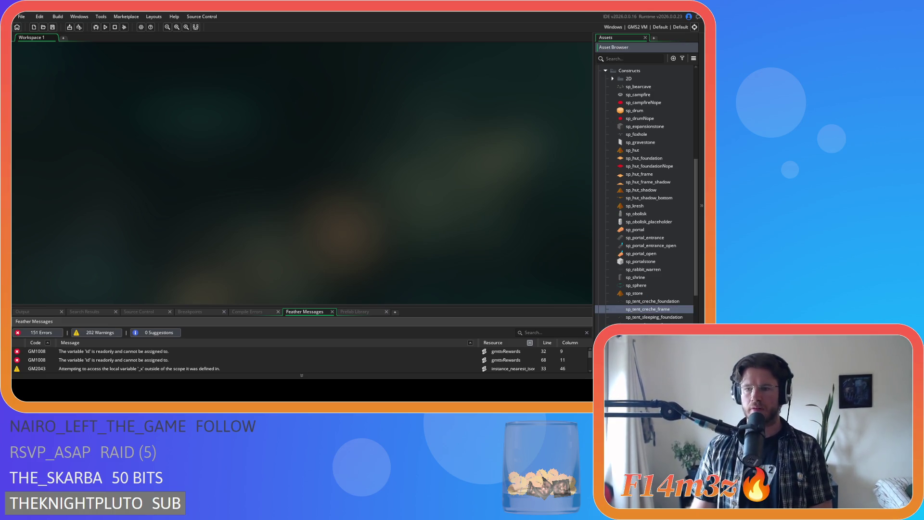
pyautogui.press('Return')
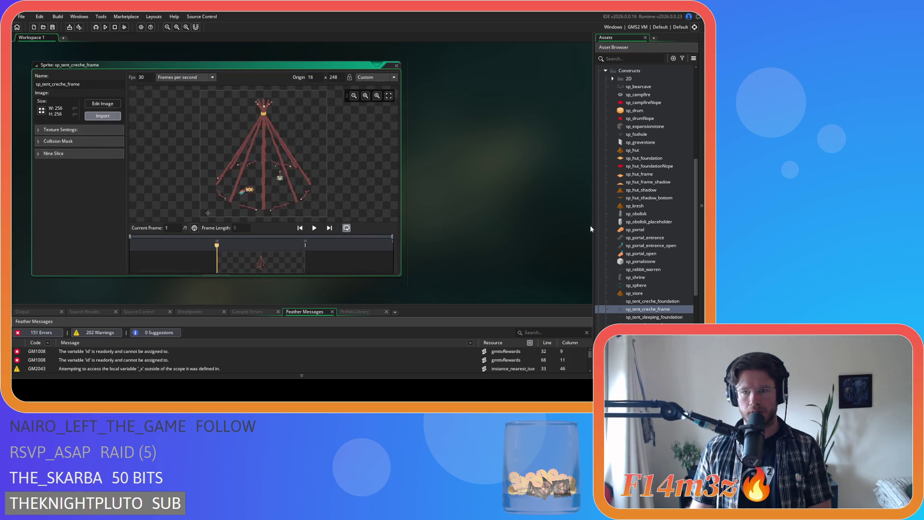
pyautogui.click(377, 208)
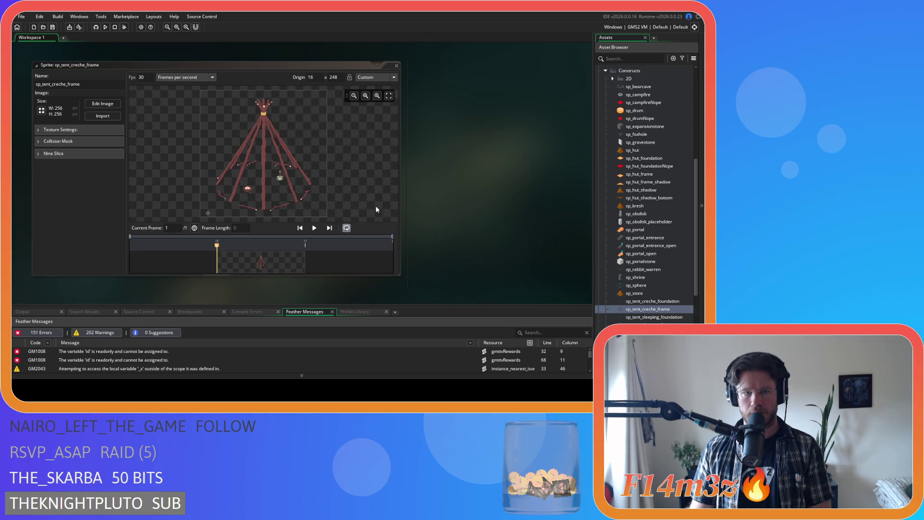
pyautogui.click(397, 66)
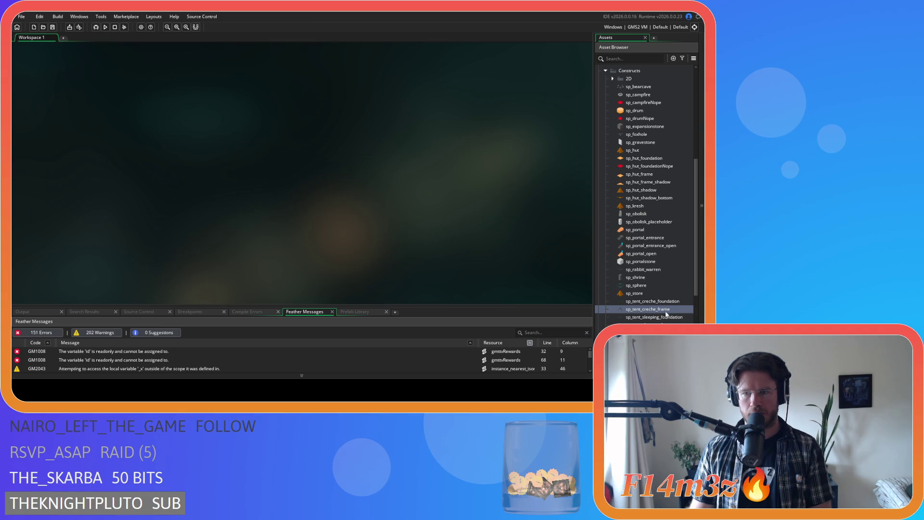
# Duplicate sp_tent_creche_frame as sp_tent_store_frame and import the store tent image into it.
pyautogui.click(670, 309)
pyautogui.hotkey('ctrl', 'd')
pyautogui.press('BackSpace')
pyautogui.press('BackSpace')
pyautogui.press('Left')
pyautogui.press('Left')
pyautogui.press('BackSpace')
pyautogui.press('BackSpace')
pyautogui.press('BackSpace')
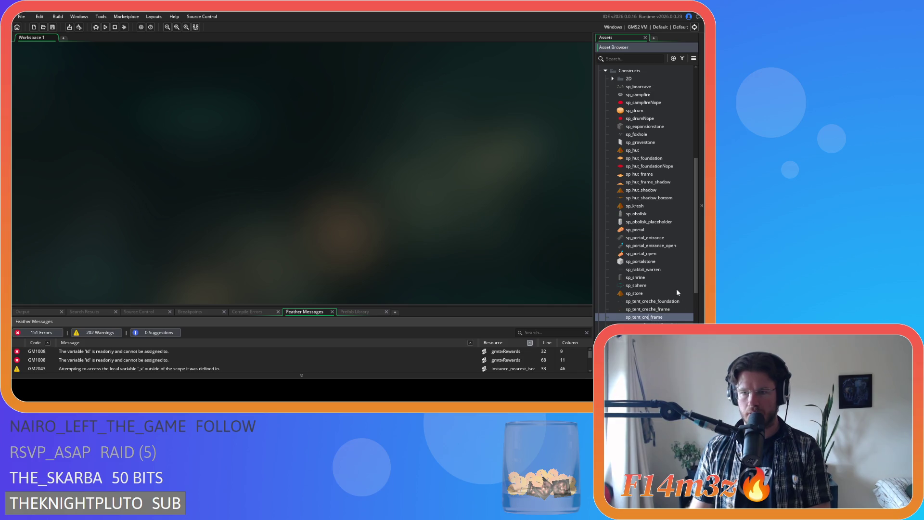
pyautogui.write('store')
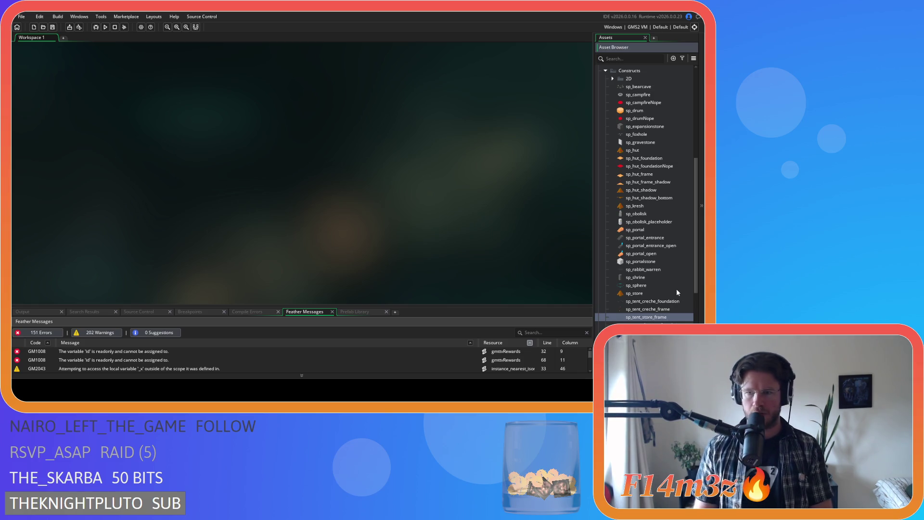
pyautogui.press('Return')
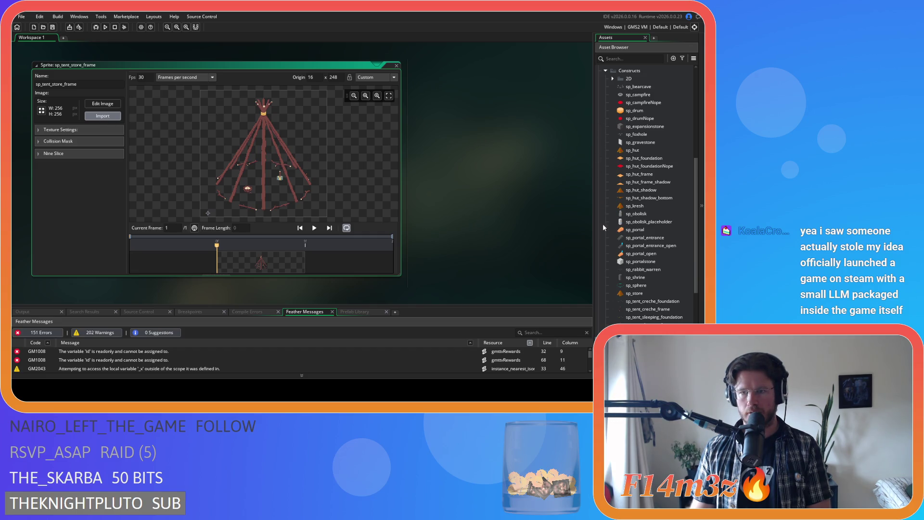
pyautogui.click(376, 207)
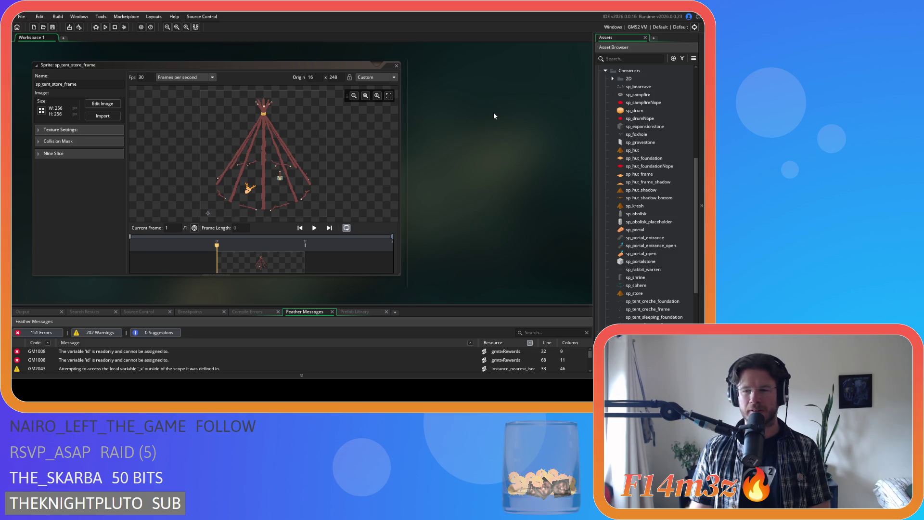
# Close all open editor windows via the workspace's Windows > Close All.
pyautogui.rightClick(483, 127)
pyautogui.moveTo(501, 138)
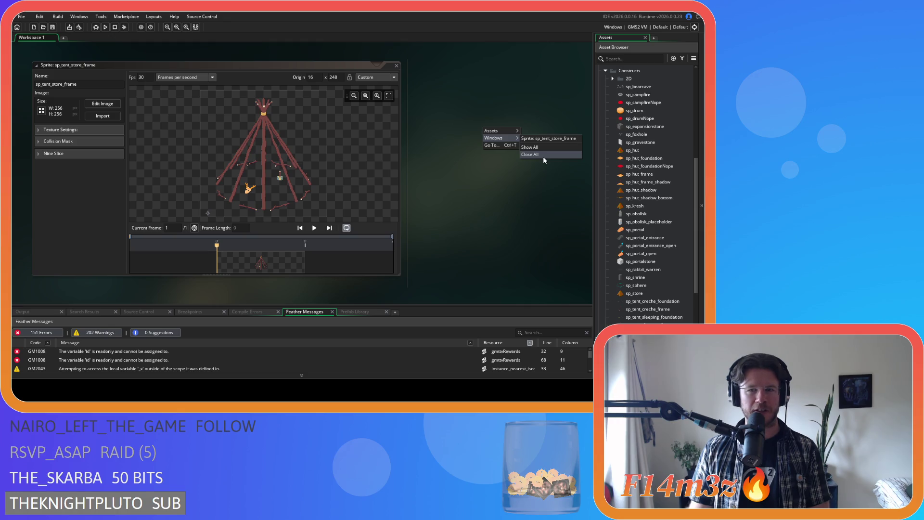
pyautogui.click(487, 223)
pyautogui.rightClick(500, 201)
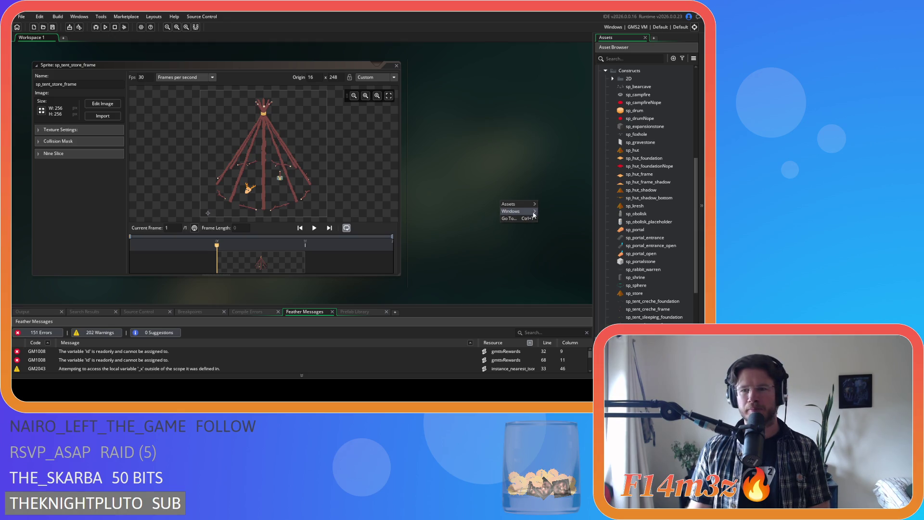
pyautogui.moveTo(532, 213)
pyautogui.click(555, 229)
pyautogui.rightClick(458, 160)
pyautogui.moveTo(477, 170)
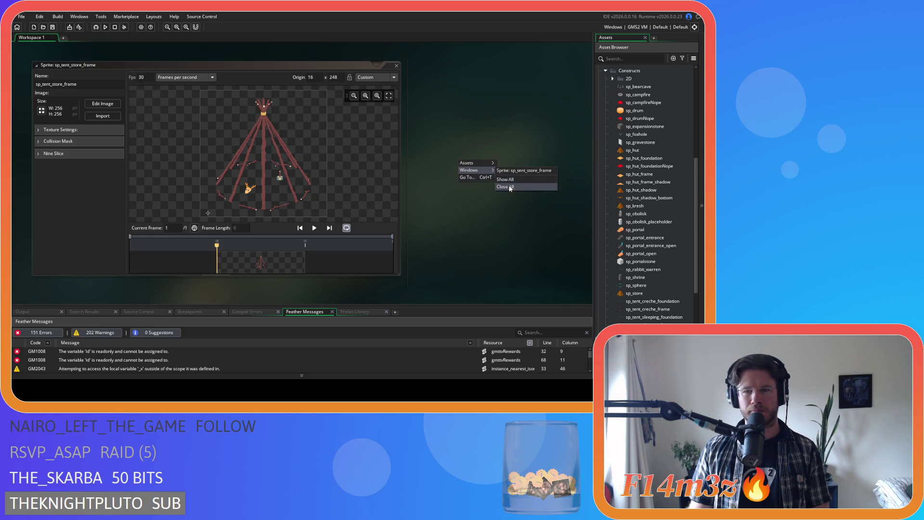
pyautogui.click(509, 187)
# Collapse the Constructs and Sprites folders in the Asset Browser.
pyautogui.scroll(5, 652, 243)
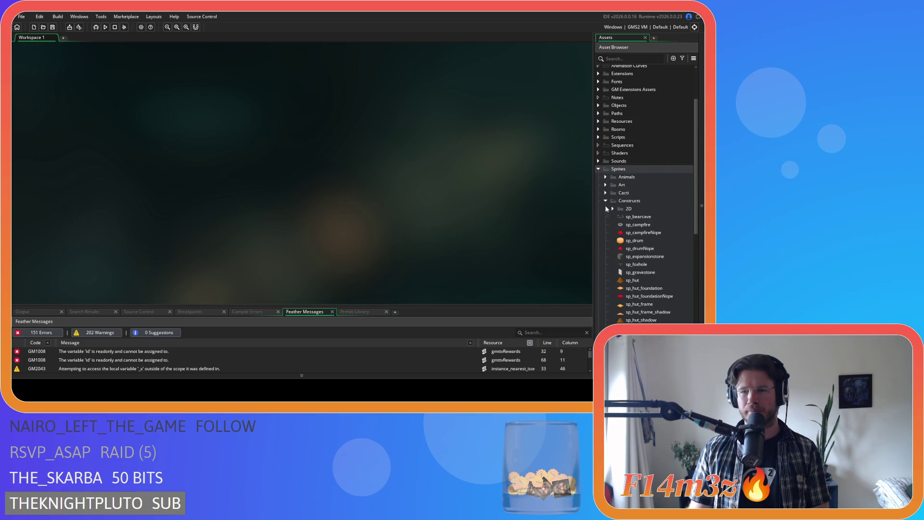
pyautogui.scroll(-4, 607, 203)
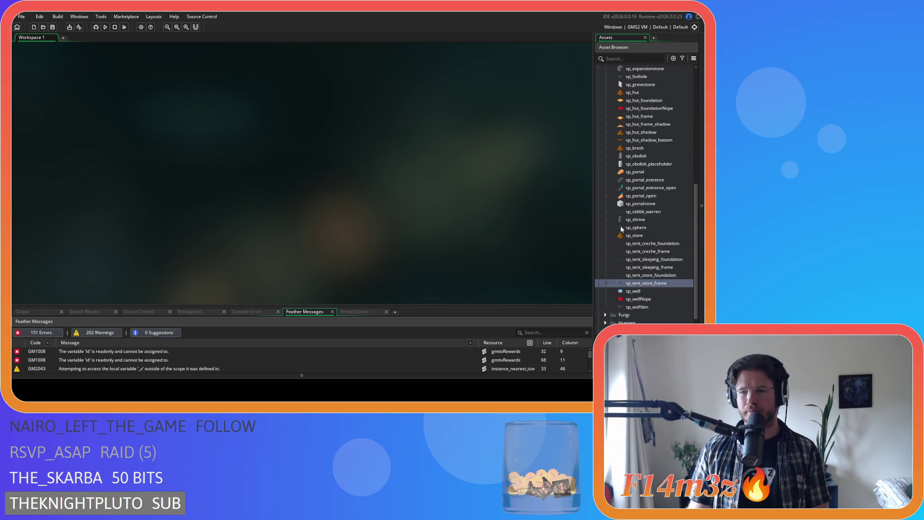
pyautogui.scroll(3, 609, 195)
pyautogui.click(605, 172)
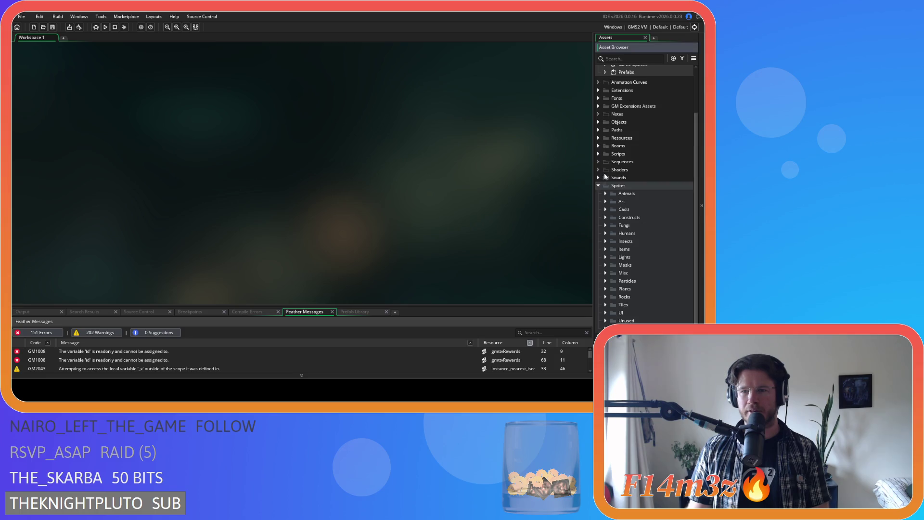
pyautogui.click(598, 187)
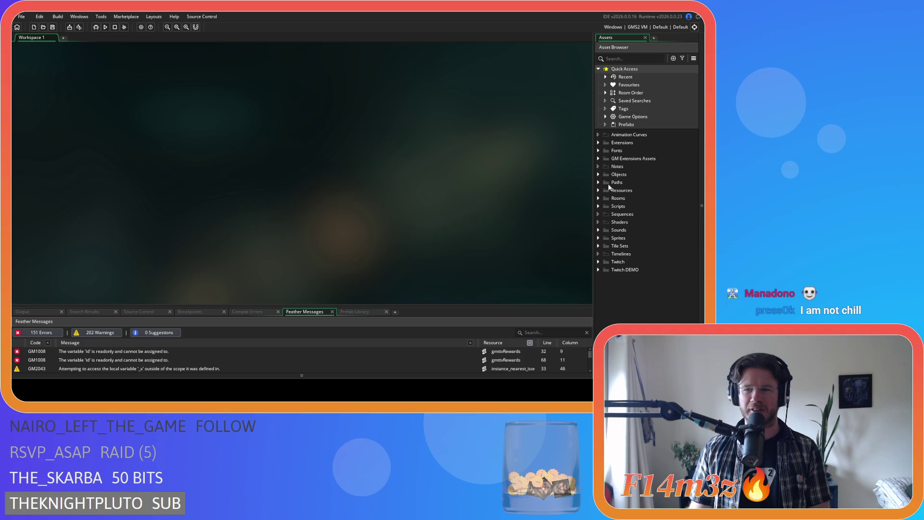
# Browse the Objects and Game objects folders in the Asset Browser.
pyautogui.click(598, 175)
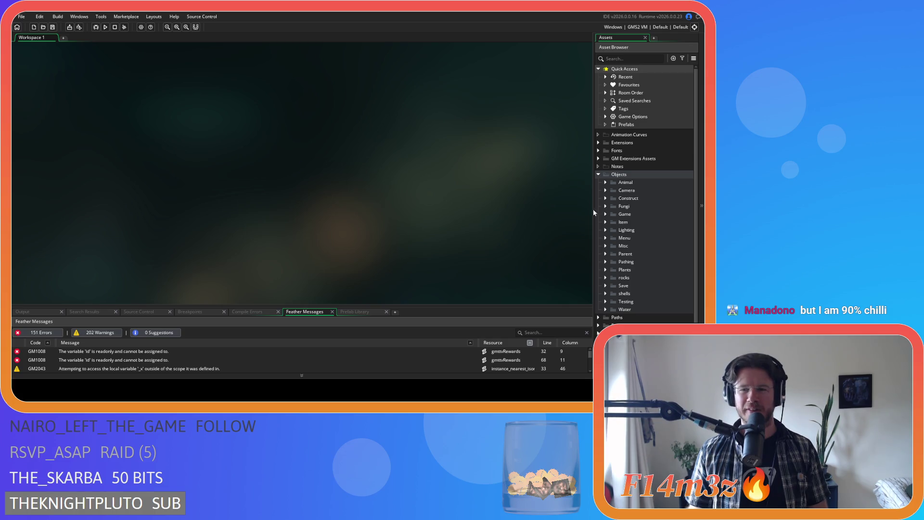
pyautogui.click(599, 175)
pyautogui.click(598, 175)
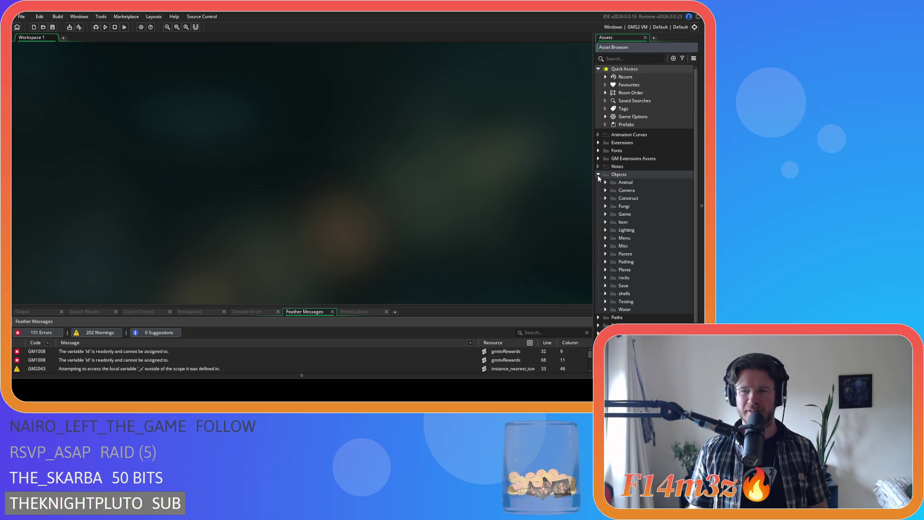
pyautogui.click(605, 215)
pyautogui.click(605, 216)
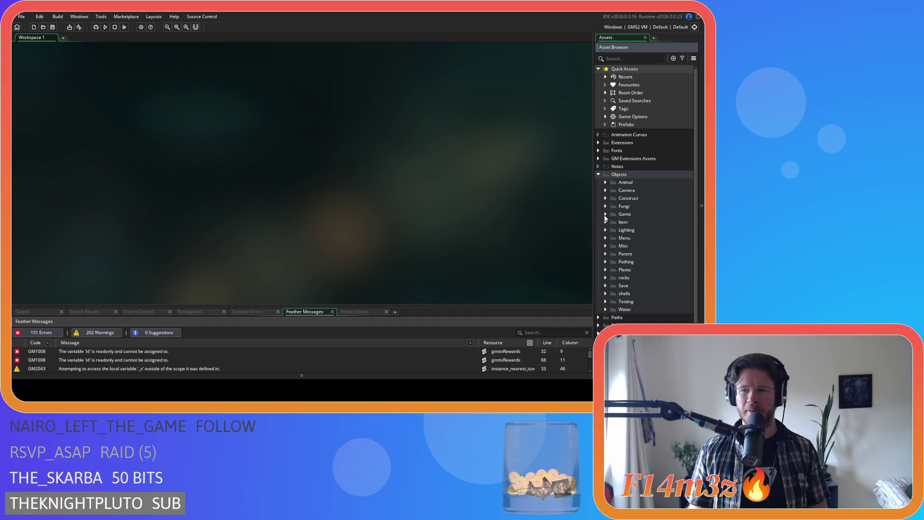
pyautogui.click(605, 215)
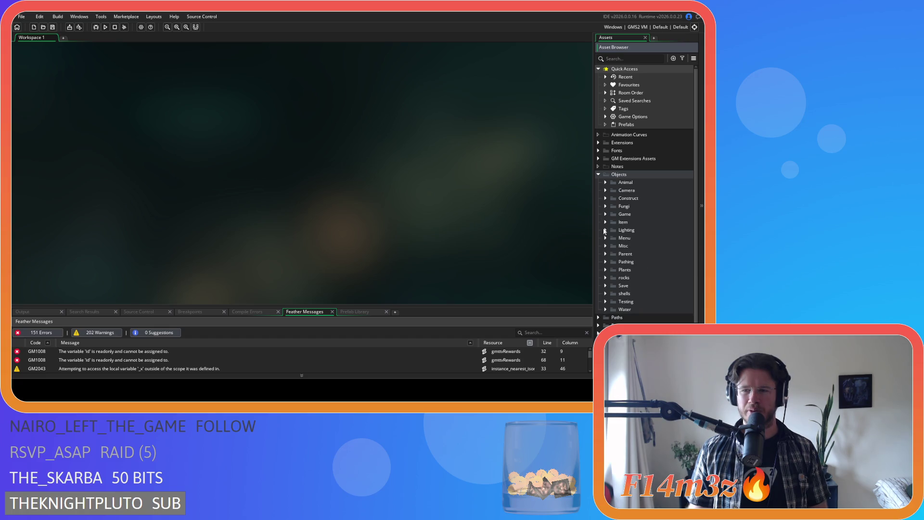
pyautogui.click(598, 175)
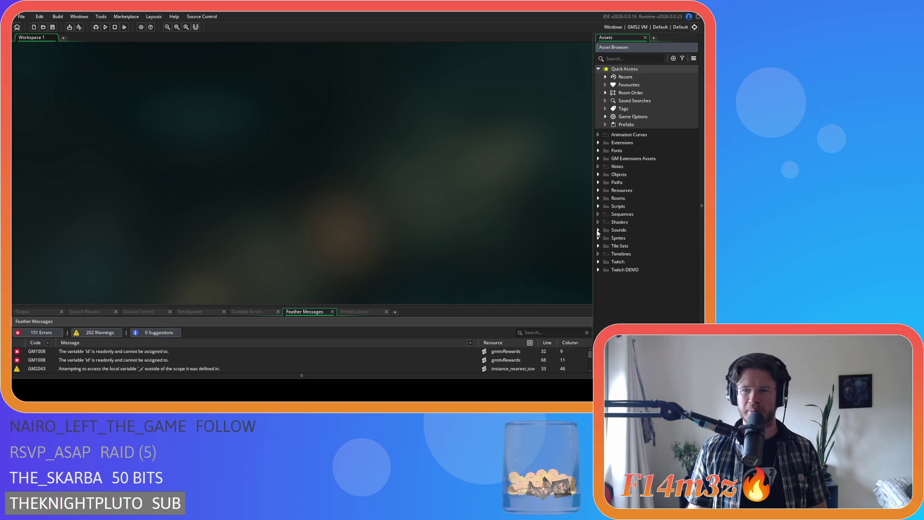
# Look through the Construct scripts in the Scripts folder, then collapse Scripts.
pyautogui.click(598, 207)
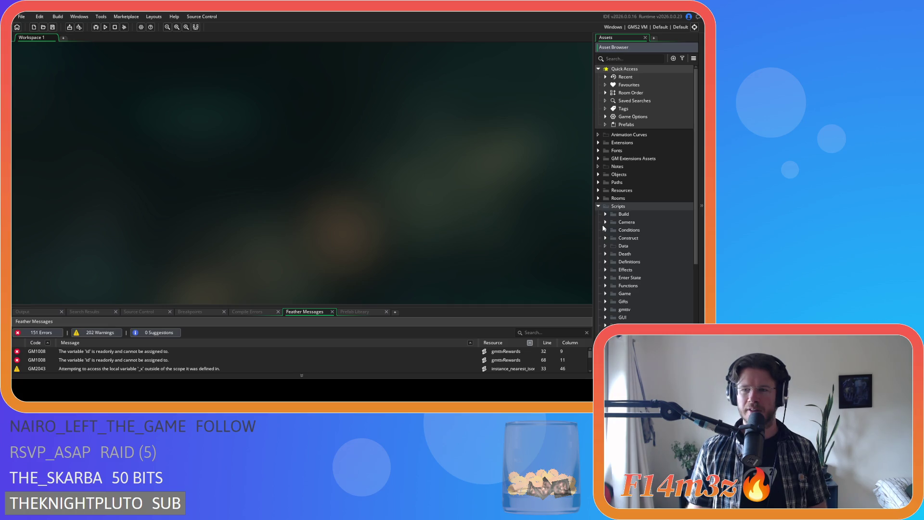
pyautogui.click(605, 238)
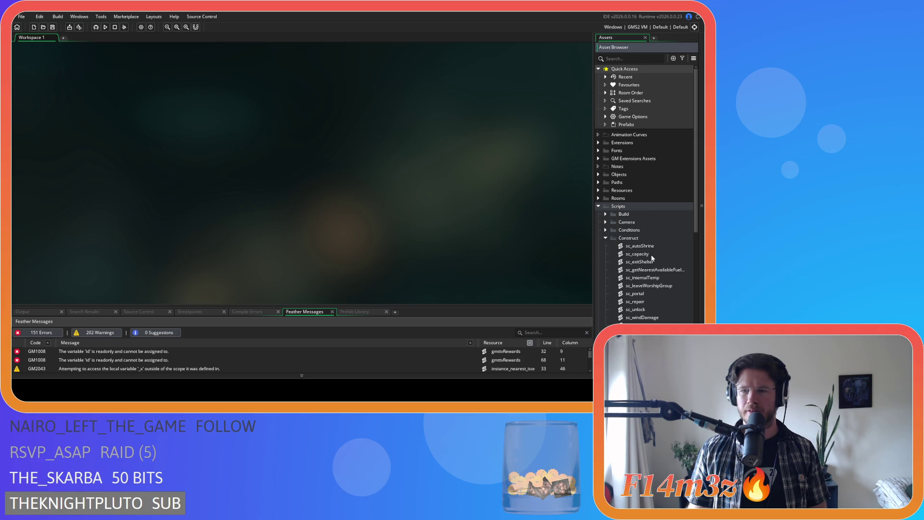
pyautogui.click(606, 238)
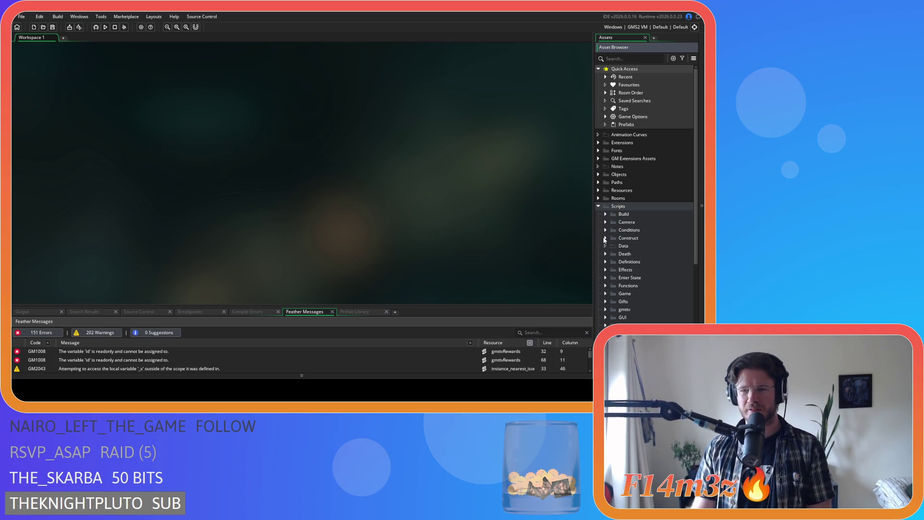
pyautogui.click(605, 238)
pyautogui.click(606, 238)
pyautogui.click(605, 238)
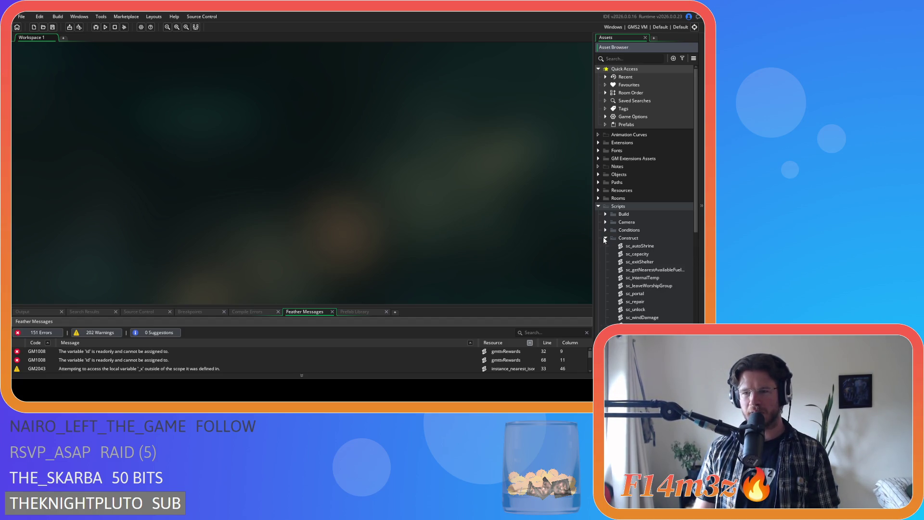
pyautogui.click(605, 238)
pyautogui.click(599, 206)
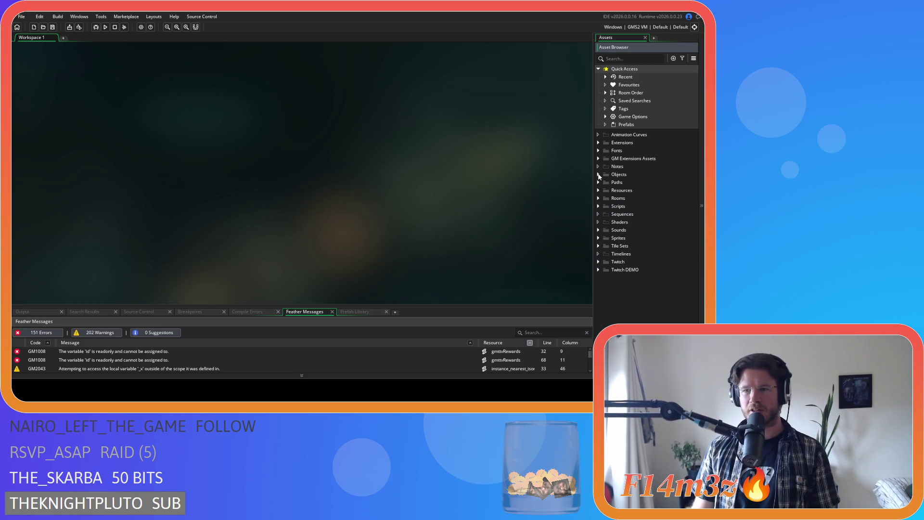
# Open ob_human from Objects > Animal > Human.
pyautogui.click(599, 174)
pyautogui.click(605, 183)
pyautogui.click(613, 190)
pyautogui.doubleClick(643, 198)
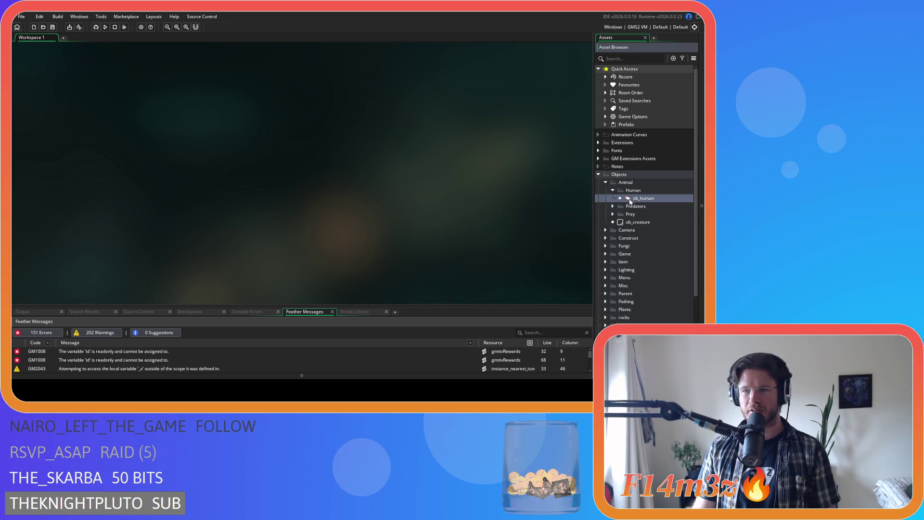
# Find state_construct in ob_human's Create event code.
pyautogui.click(173, 103)
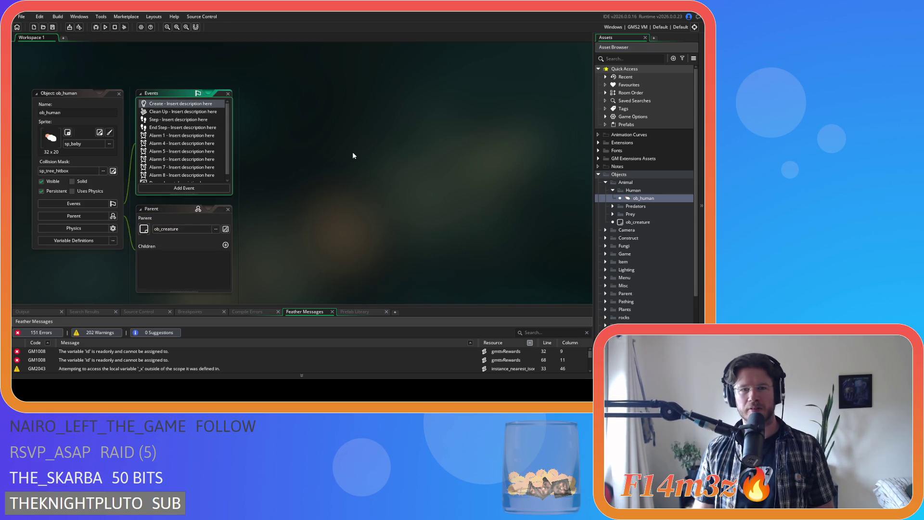
pyautogui.hotkey('ctrl', 'f')
pyautogui.write('s')
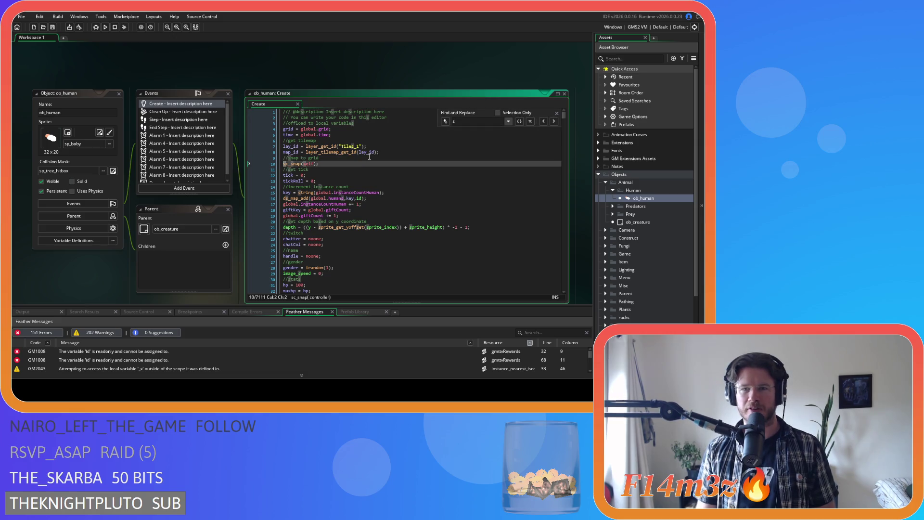
pyautogui.write('tate_constru')
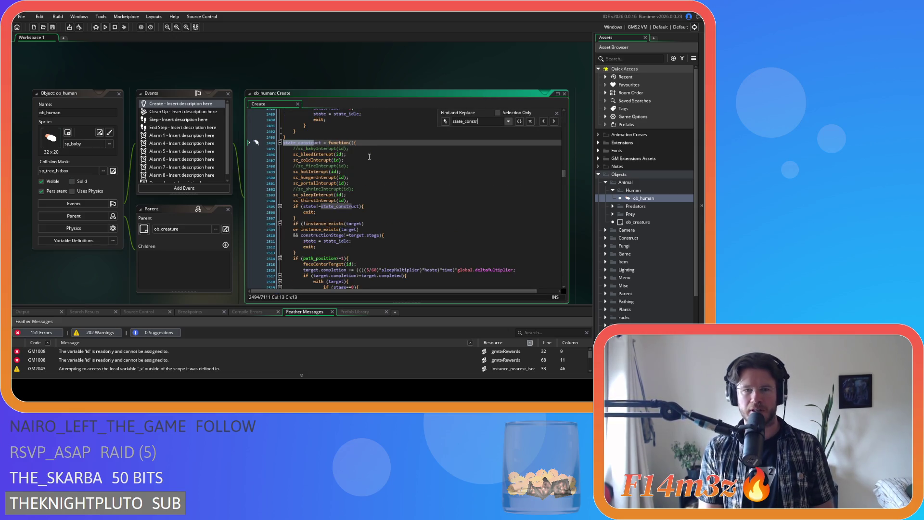
pyautogui.write('ct')
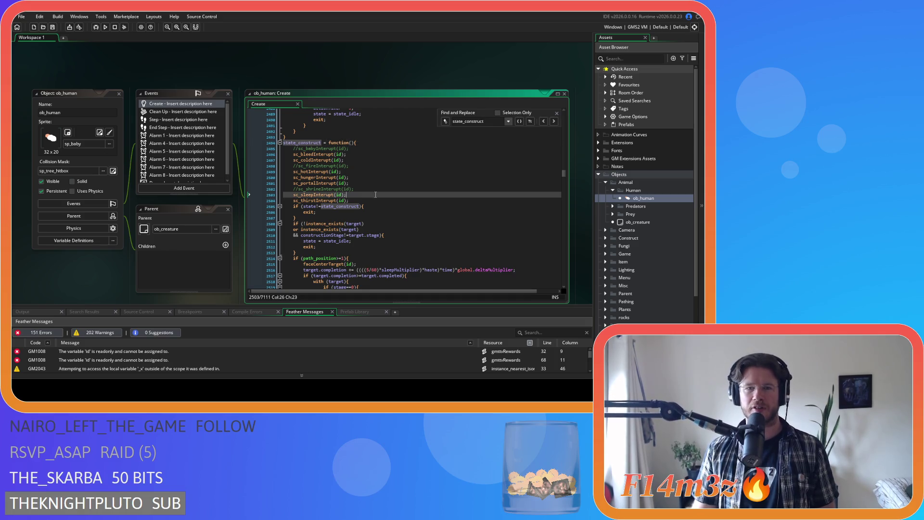
pyautogui.click(370, 194)
pyautogui.click(557, 113)
pyautogui.click(411, 183)
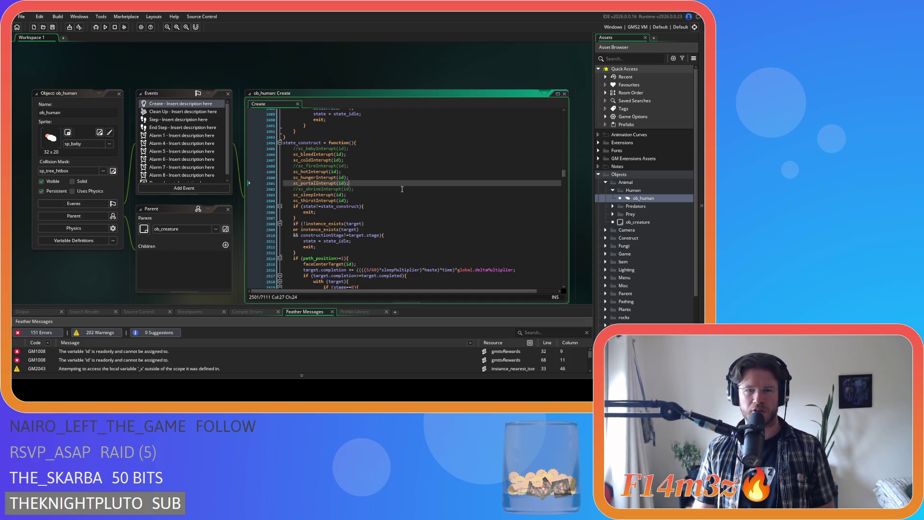
# Scroll through the state_construct code reviewing the hut, store and kresh sprite assignments.
pyautogui.scroll(-9, 404, 185)
pyautogui.scroll(-2, 426, 225)
pyautogui.scroll(3, 426, 219)
pyautogui.scroll(-6, 426, 218)
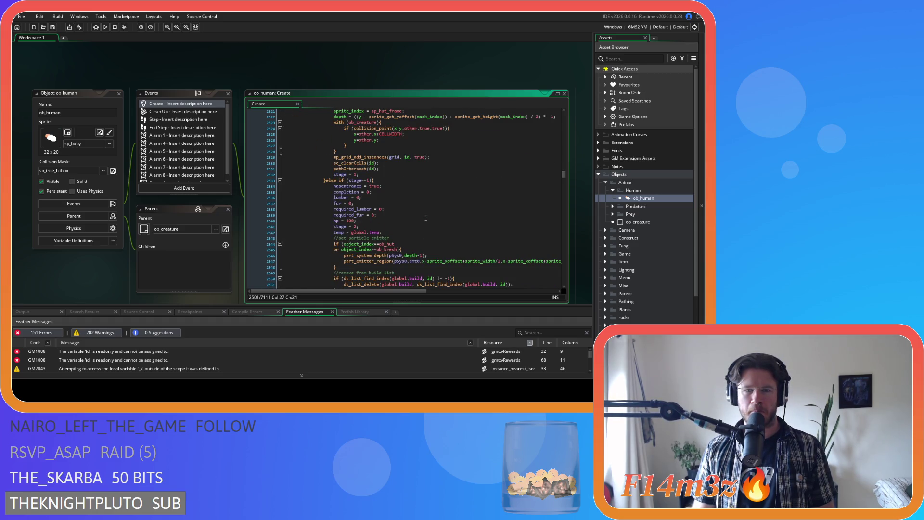
pyautogui.scroll(-6, 426, 217)
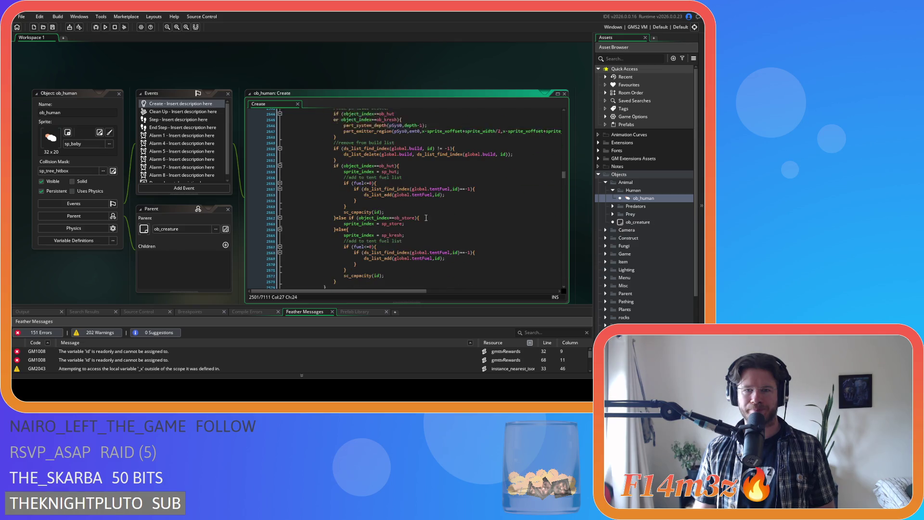
pyautogui.scroll(20, 488, 244)
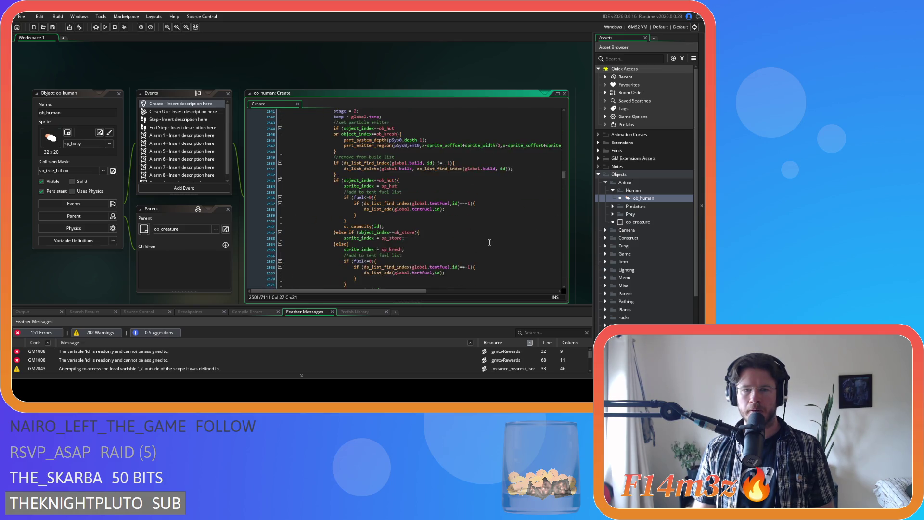
pyautogui.scroll(-20, 490, 240)
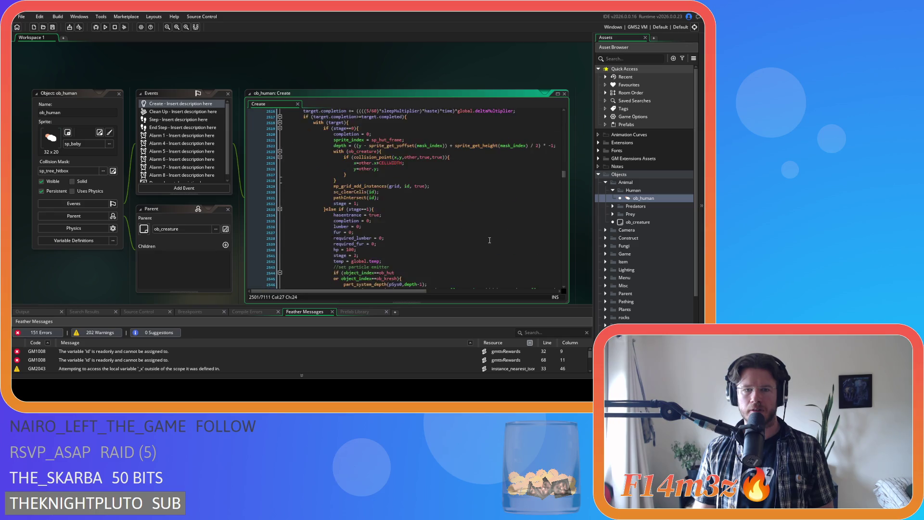
pyautogui.scroll(-4, 487, 236)
pyautogui.scroll(19, 485, 231)
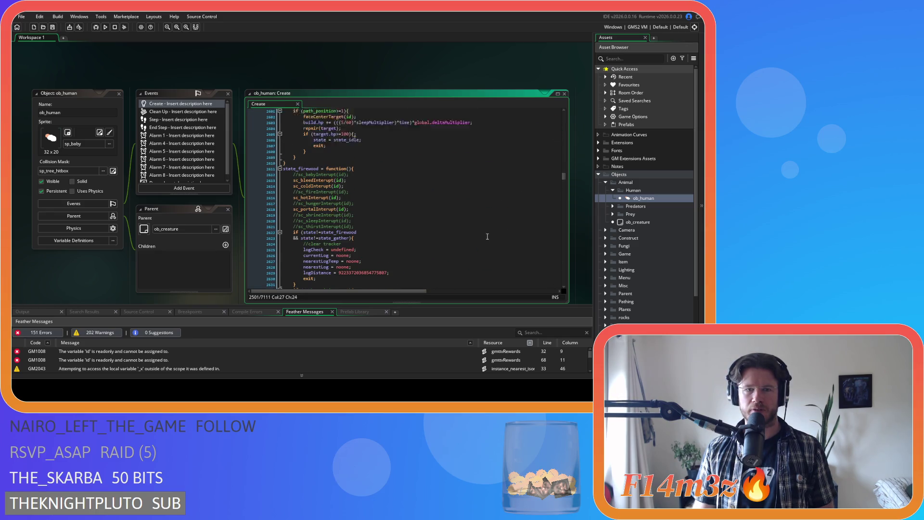
pyautogui.scroll(18, 484, 225)
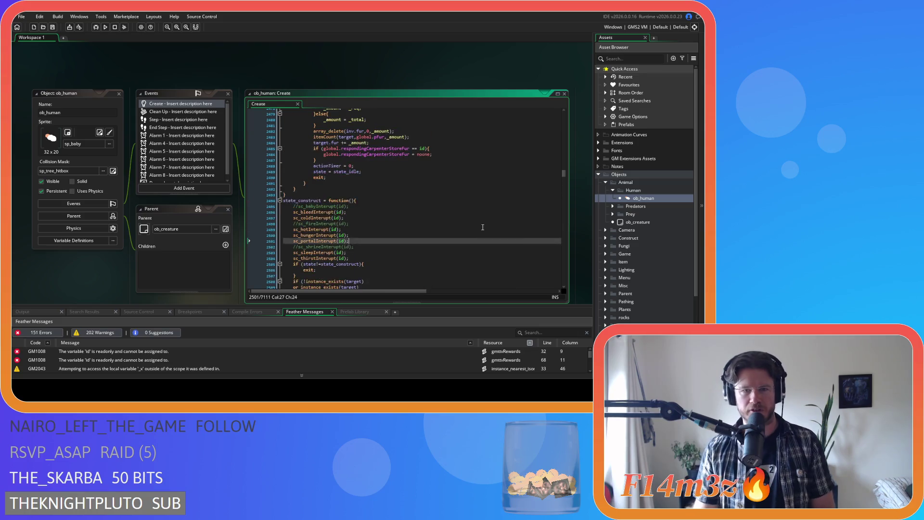
pyautogui.scroll(-2, 474, 226)
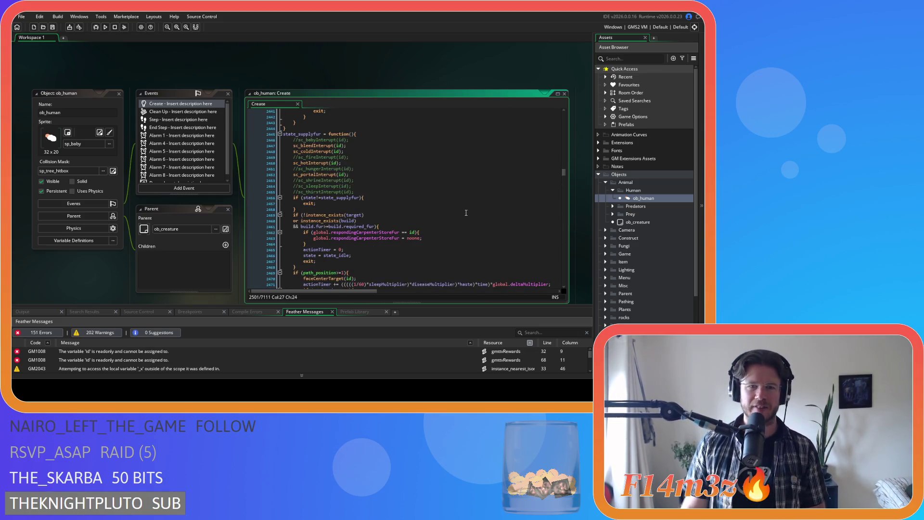
pyautogui.scroll(-17, 469, 209)
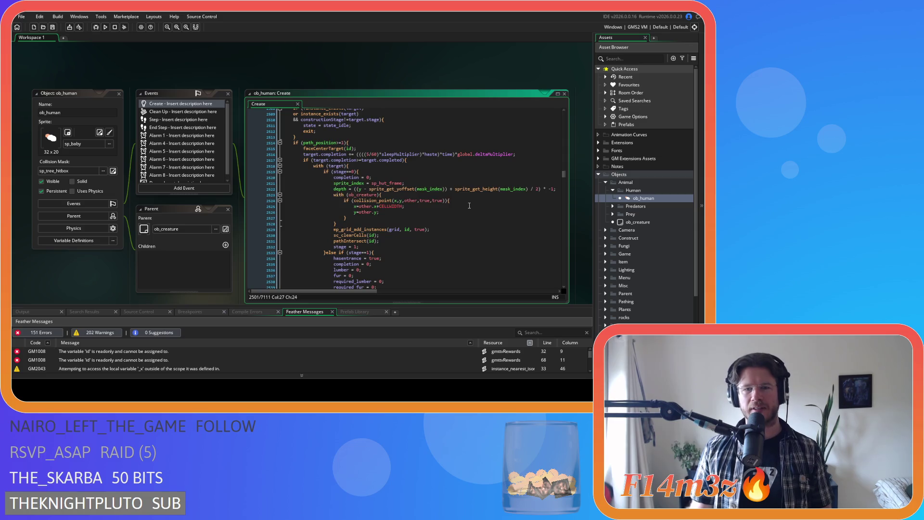
pyautogui.scroll(-9, 470, 204)
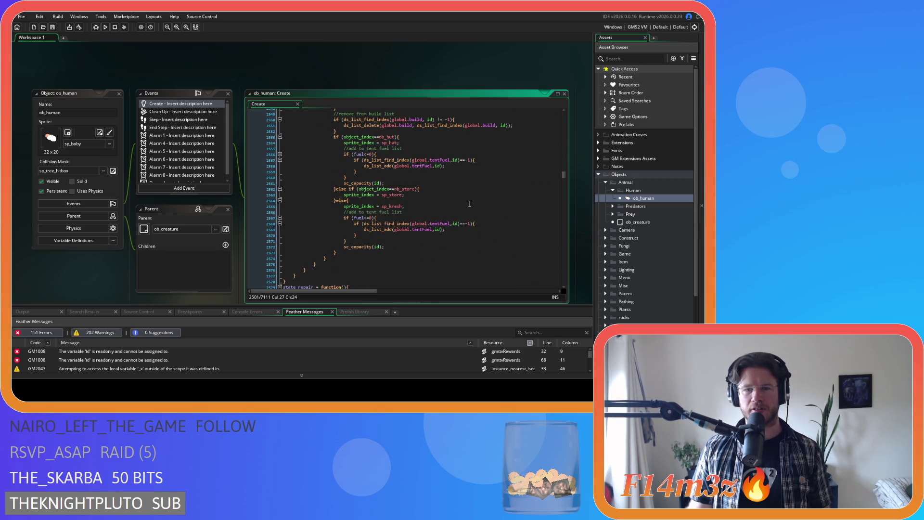
pyautogui.scroll(10, 451, 210)
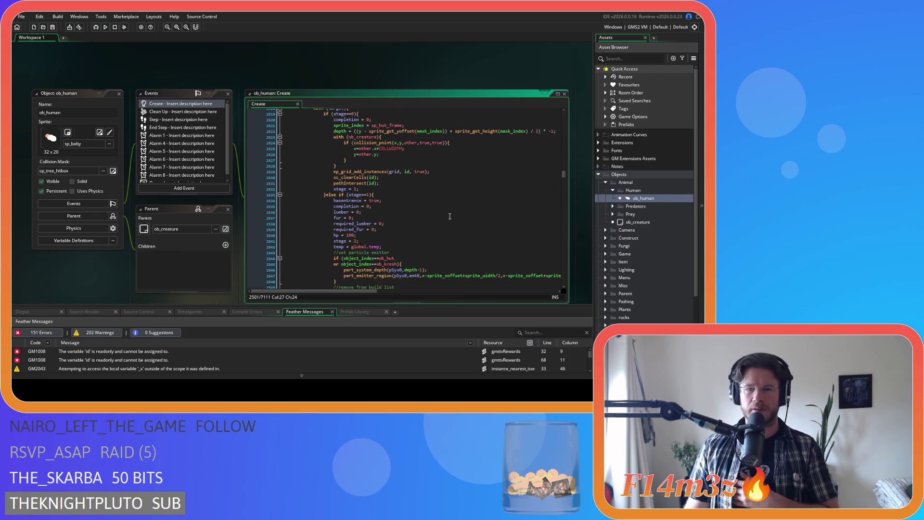
pyautogui.scroll(3, 438, 202)
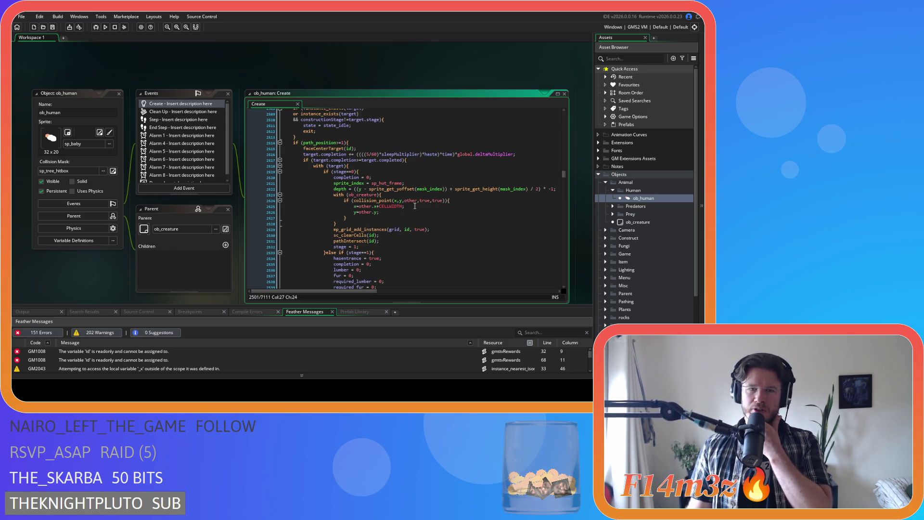
pyautogui.moveTo(411, 200)
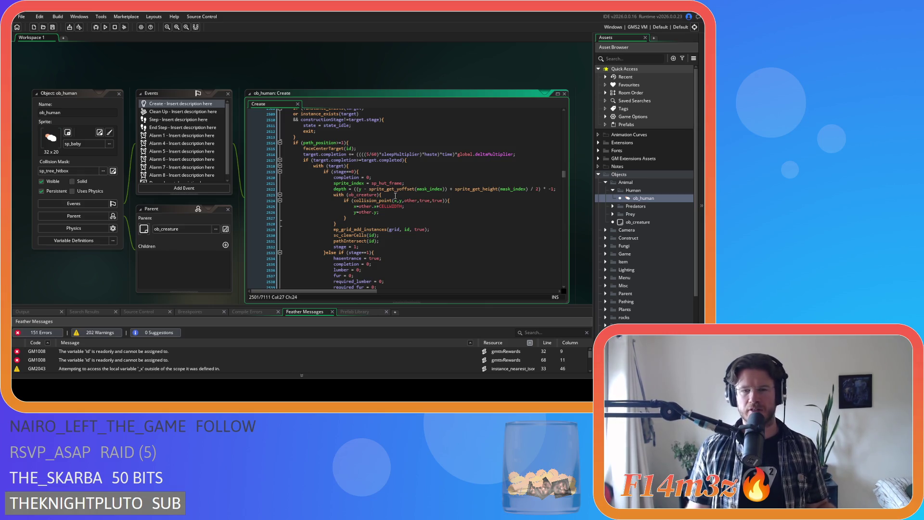
pyautogui.scroll(2, 421, 188)
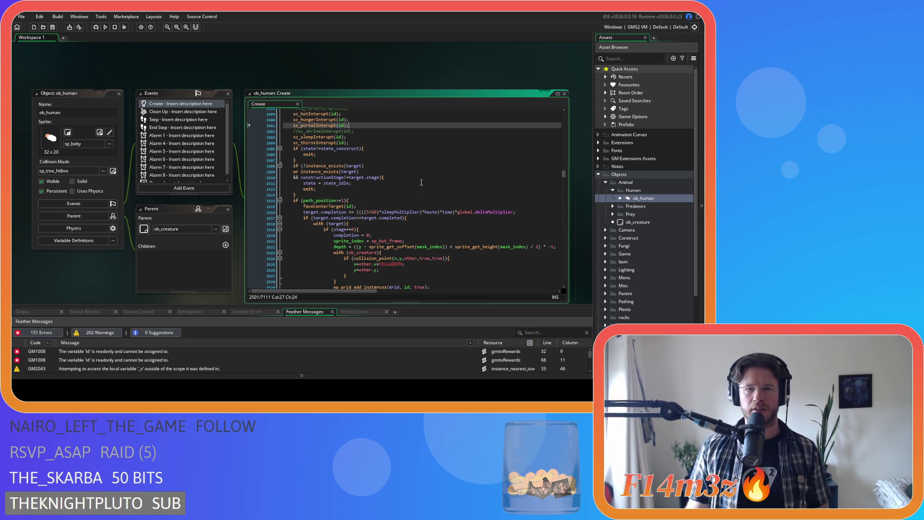
# Inspect the path_position check and stage 1 branch, then close ob_human.
pyautogui.click(380, 159)
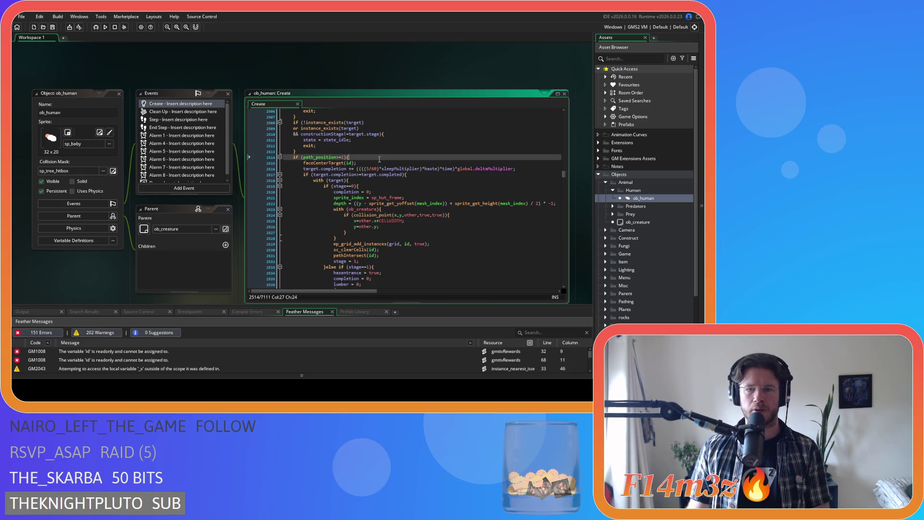
pyautogui.scroll(-3, 409, 183)
pyautogui.scroll(-1, 439, 197)
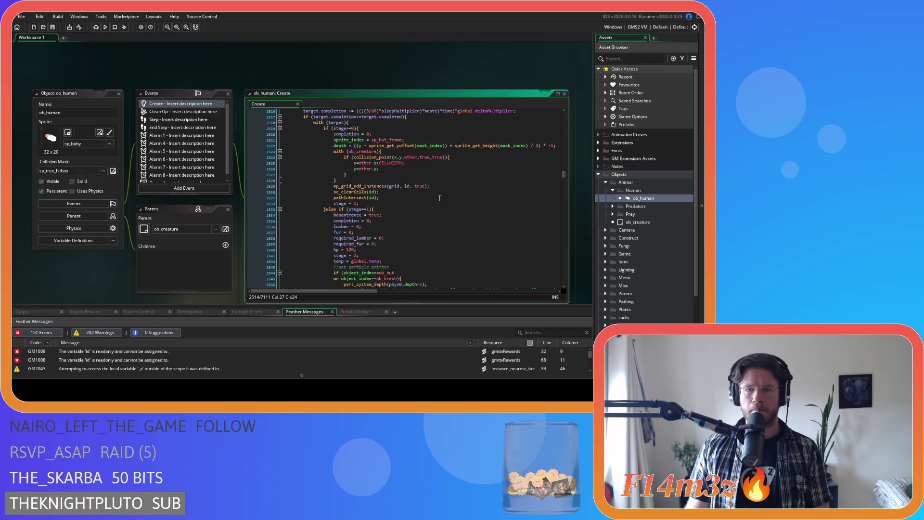
pyautogui.click(435, 207)
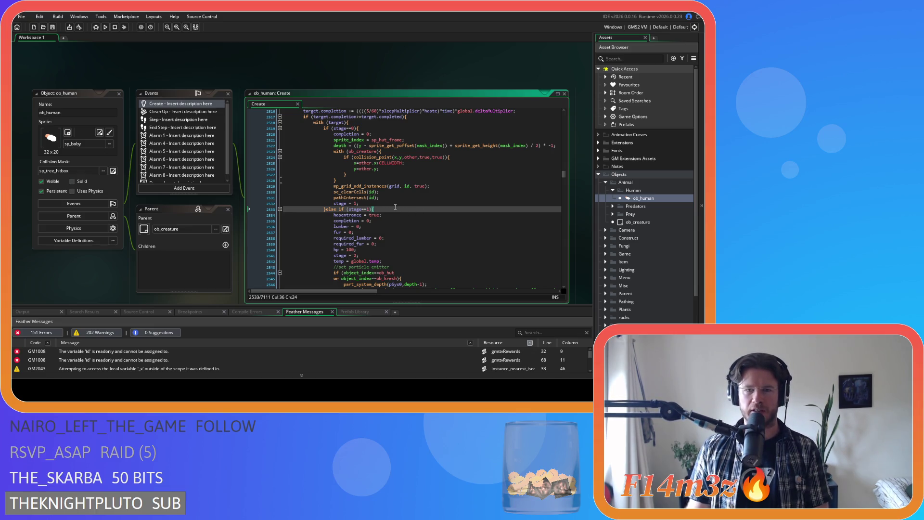
pyautogui.scroll(5, 424, 209)
pyautogui.click(462, 209)
pyautogui.click(346, 186)
pyautogui.scroll(-3, 415, 208)
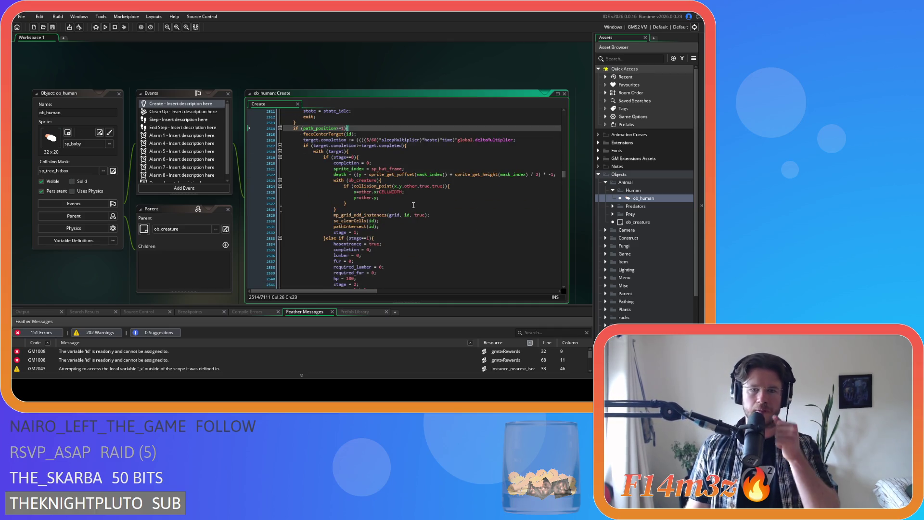
pyautogui.scroll(-8, 414, 205)
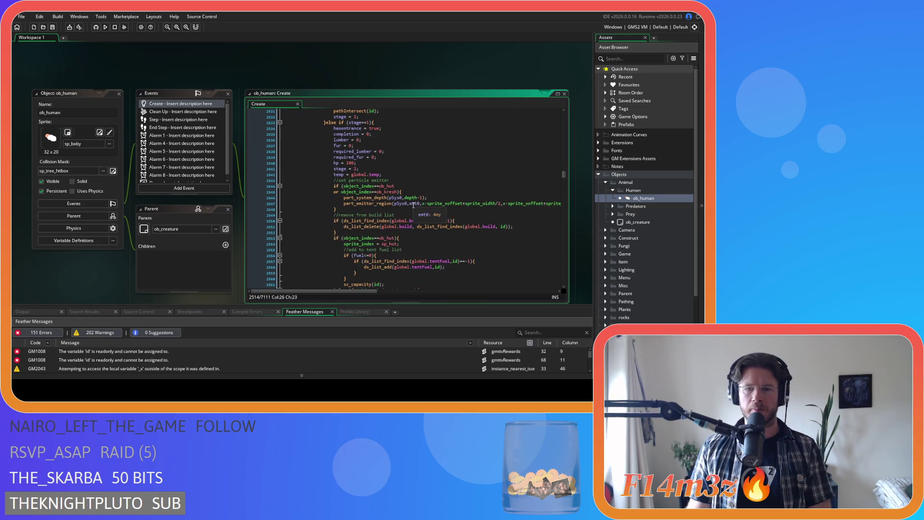
pyautogui.scroll(8, 481, 225)
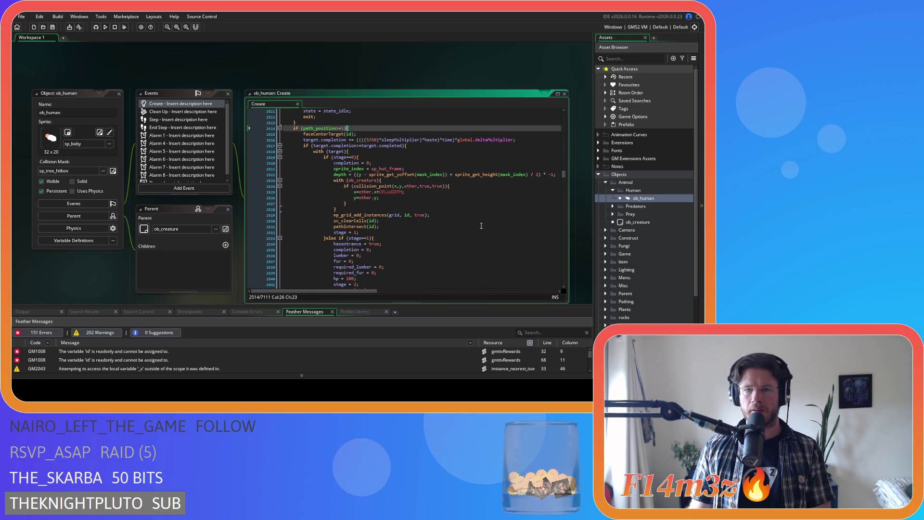
pyautogui.scroll(-13, 481, 226)
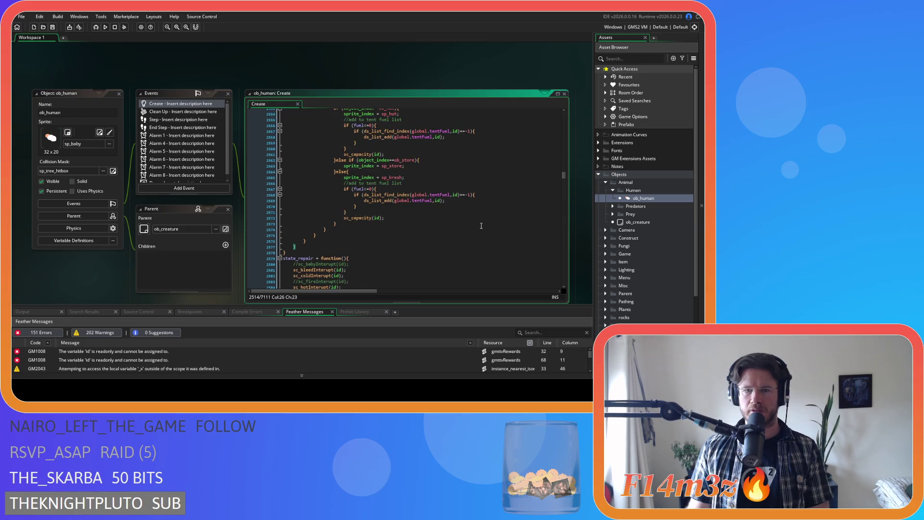
pyautogui.scroll(9, 481, 225)
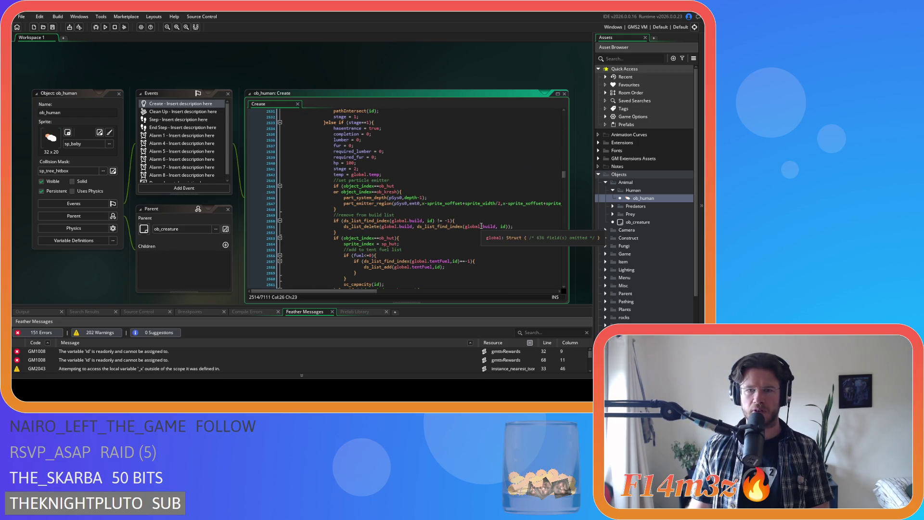
pyautogui.scroll(3, 481, 225)
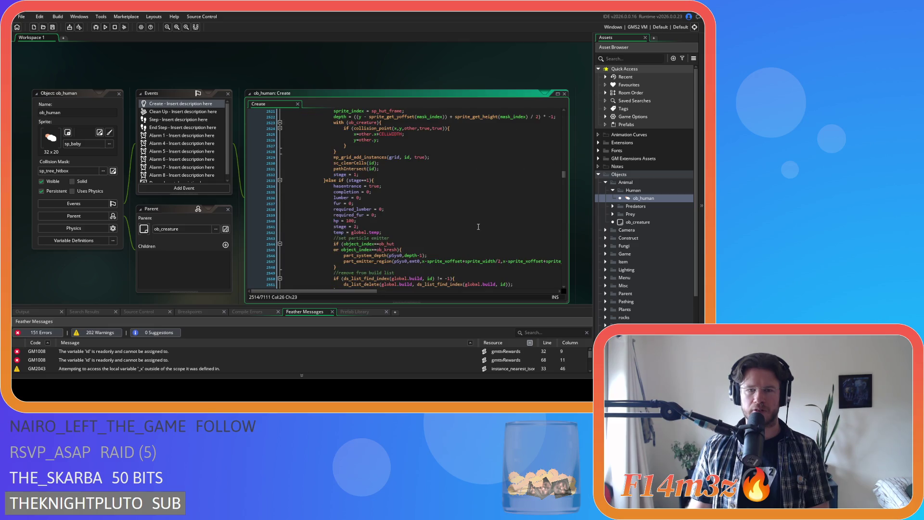
pyautogui.click(119, 94)
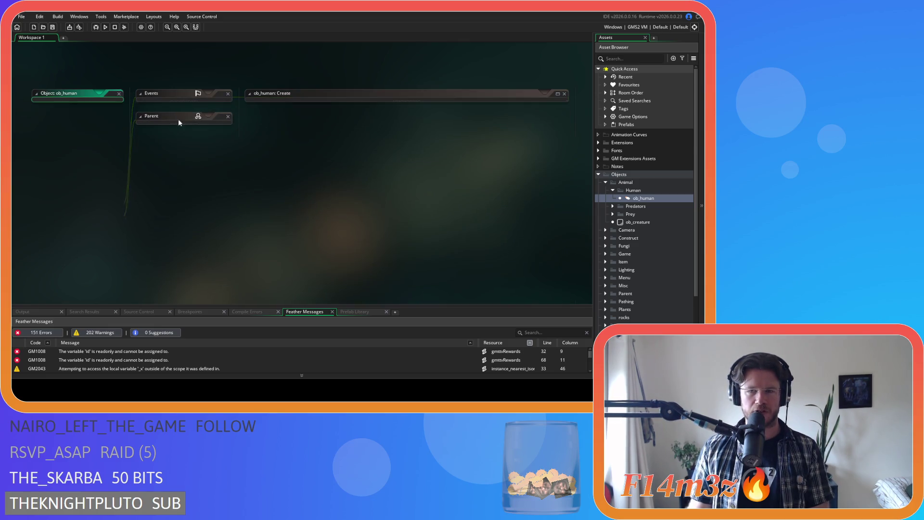
# Switch the Asset Browser from Animal to Construct objects and open ob_hut.
pyautogui.click(605, 183)
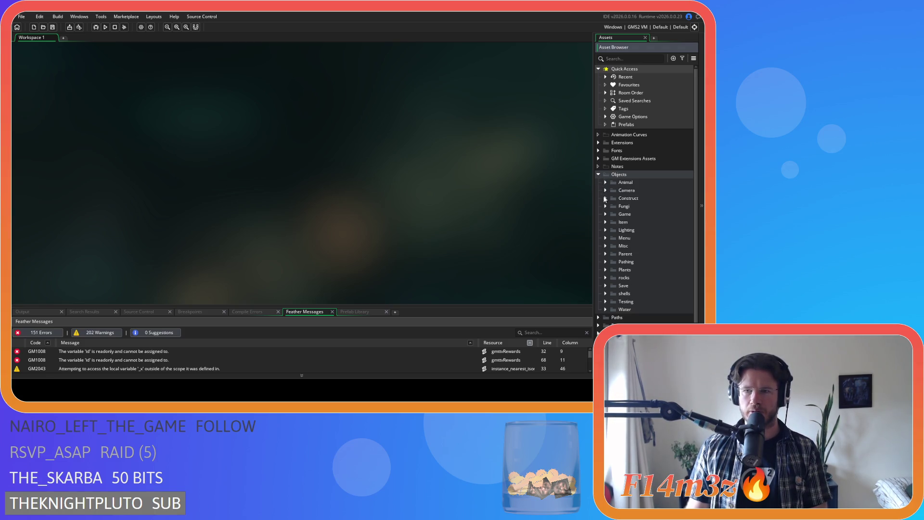
pyautogui.click(606, 199)
pyautogui.scroll(-3, 645, 228)
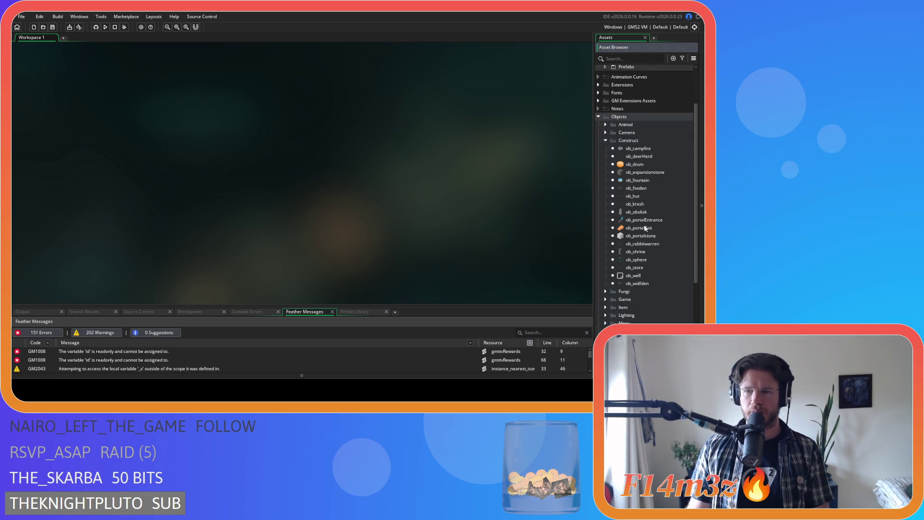
pyautogui.click(645, 196)
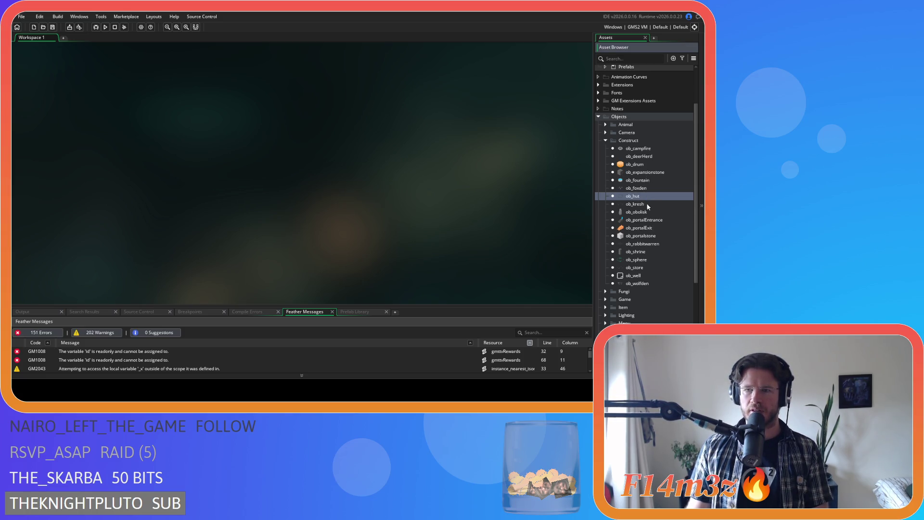
pyautogui.doubleClick(640, 195)
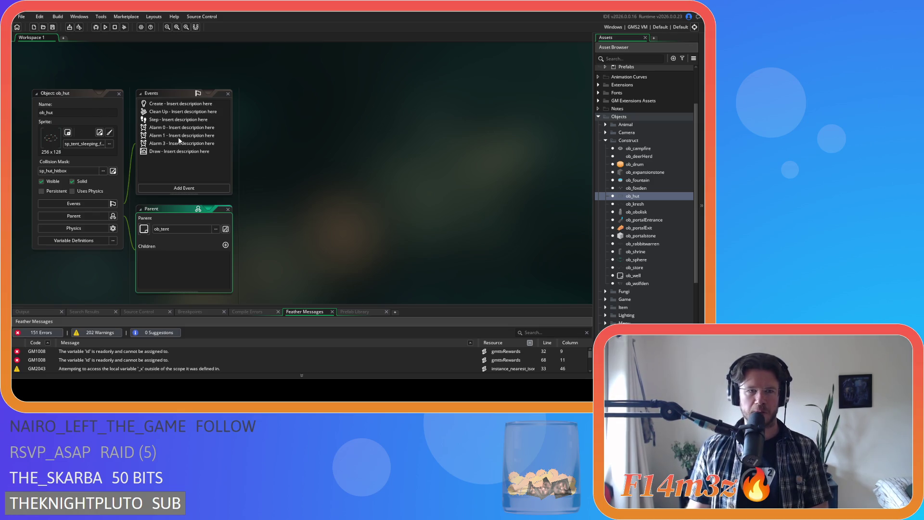
# Review ob_hut's Create and Step event code around line 18.
pyautogui.click(170, 104)
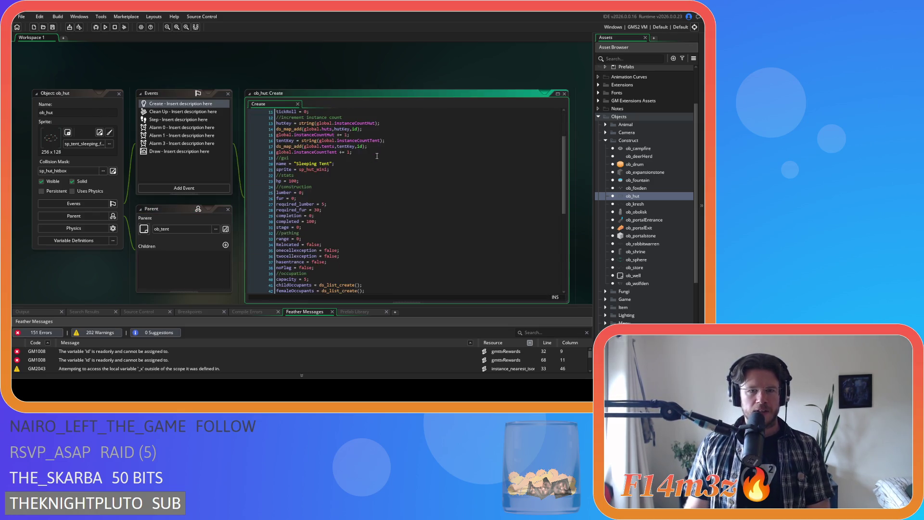
pyautogui.click(159, 120)
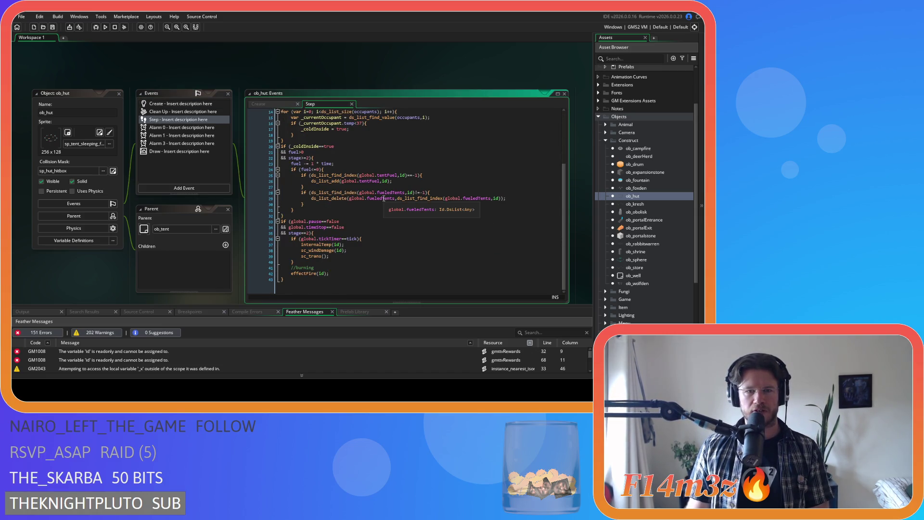
pyautogui.scroll(4, 385, 199)
pyautogui.click(377, 210)
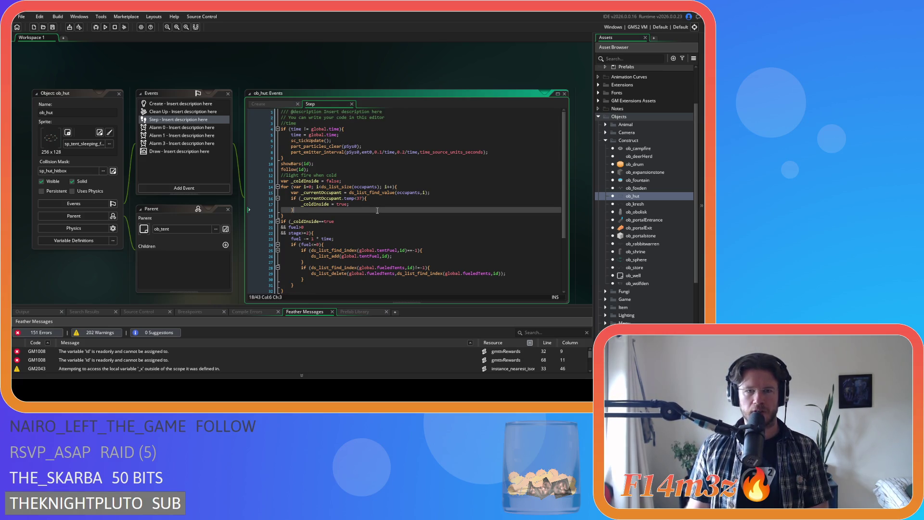
pyautogui.scroll(-4, 378, 210)
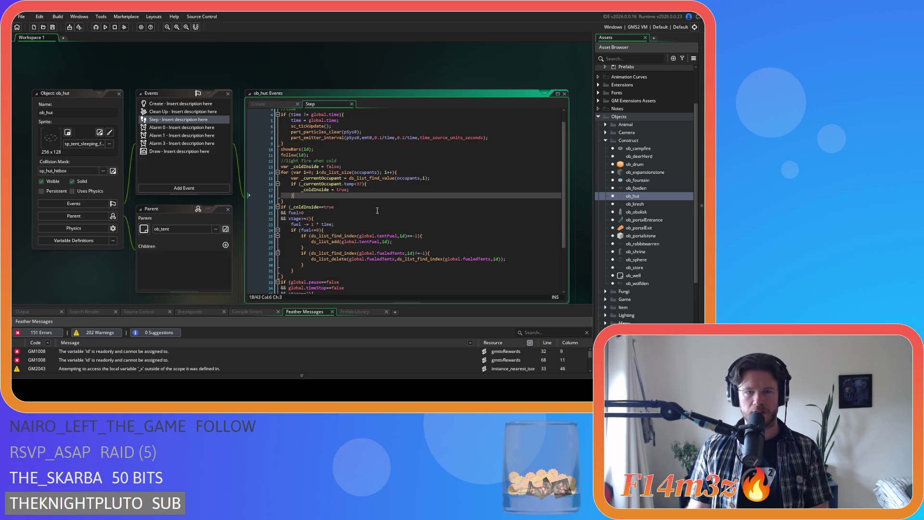
pyautogui.scroll(4, 377, 210)
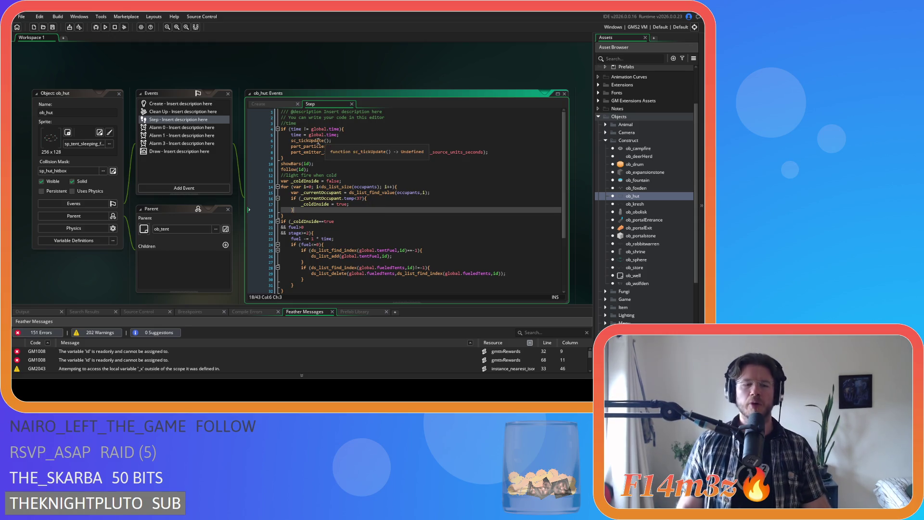
# Close all editor windows and expand Objects > Animal > Human to show ob_human.
pyautogui.rightClick(308, 70)
pyautogui.moveTo(341, 80)
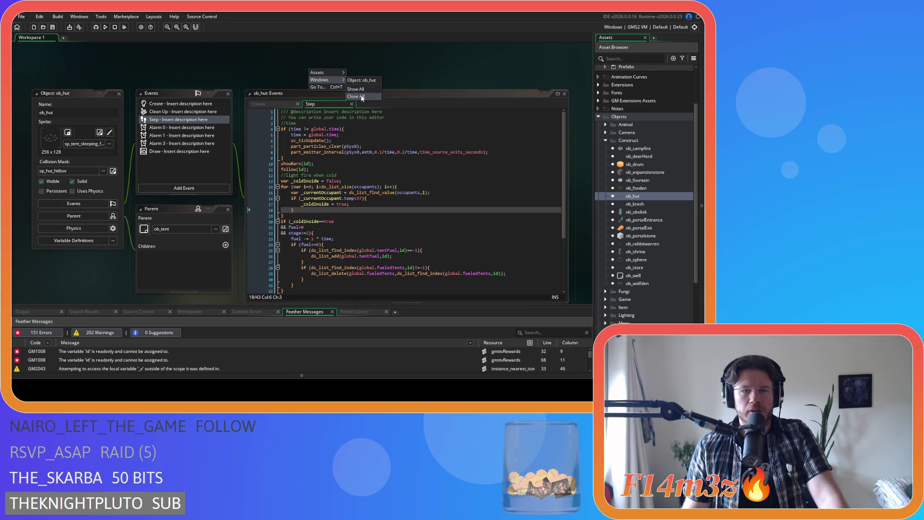
pyautogui.click(362, 93)
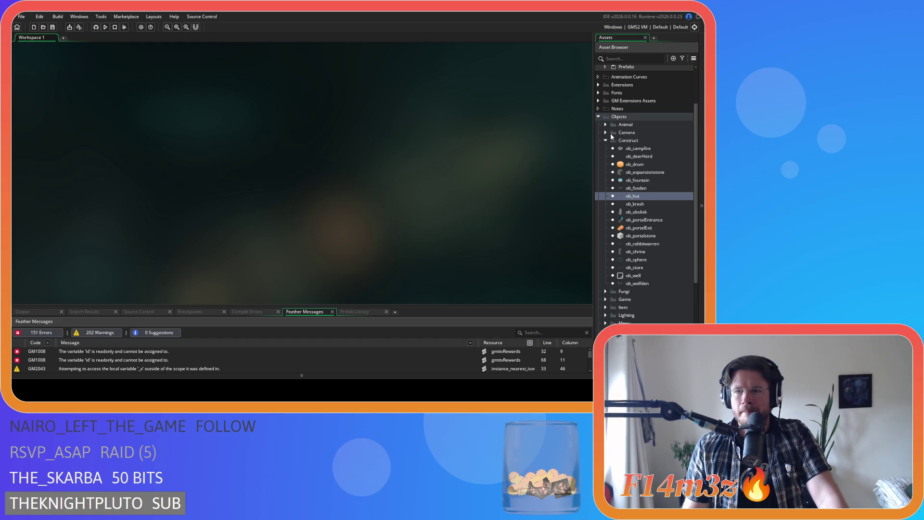
pyautogui.click(605, 140)
pyautogui.click(606, 137)
pyautogui.click(613, 146)
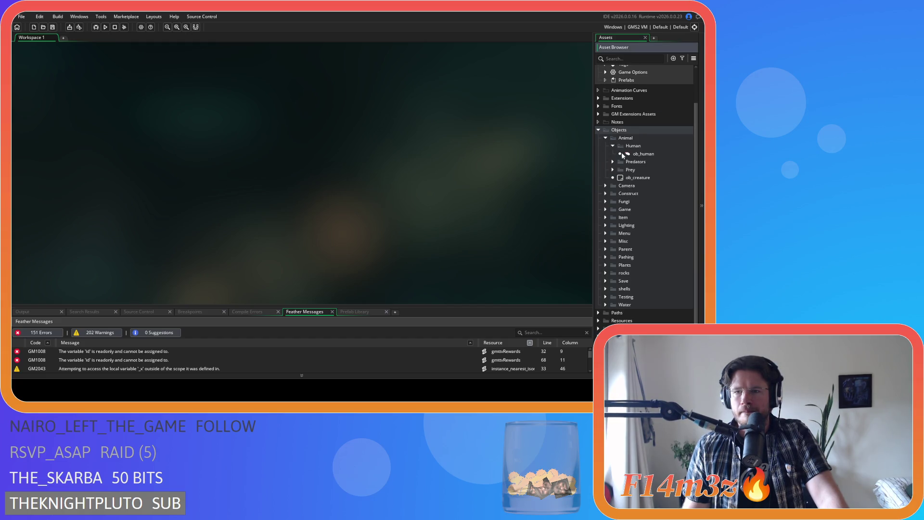
# Open ob_human's Create code and search it for state_construct.
pyautogui.click(624, 154)
pyautogui.click(323, 140)
pyautogui.hotkey('ctrl', 'f')
pyautogui.write('state')
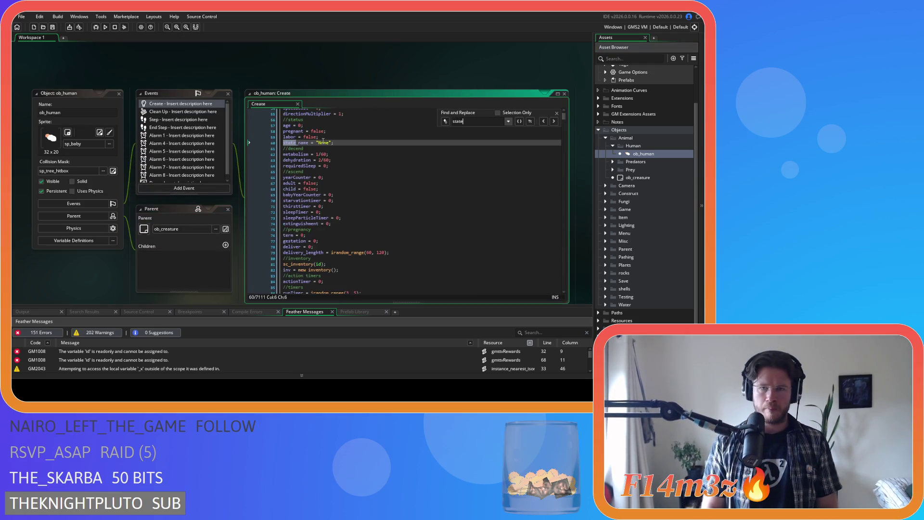
pyautogui.write('_construct')
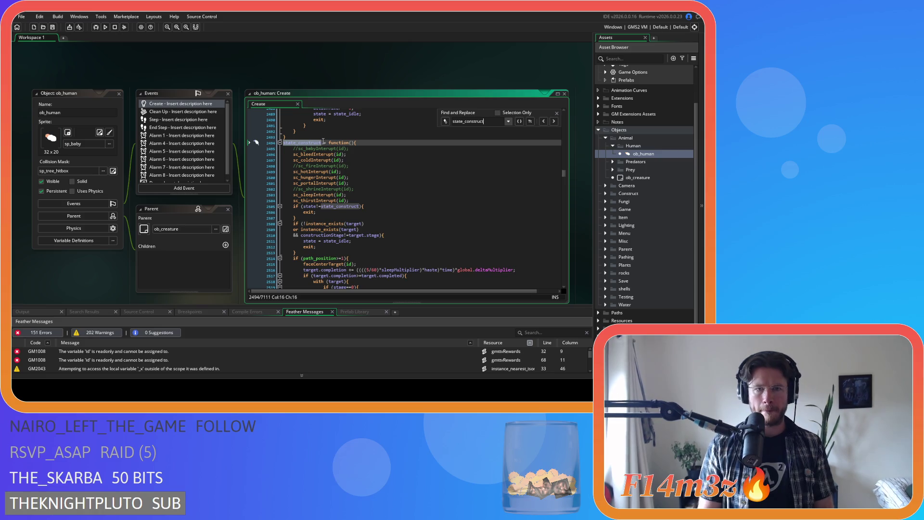
pyautogui.scroll(-4, 375, 216)
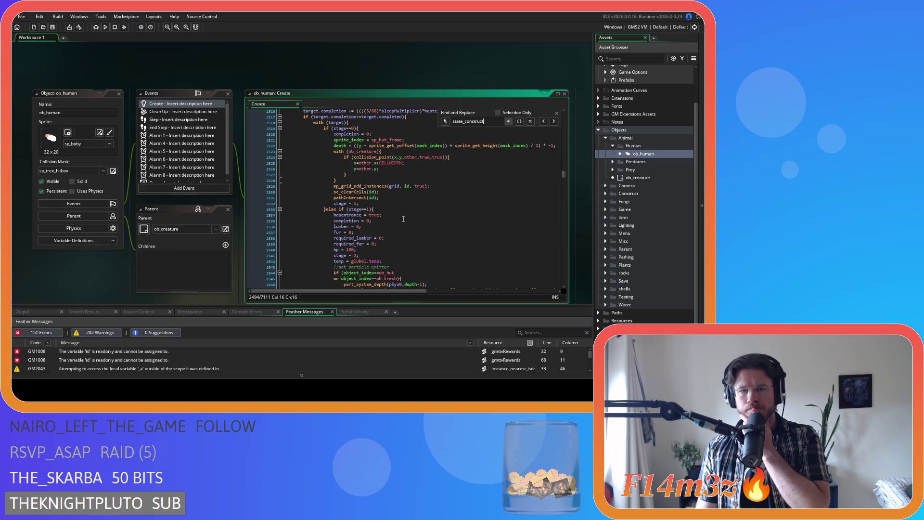
pyautogui.scroll(1, 404, 219)
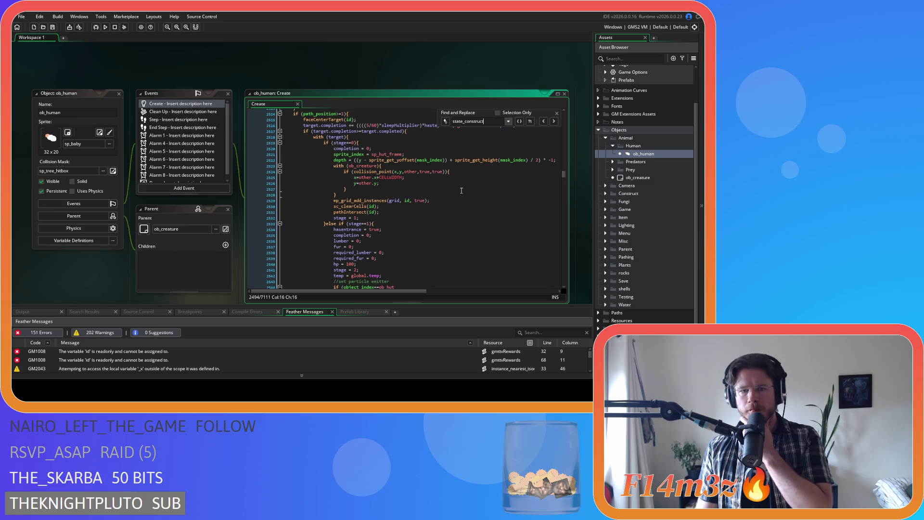
pyautogui.press('Escape')
# Inspect the sprite_index = sp_hut_frame line and insert a new line after completion = 0;.
pyautogui.moveTo(285, 160); pyautogui.dragTo(408, 152)
pyautogui.scroll(4, 404, 217)
pyautogui.scroll(-2, 404, 220)
pyautogui.click(388, 183)
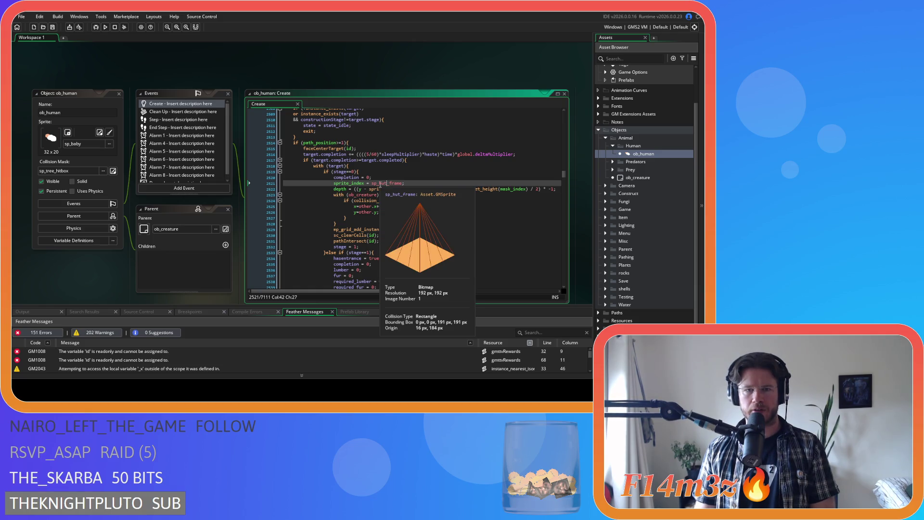
pyautogui.click(379, 183)
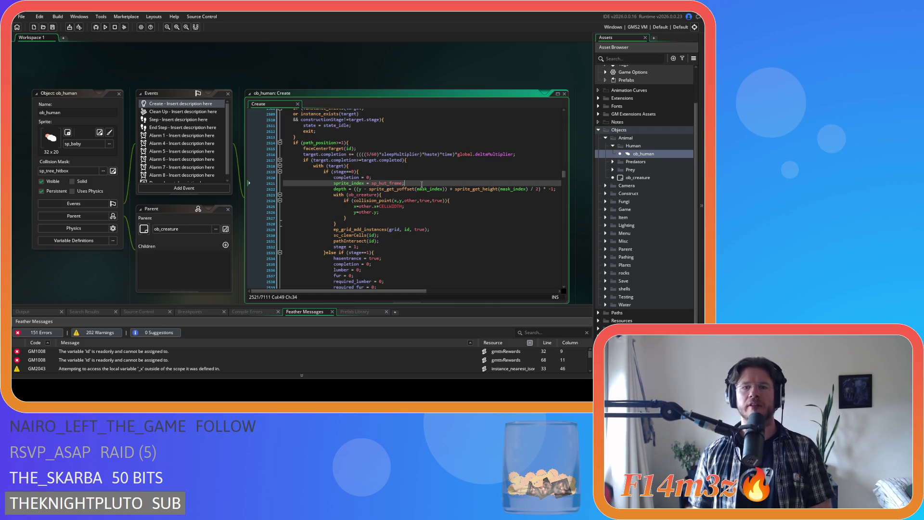
pyautogui.scroll(-1, 435, 241)
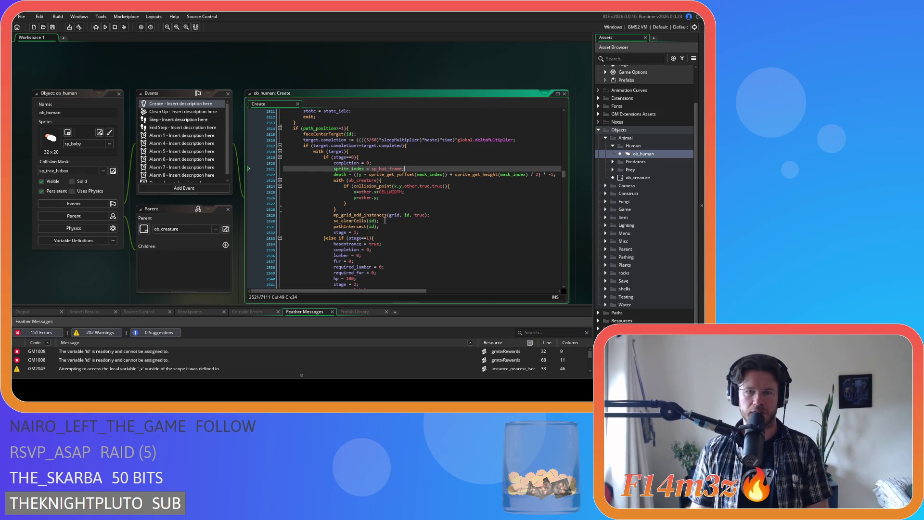
pyautogui.click(390, 163)
pyautogui.press('Return')
# Write an if (target.object_index==ob_hut) block followed by a closing else.
pyautogui.write('if ')
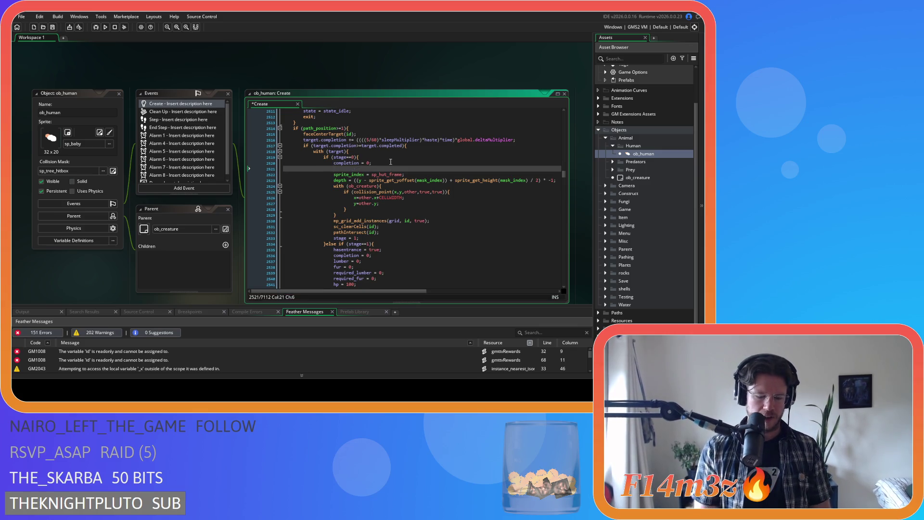
pyautogui.write('(ta')
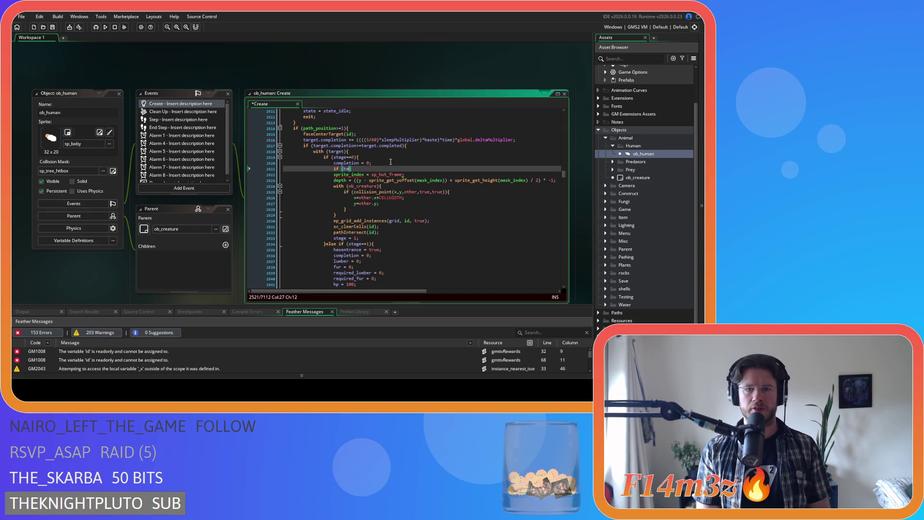
pyautogui.write('rget.obje')
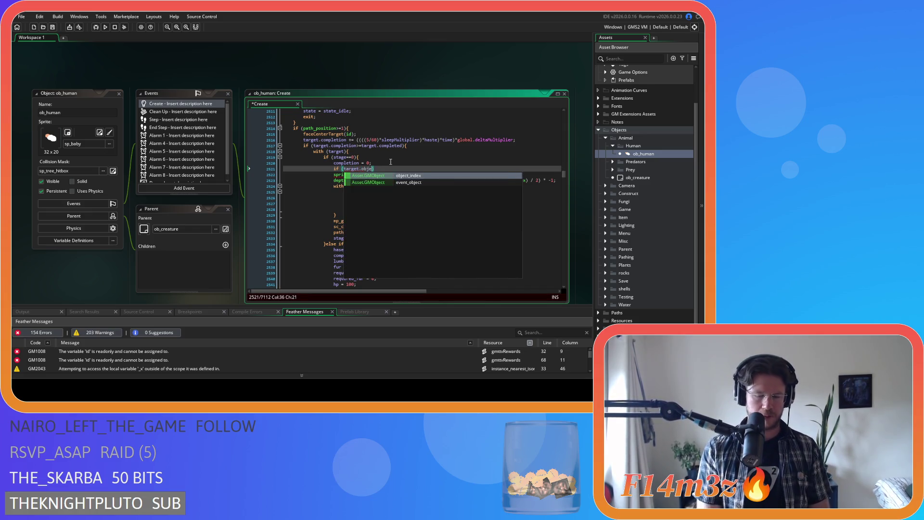
pyautogui.write('ct_index')
pyautogui.write('==')
pyautogui.write('ob_sto')
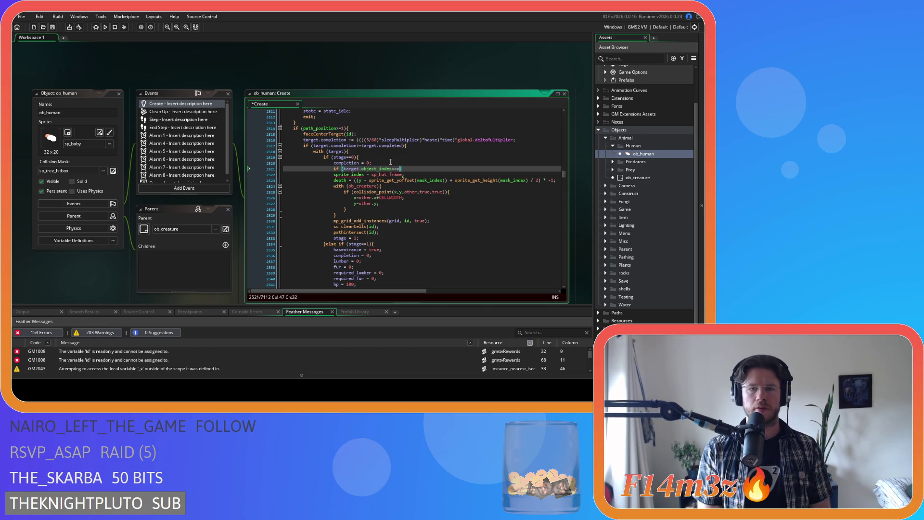
pyautogui.write('re)')
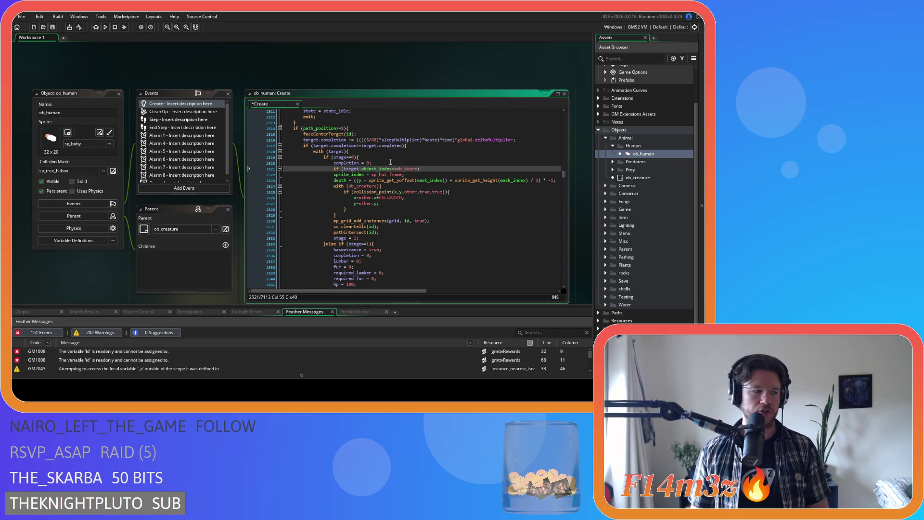
pyautogui.press('Left')
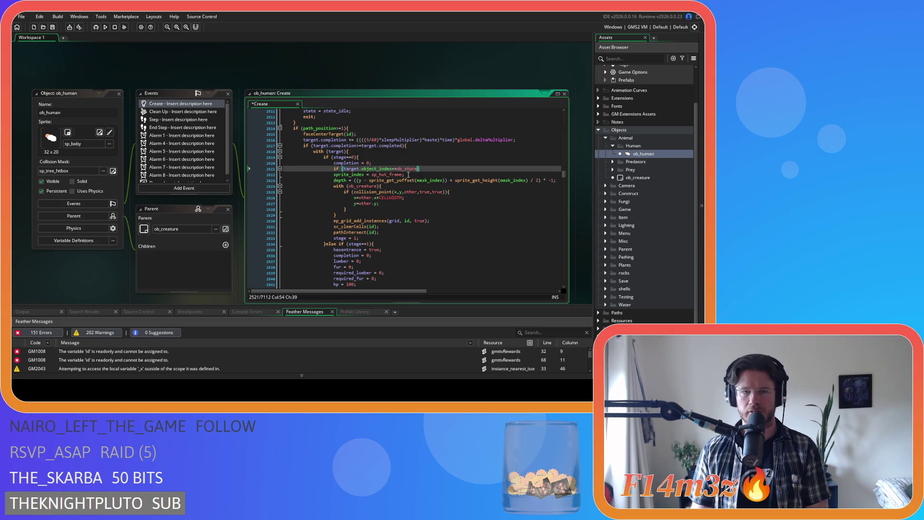
pyautogui.hotkey('ctrl', 'shift', 'Left')
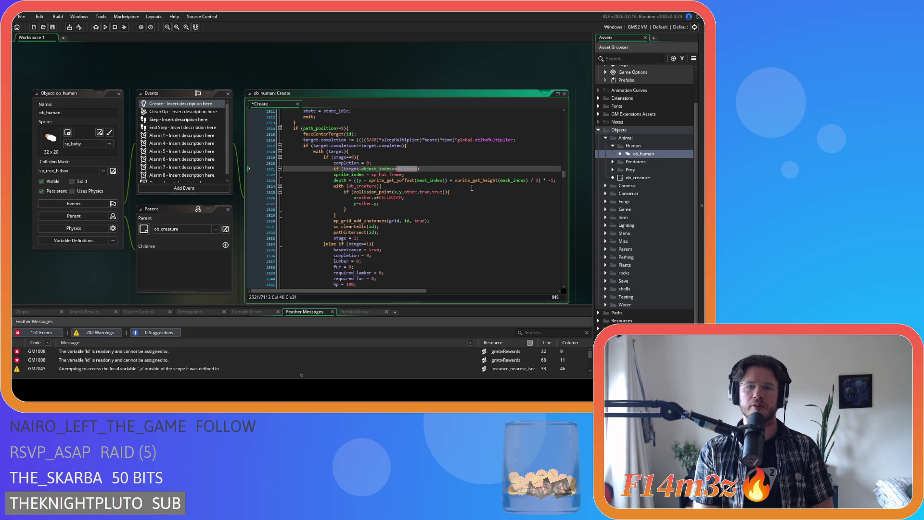
pyautogui.write('ob_')
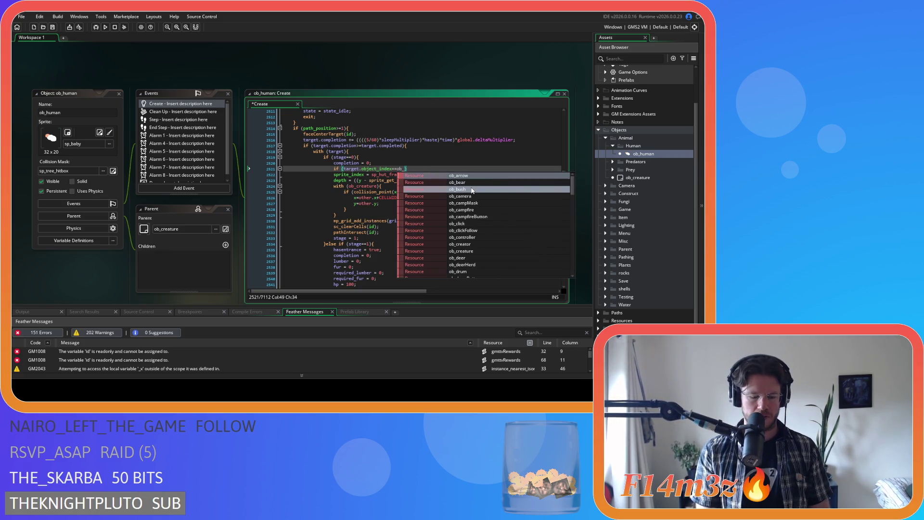
pyautogui.write('hut)')
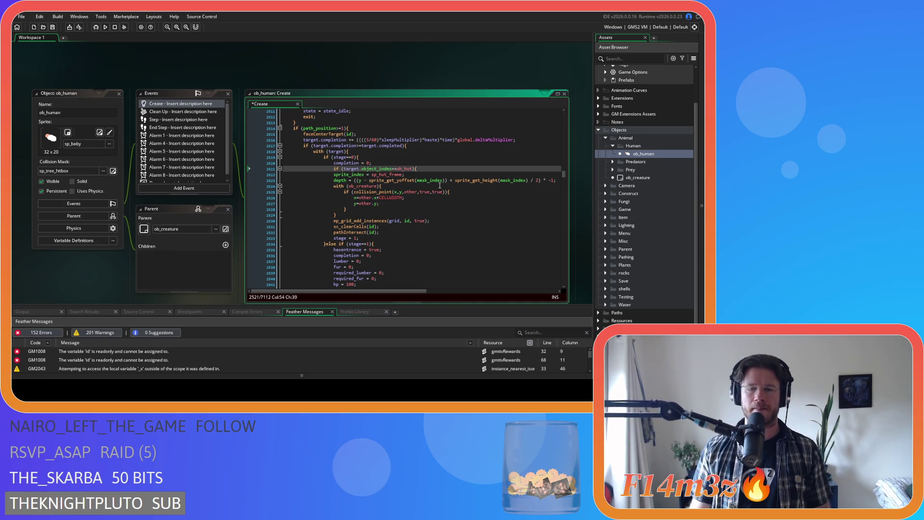
pyautogui.press('Return')
pyautogui.press('Return')
pyautogui.write('}')
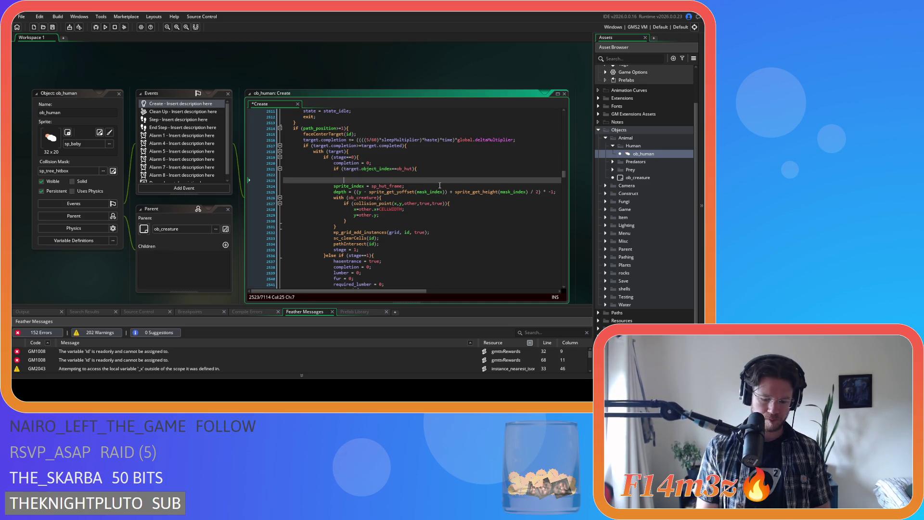
pyautogui.write('else')
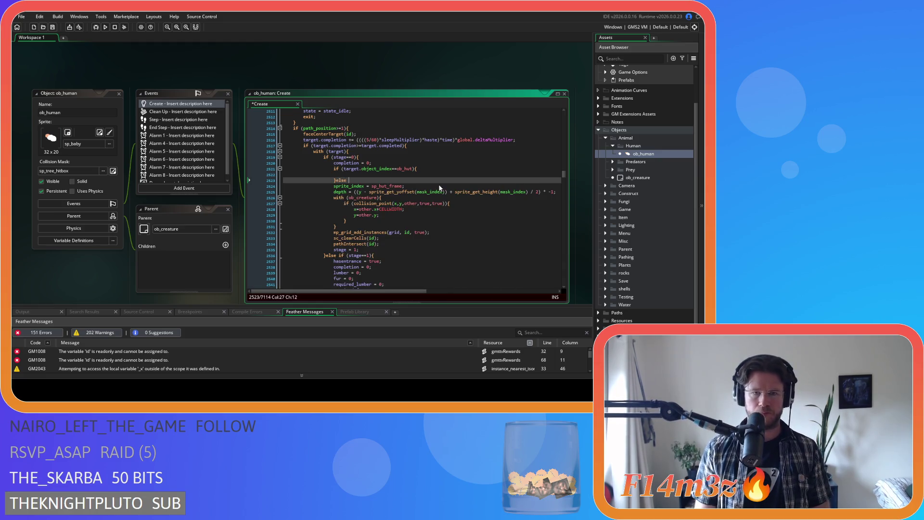
# Paste the ob_hut condition after the else, add a final else block, and save.
pyautogui.click(369, 174)
pyautogui.moveTo(369, 175); pyautogui.dragTo(333, 171)
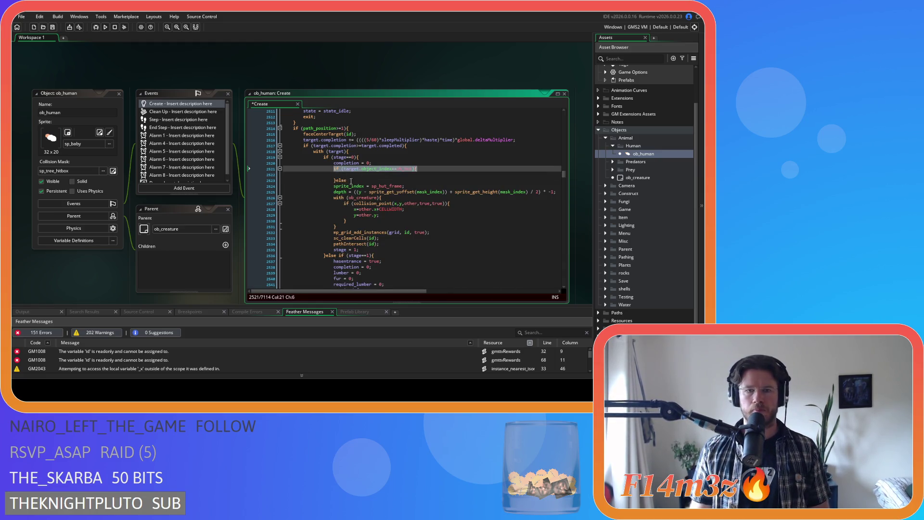
pyautogui.hotkey('ctrl', 'c')
pyautogui.click(350, 181)
pyautogui.hotkey('ctrl', 'v')
pyautogui.press('Return')
pyautogui.press('Return')
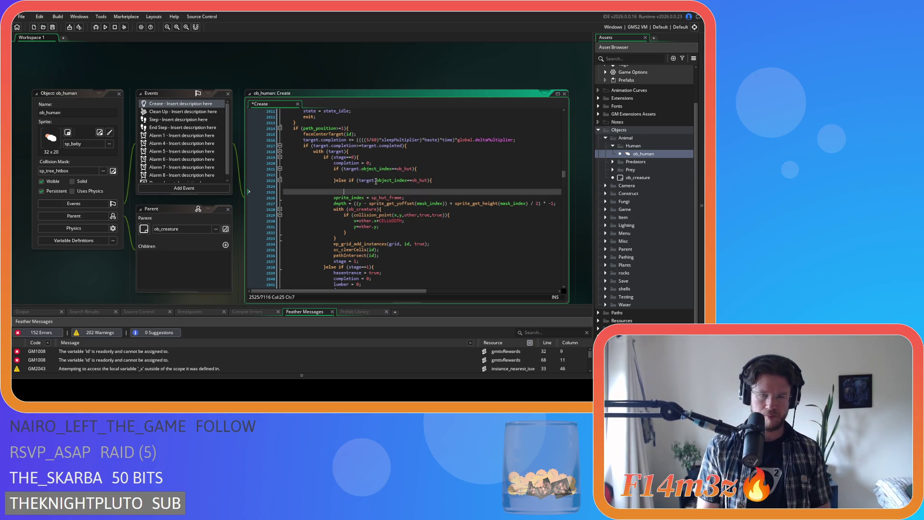
pyautogui.write('}else{')
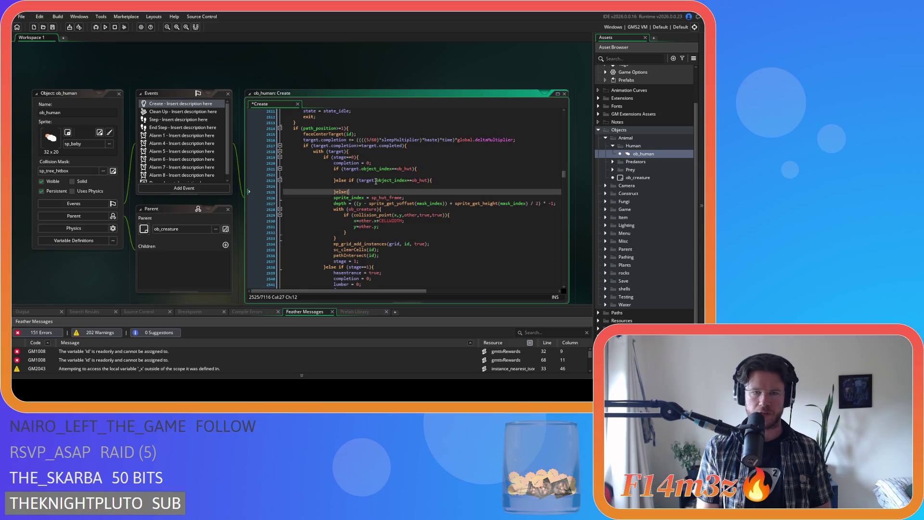
pyautogui.press('Return')
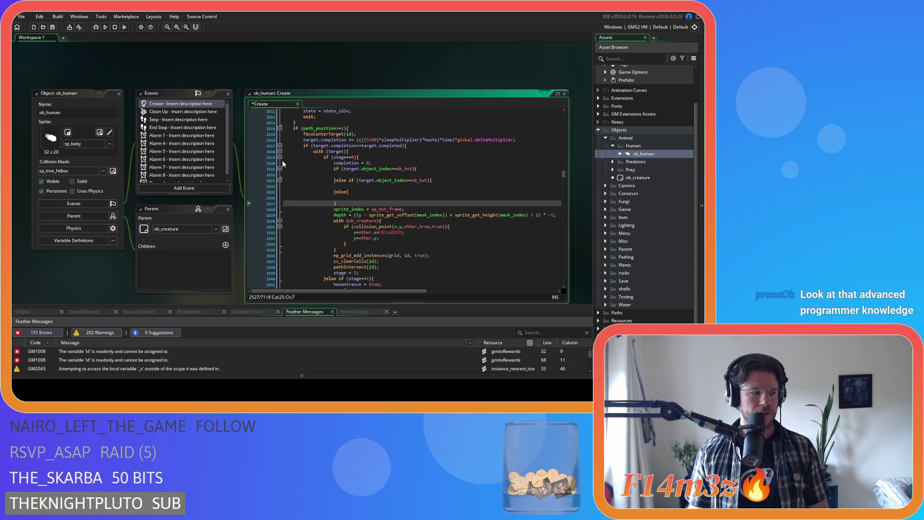
pyautogui.click(383, 193)
pyautogui.hotkey('ctrl', 's')
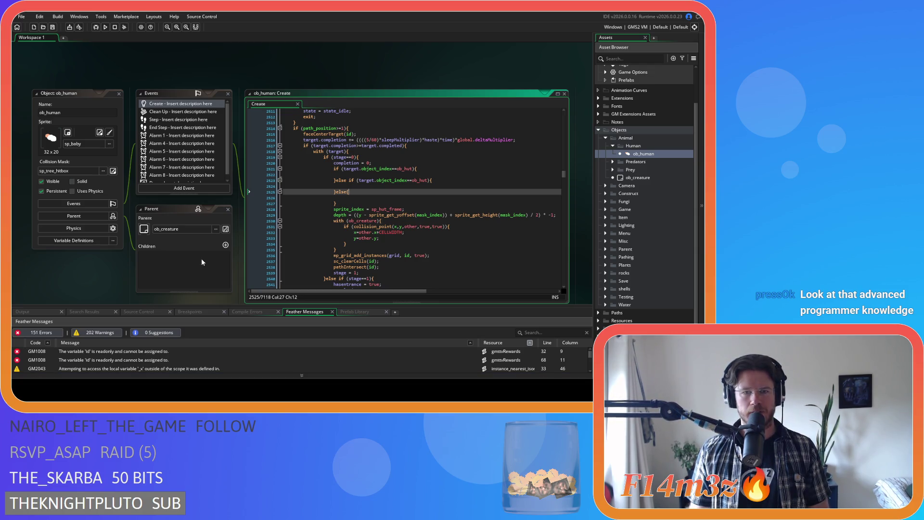
# Change the else-if condition from ob_hut to ob_store.
pyautogui.click(334, 209)
pyautogui.moveTo(416, 169); pyautogui.dragTo(341, 172)
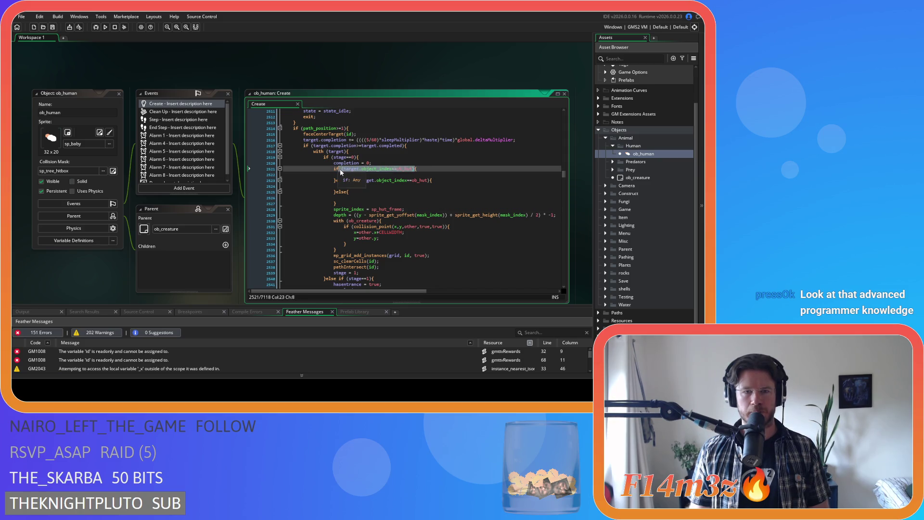
pyautogui.click(375, 201)
pyautogui.click(428, 180)
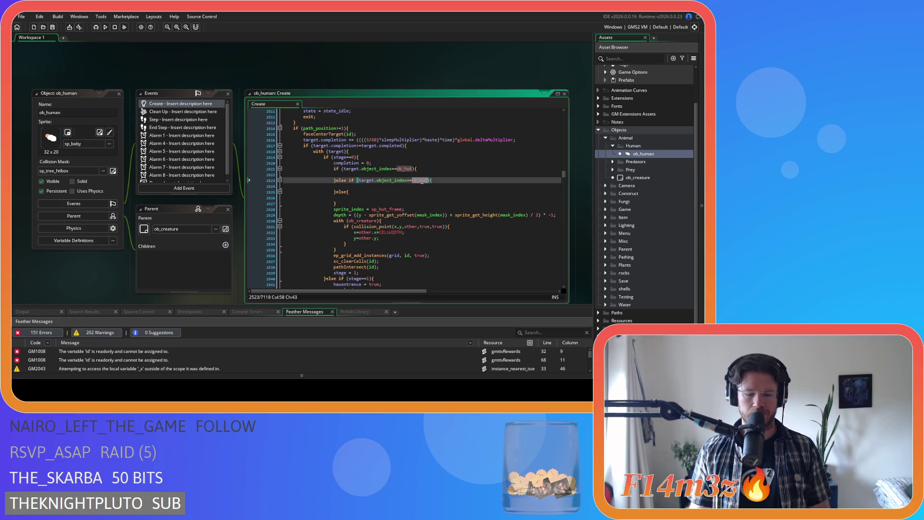
pyautogui.press('BackSpace')
pyautogui.press('BackSpace')
pyautogui.press('BackSpace')
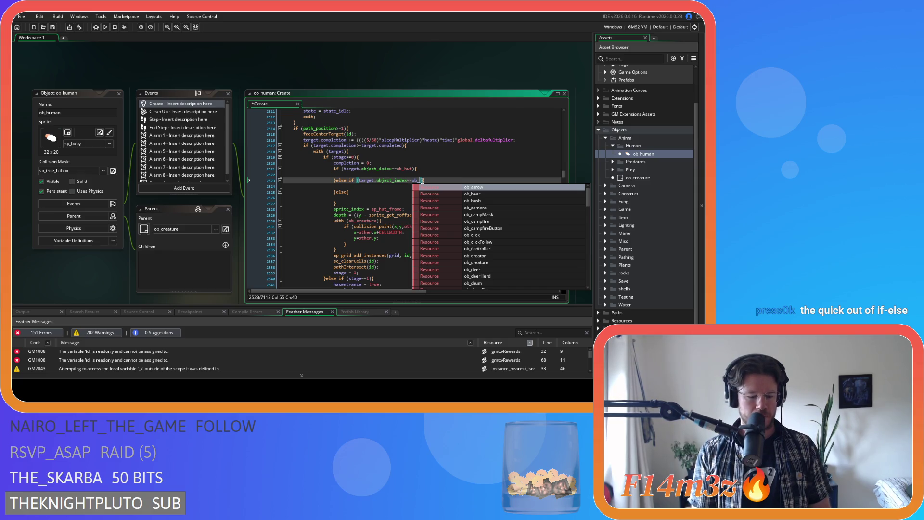
pyautogui.write('store')
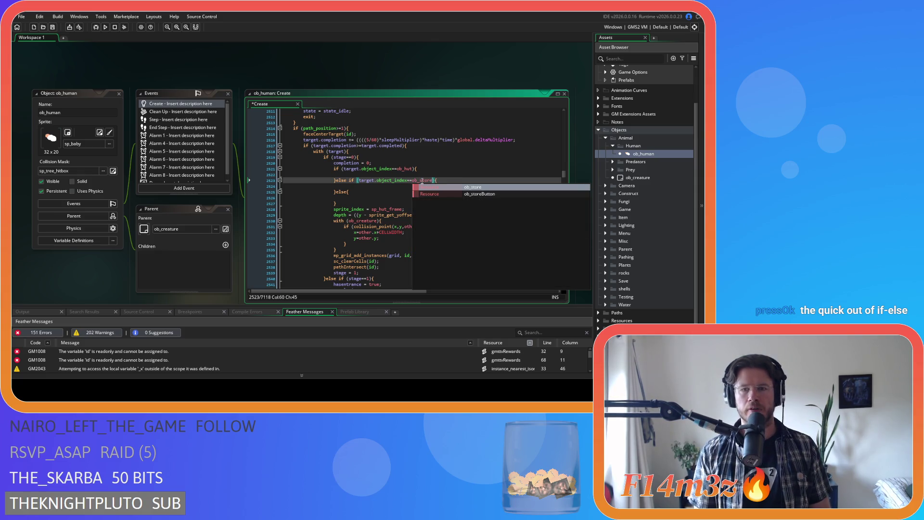
pyautogui.press('Escape')
pyautogui.press('Down')
pyautogui.press('Down')
pyautogui.press('Down')
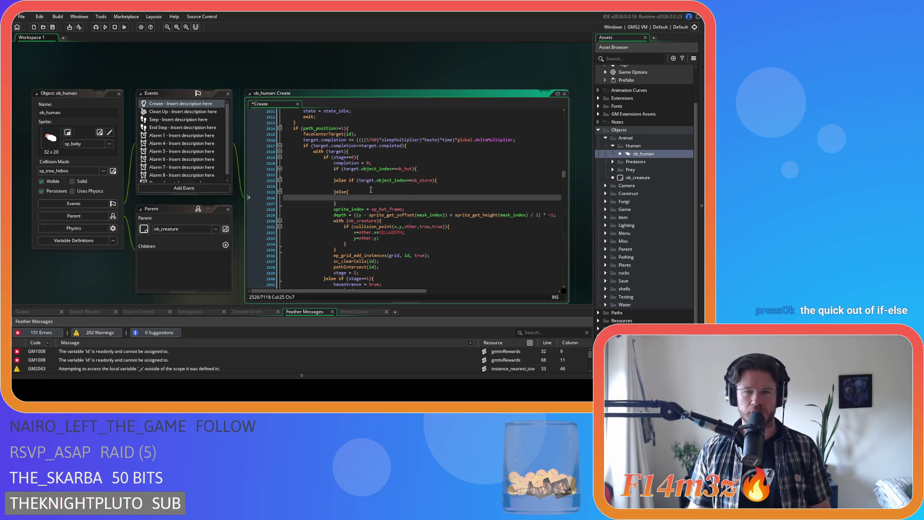
pyautogui.press('Up')
pyautogui.press('Up')
pyautogui.press('Up')
# Move the sprite_index line into the hut branch and set it to sp_tent_sleeping_frame.
pyautogui.click(261, 209)
pyautogui.hotkey('shift', 'End')
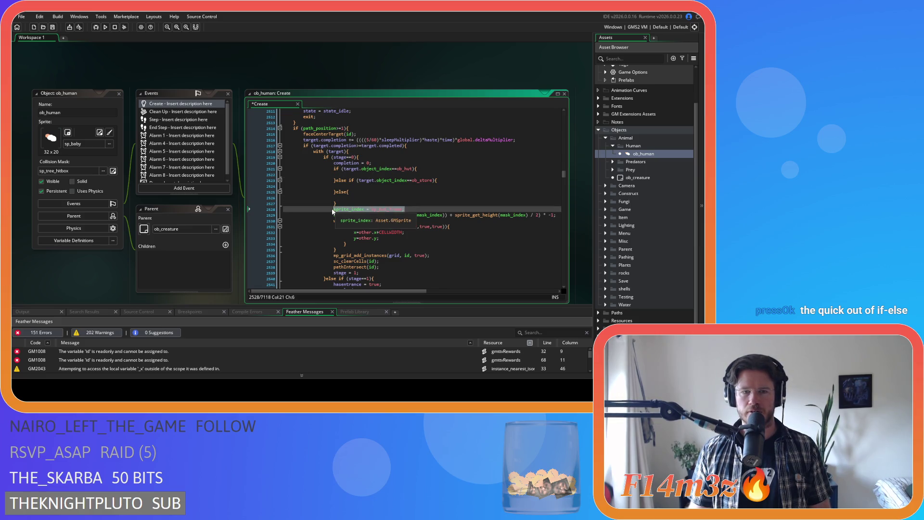
pyautogui.press('Delete')
pyautogui.press('BackSpace')
pyautogui.click(400, 174)
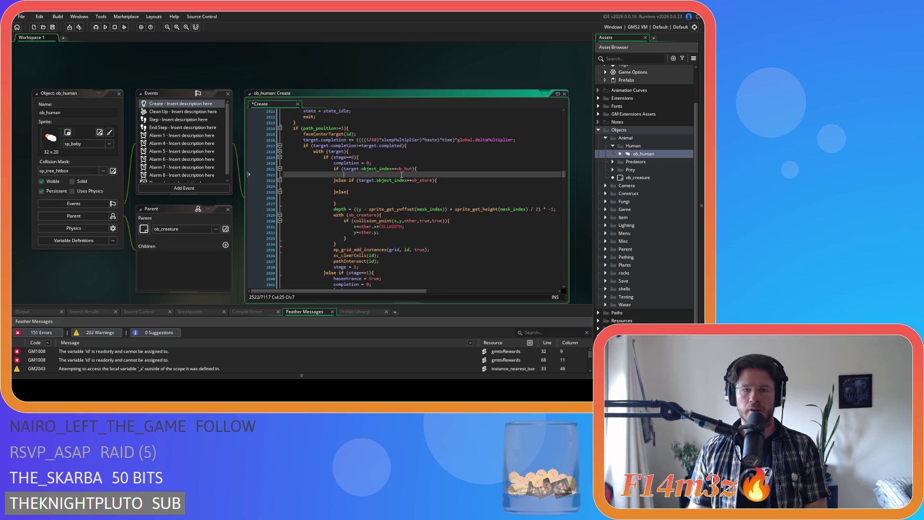
pyautogui.hotkey('ctrl', 'v')
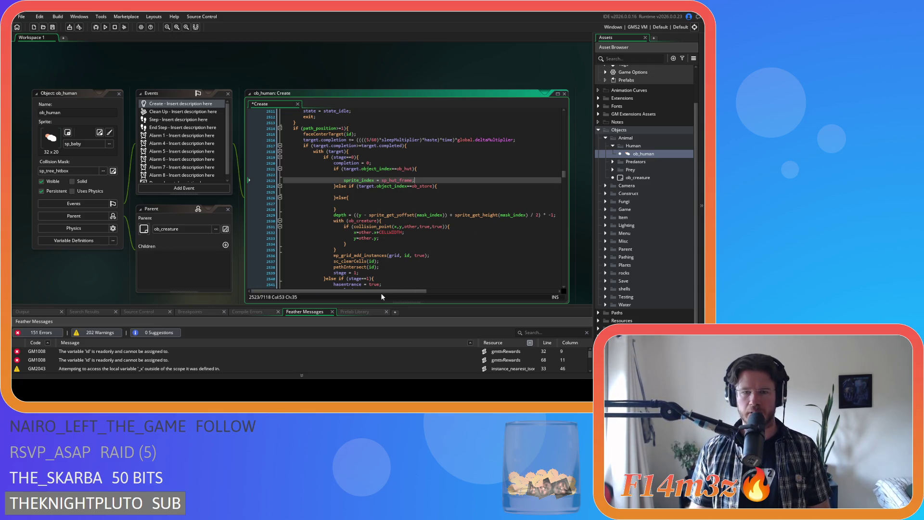
pyautogui.click(350, 173)
pyautogui.press('BackSpace')
pyautogui.moveTo(390, 175); pyautogui.dragTo(411, 175)
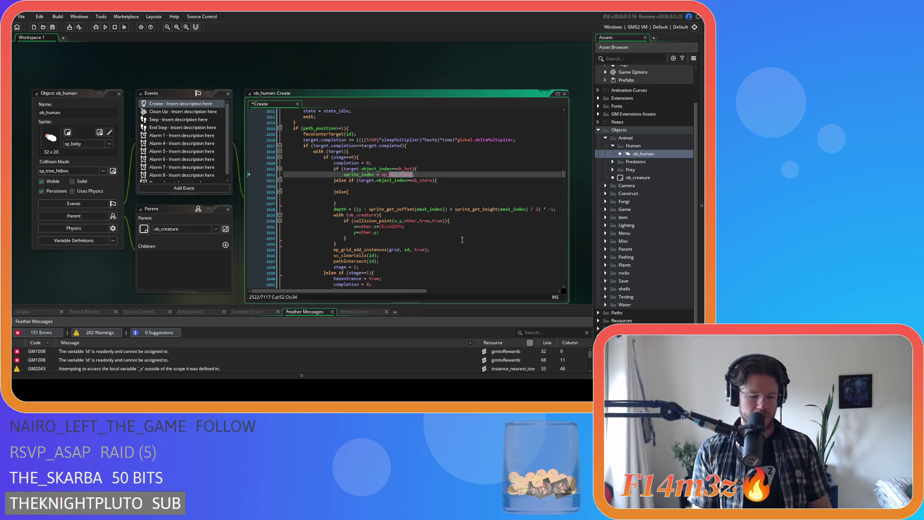
pyautogui.write('tent_')
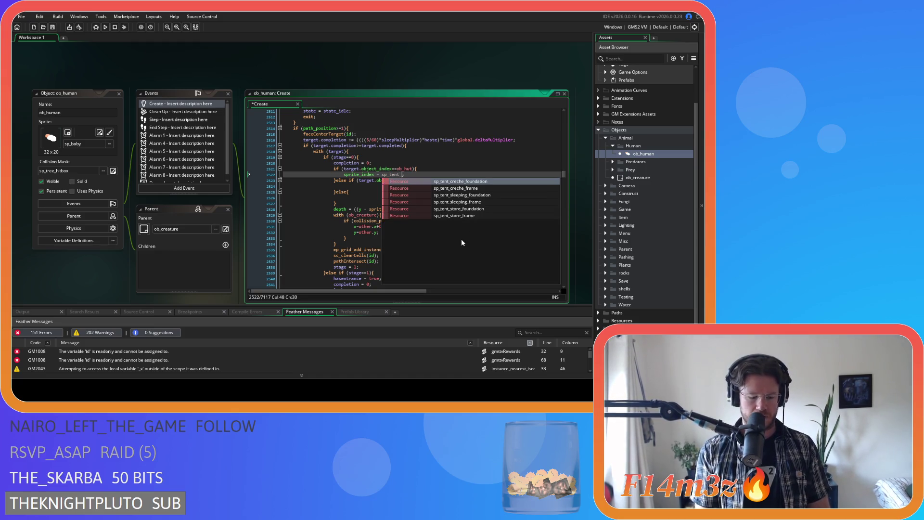
pyautogui.write('sle')
pyautogui.press('Down')
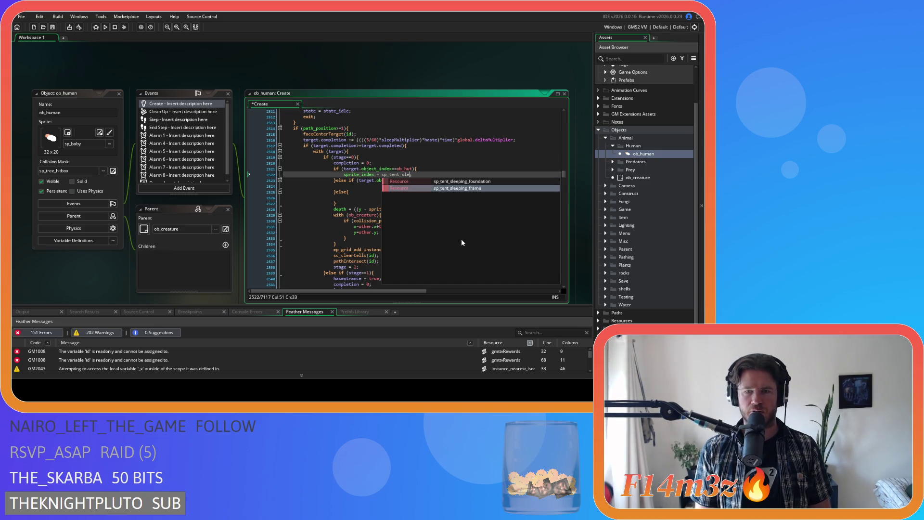
pyautogui.press('Return')
# Give the store branch sp_tent_store_frame and the else branch sp_tent_creche_frame, then save.
pyautogui.moveTo(439, 174); pyautogui.dragTo(344, 174)
pyautogui.hotkey('ctrl', 'c')
pyautogui.click(406, 185)
pyautogui.hotkey('ctrl', 'v')
pyautogui.moveTo(401, 186); pyautogui.dragTo(422, 186)
pyautogui.write('store')
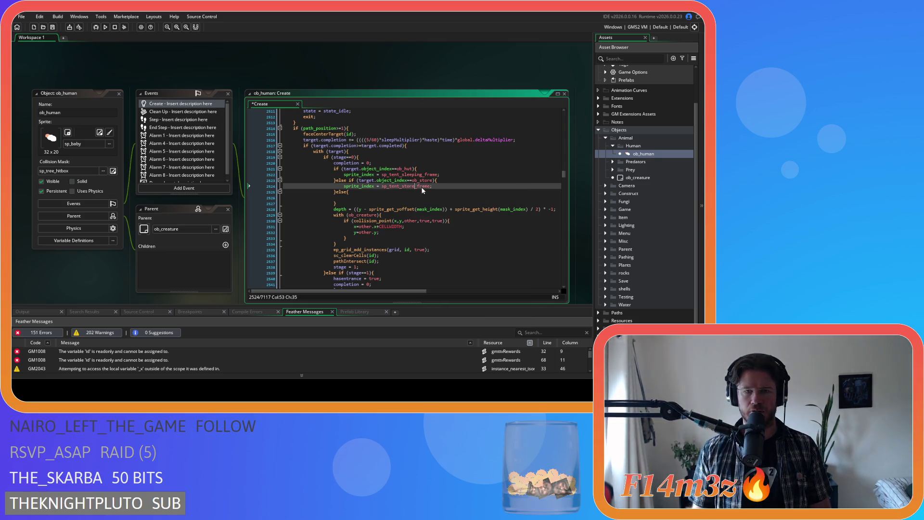
pyautogui.click(404, 198)
pyautogui.hotkey('ctrl', 'v')
pyautogui.moveTo(402, 197); pyautogui.dragTo(422, 197)
pyautogui.write('creche')
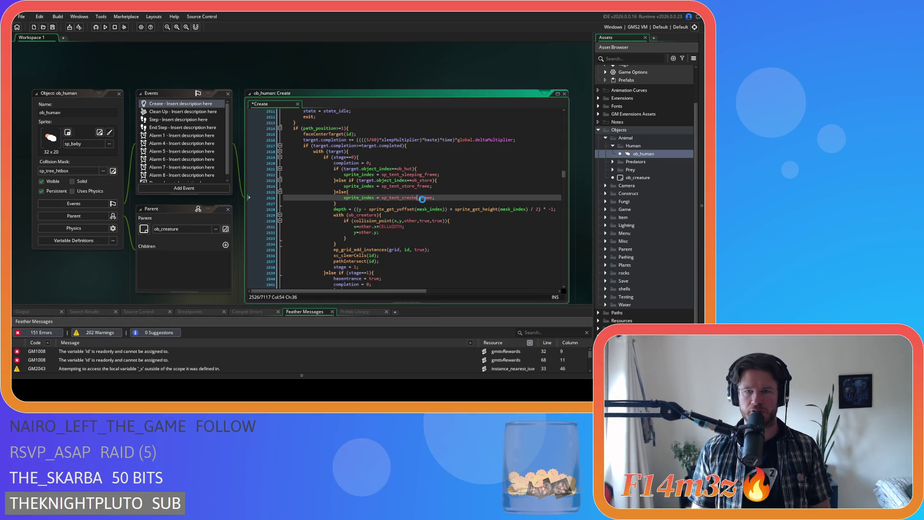
pyautogui.hotkey('ctrl', 's')
pyautogui.click(456, 182)
pyautogui.scroll(-8, 455, 184)
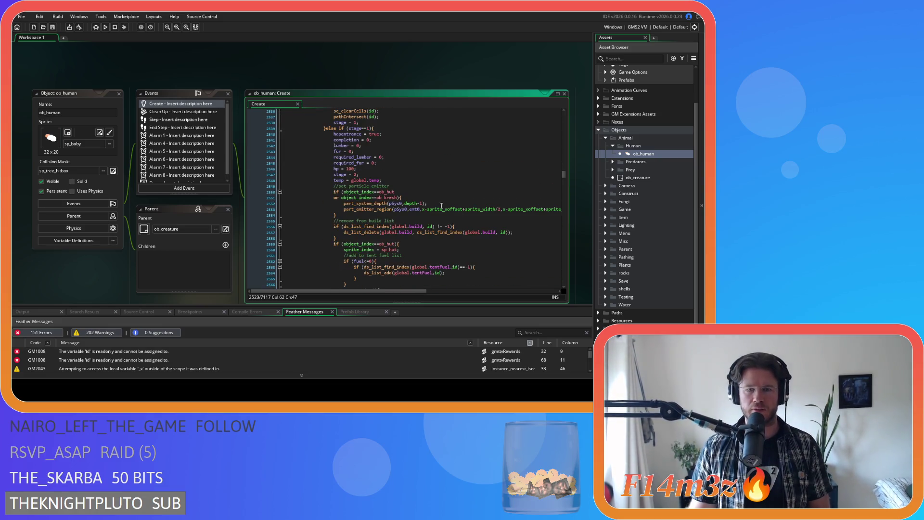
pyautogui.scroll(-1, 442, 205)
pyautogui.moveTo(361, 183); pyautogui.dragTo(382, 219)
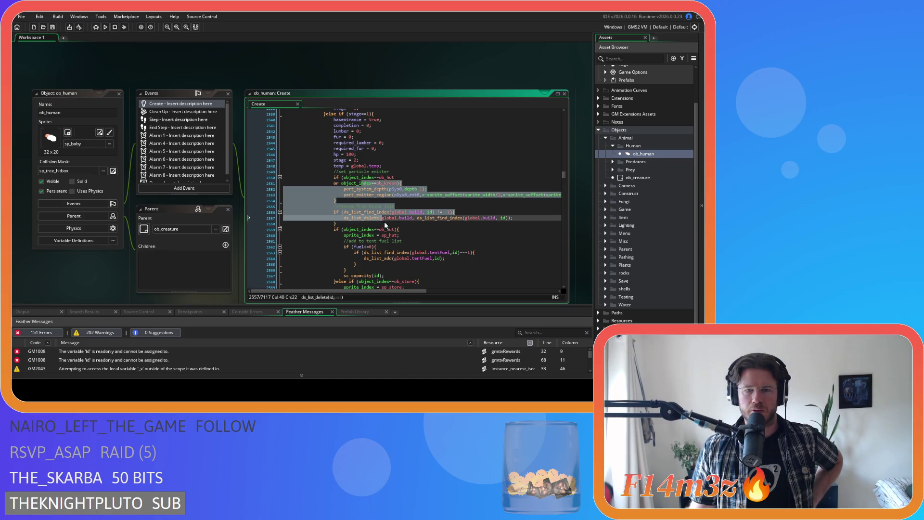
pyautogui.click(453, 229)
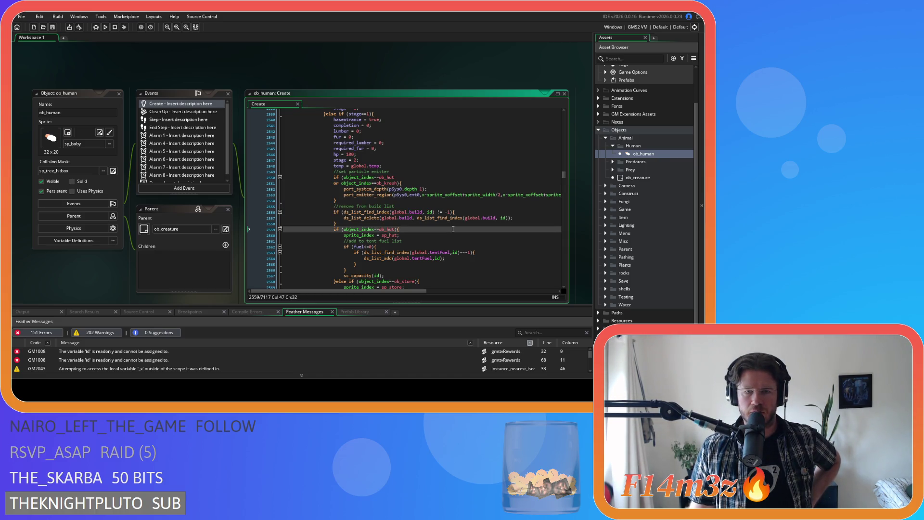
pyautogui.scroll(-3, 453, 229)
pyautogui.moveTo(374, 229)
pyautogui.mouseDown()
pyautogui.moveTo(413, 229)
pyautogui.moveTo(427, 211)
pyautogui.mouseUp()
pyautogui.scroll(-2, 413, 229)
pyautogui.click(448, 213)
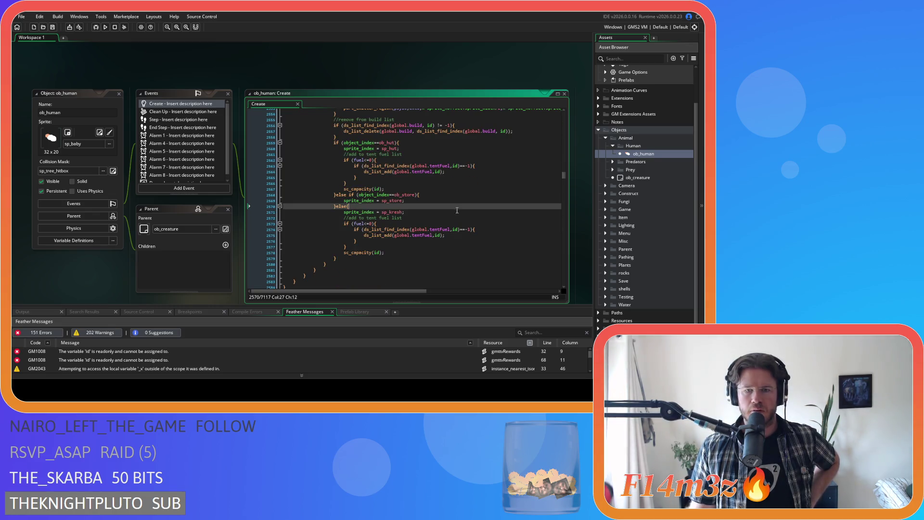
pyautogui.scroll(3, 424, 198)
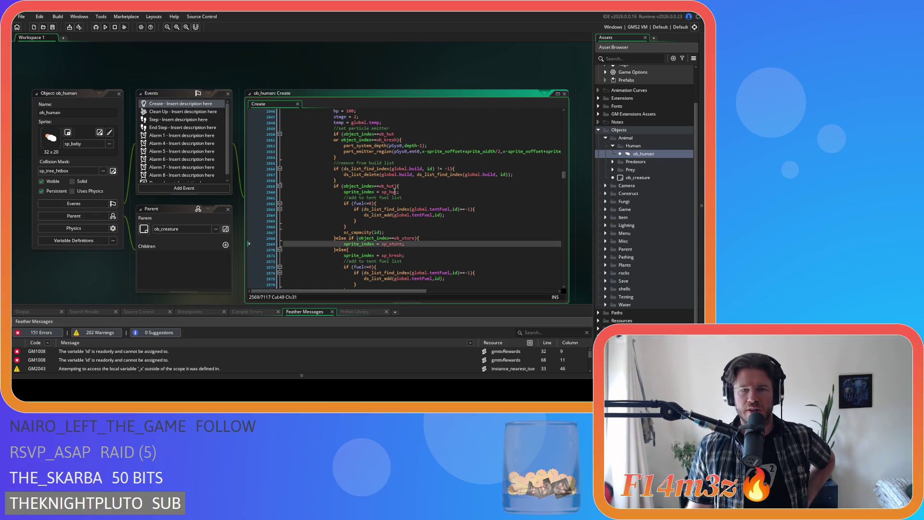
pyautogui.moveTo(376, 192); pyautogui.dragTo(405, 192)
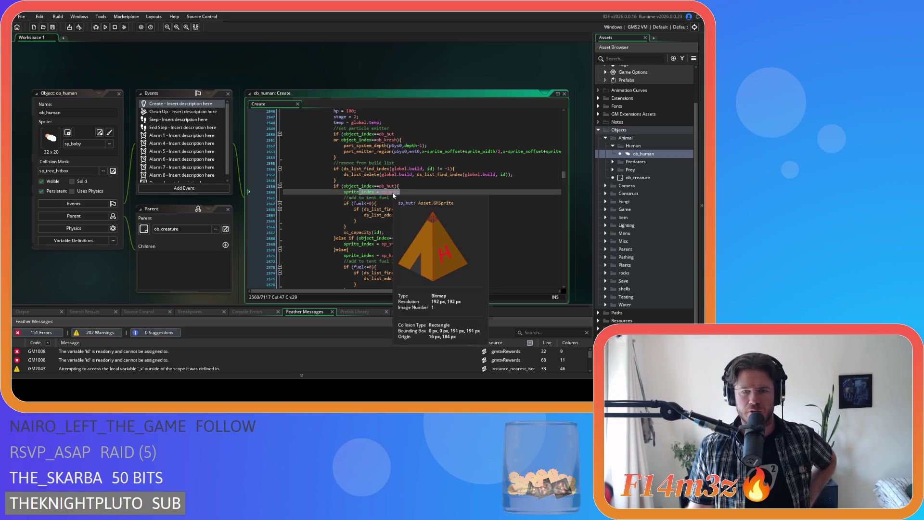
pyautogui.moveTo(393, 246)
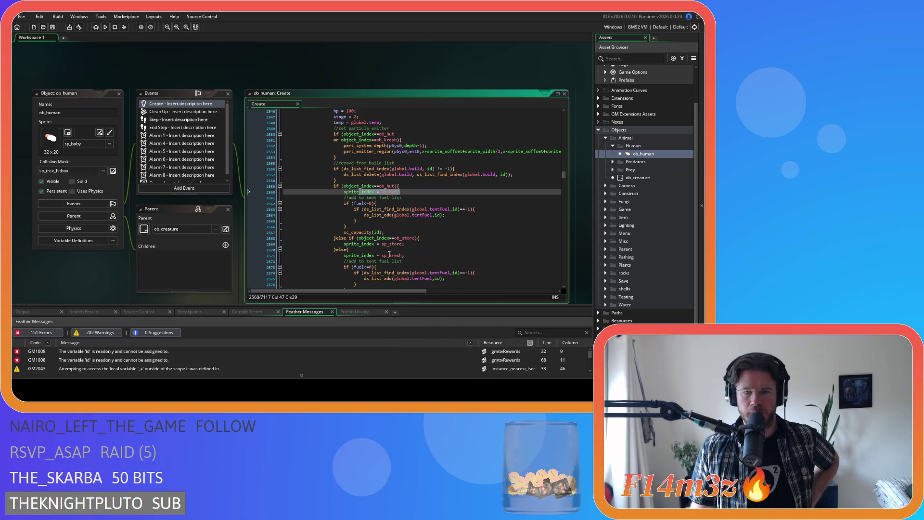
pyautogui.moveTo(389, 192)
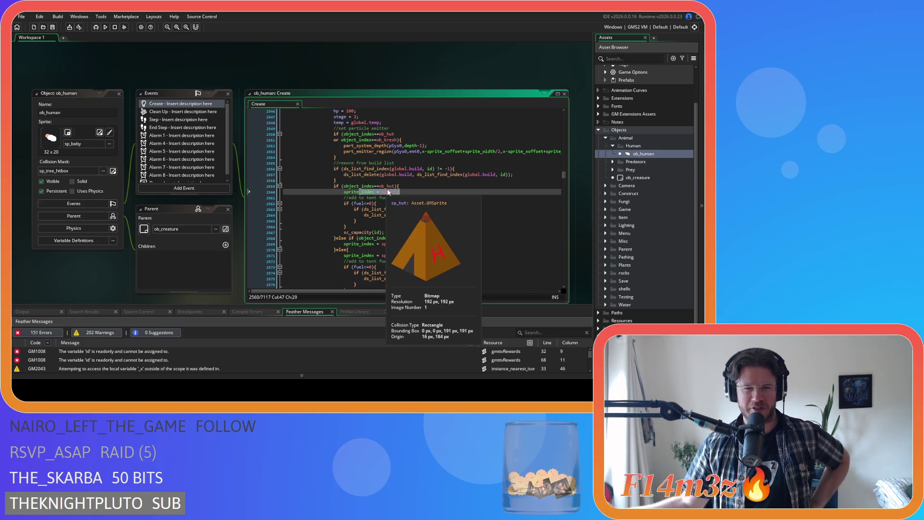
pyautogui.click(439, 239)
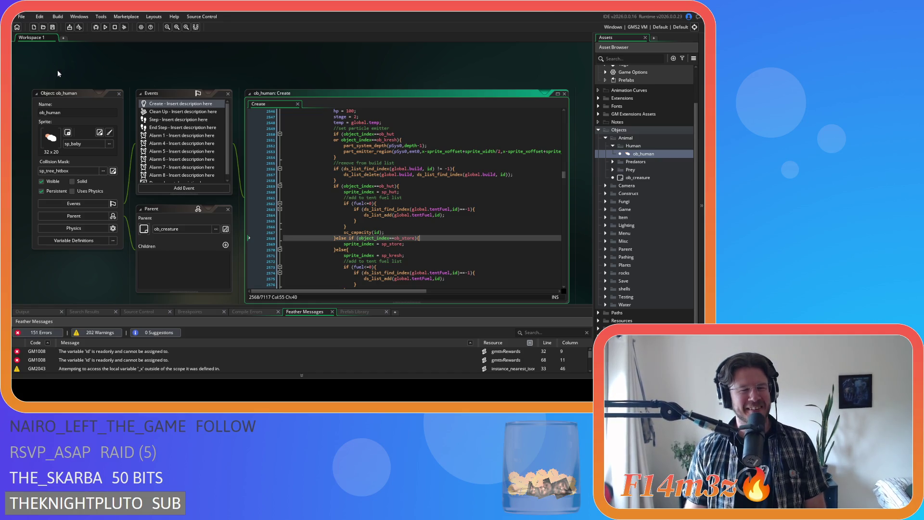
pyautogui.scroll(10, 154, 78)
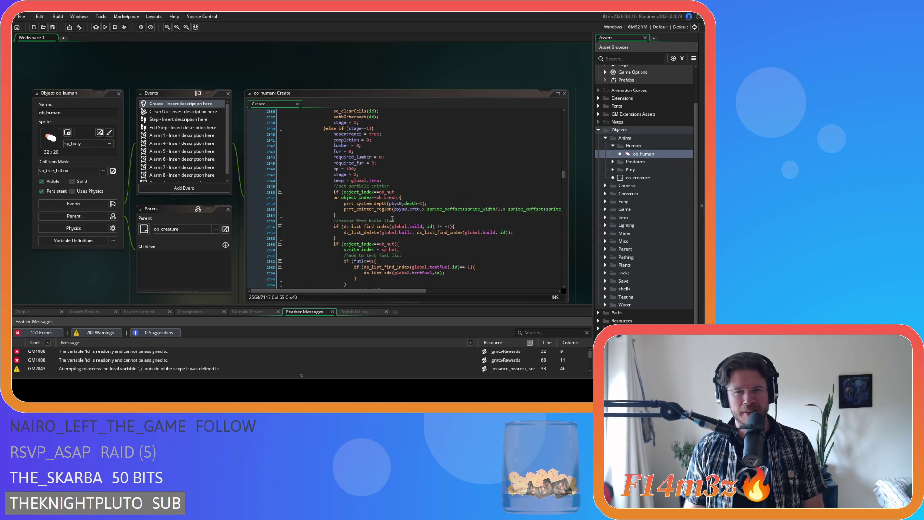
# Close all open editor windows and collapse the Objects and Sprites folders in the Asset Browser.
pyautogui.rightClick(124, 70)
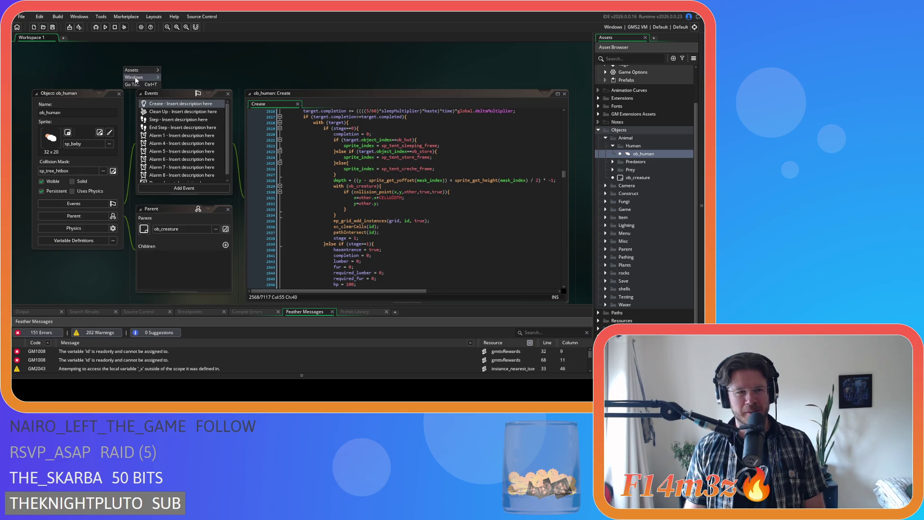
pyautogui.moveTo(144, 77)
pyautogui.click(173, 93)
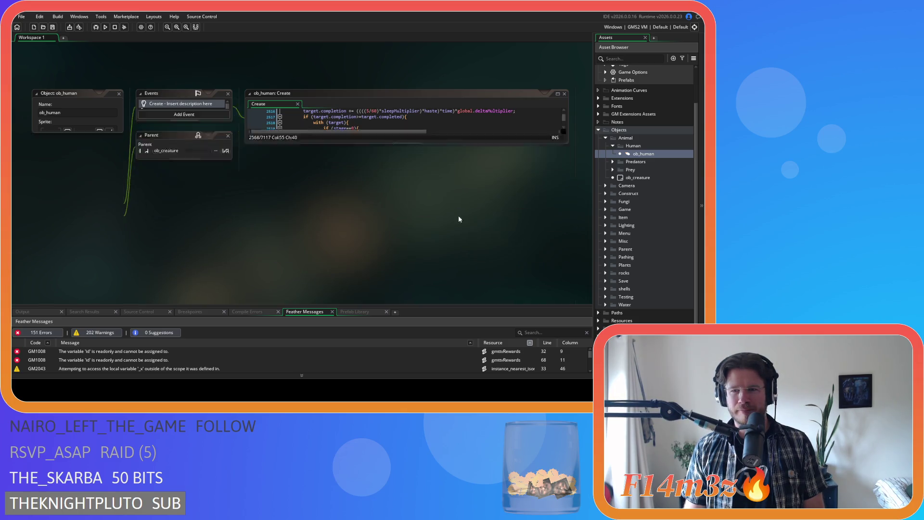
pyautogui.click(612, 145)
pyautogui.click(606, 138)
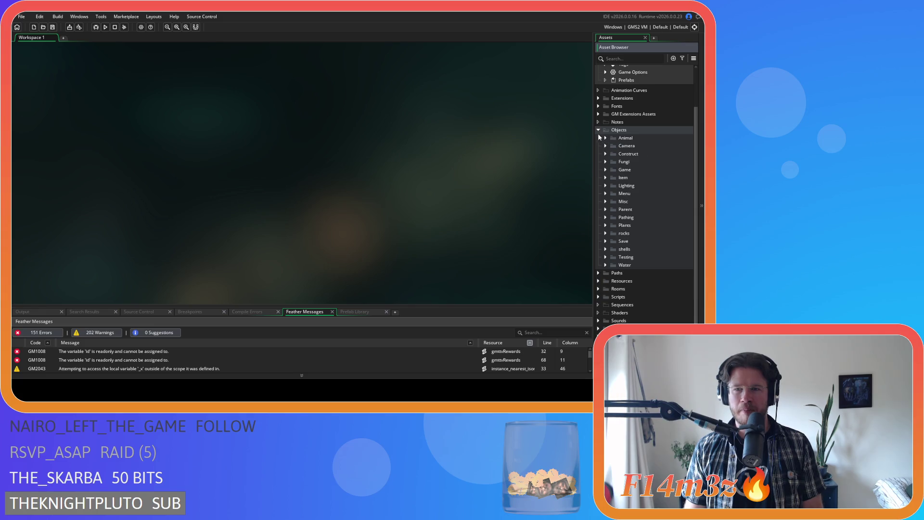
pyautogui.click(598, 130)
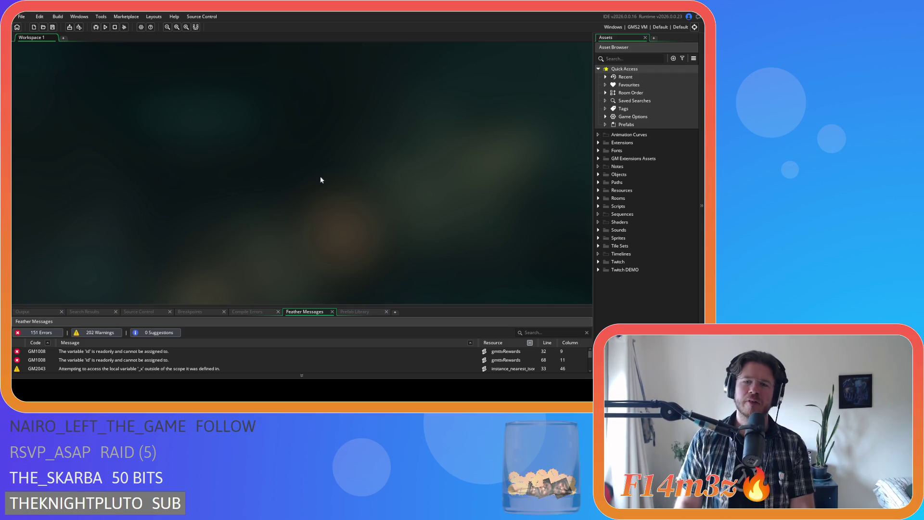
pyautogui.click(599, 238)
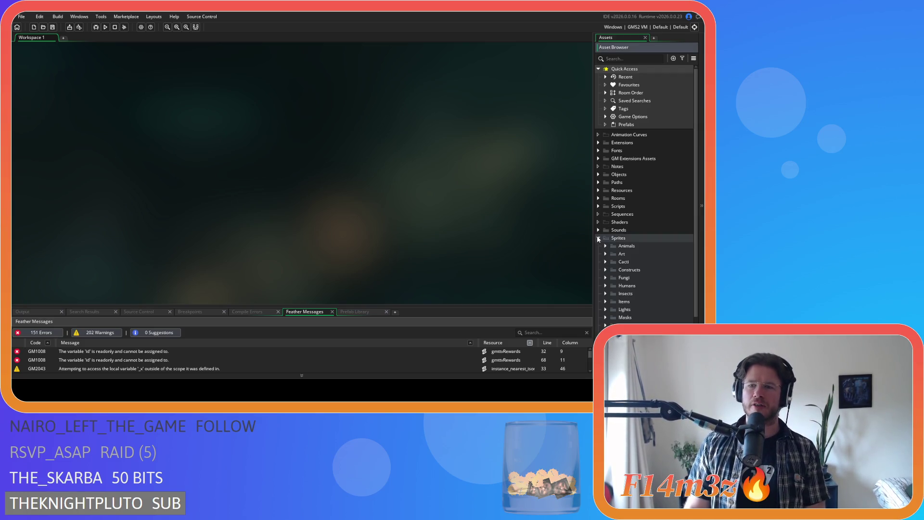
pyautogui.scroll(-3, 599, 233)
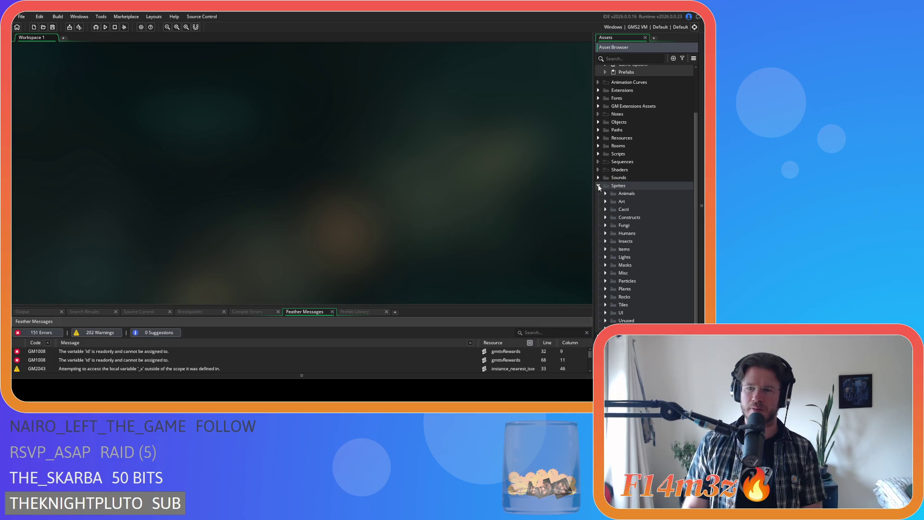
pyautogui.click(599, 187)
# Expand Scripts > Loading and open the sc_loadTents and sc_loadSprites scripts.
pyautogui.click(599, 206)
pyautogui.scroll(-3, 626, 215)
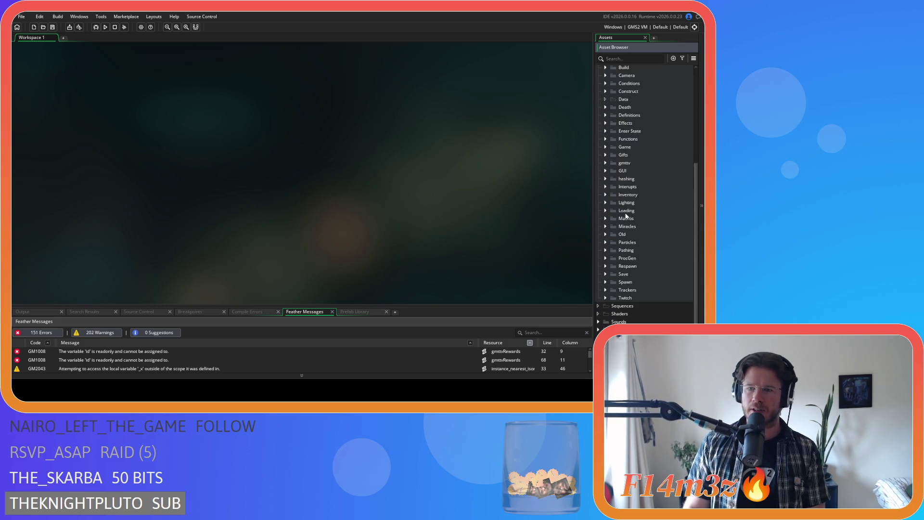
pyautogui.click(605, 207)
pyautogui.scroll(-6, 651, 234)
pyautogui.scroll(-2, 651, 235)
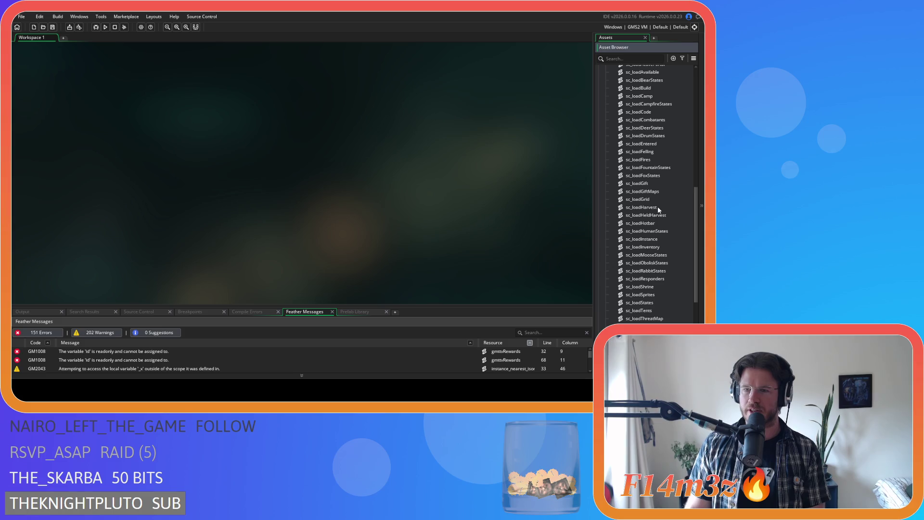
pyautogui.scroll(-2, 659, 210)
pyautogui.scroll(2, 659, 210)
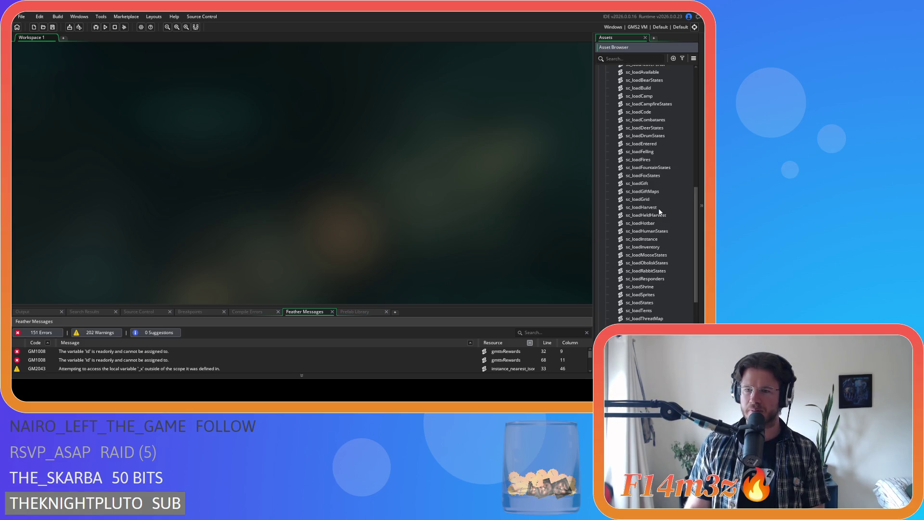
pyautogui.doubleClick(639, 311)
pyautogui.scroll(-3, 340, 165)
pyautogui.scroll(-3, 339, 165)
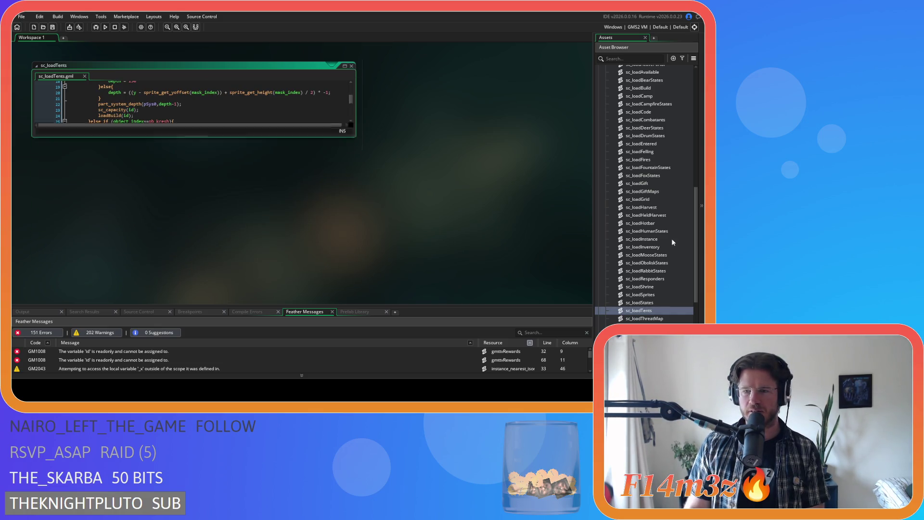
pyautogui.scroll(2, 677, 259)
pyautogui.doubleClick(640, 322)
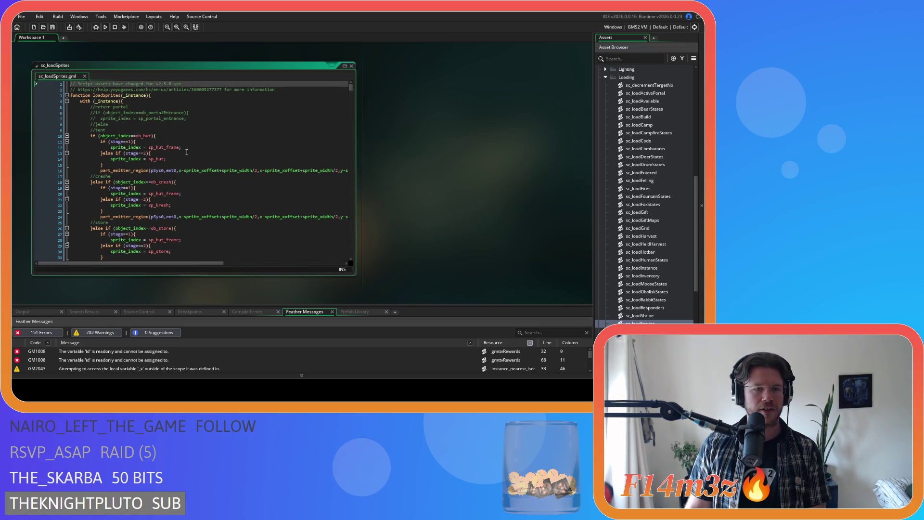
# Replace sp_hut_frame with sp_tent_sleeping_frame for the stage 1 hut on line 12.
pyautogui.doubleClick(164, 148)
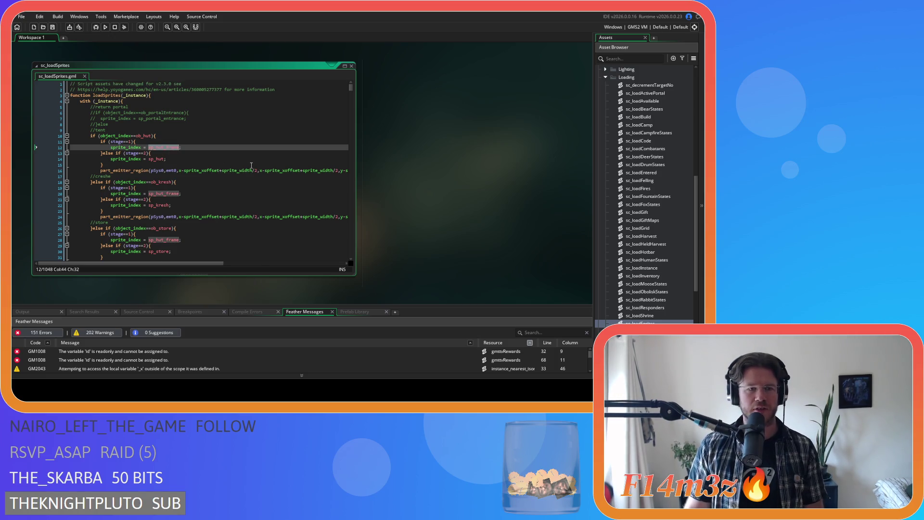
pyautogui.write('sp_t')
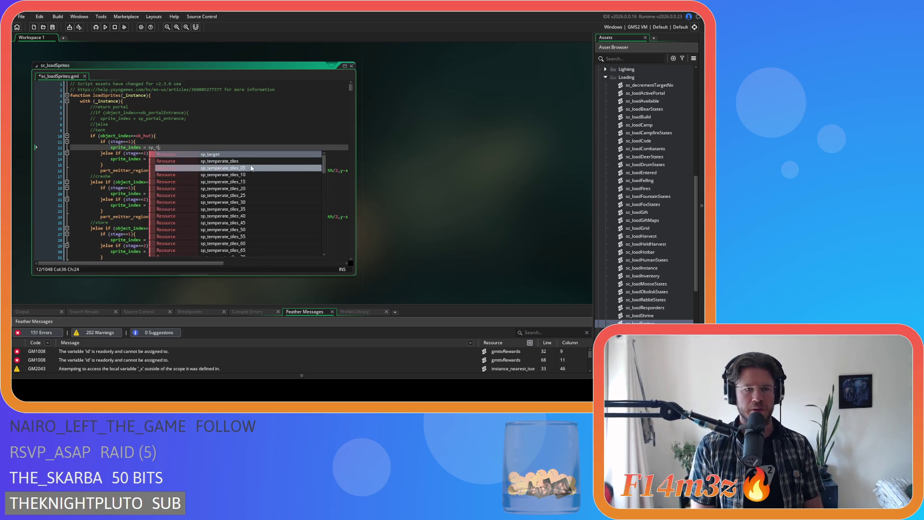
pyautogui.write('ent_s')
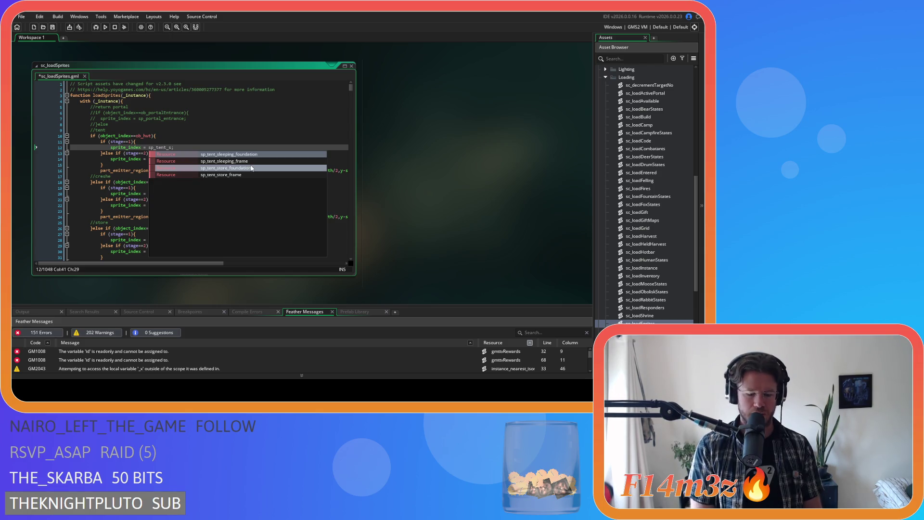
pyautogui.write('le')
pyautogui.click(250, 162)
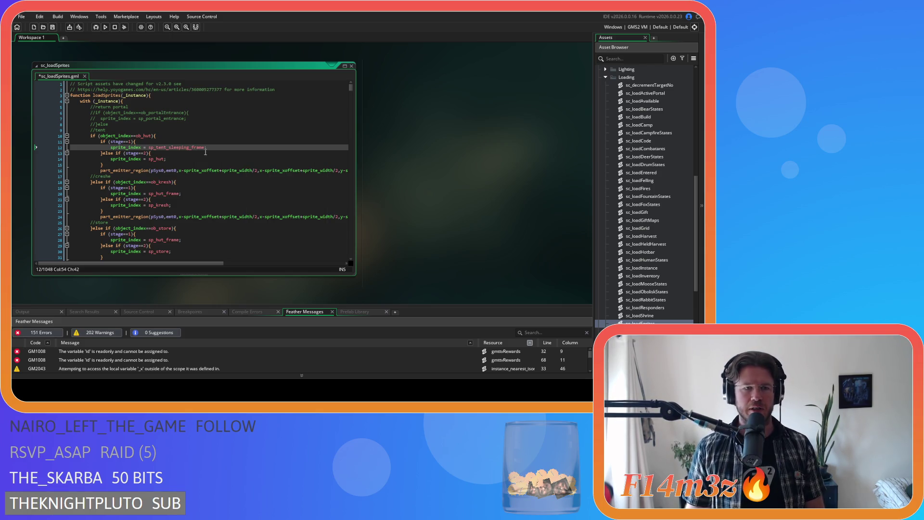
pyautogui.doubleClick(178, 148)
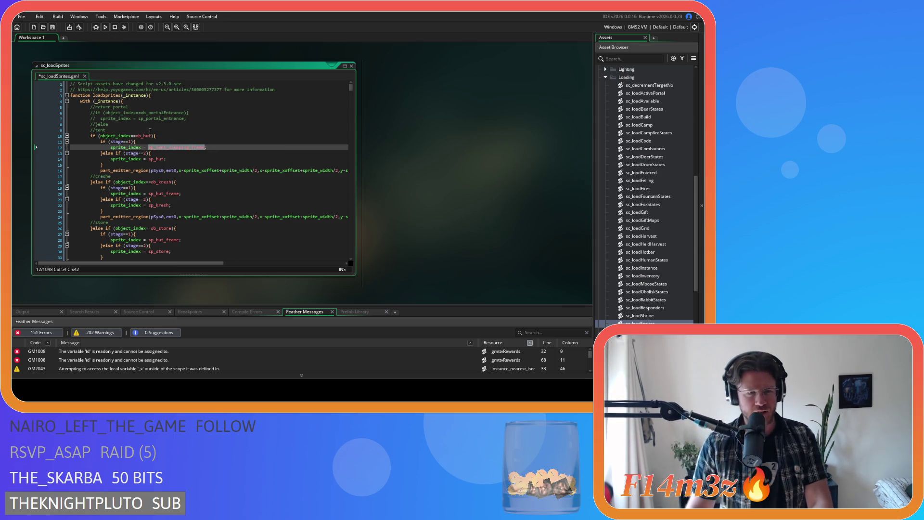
pyautogui.click(152, 131)
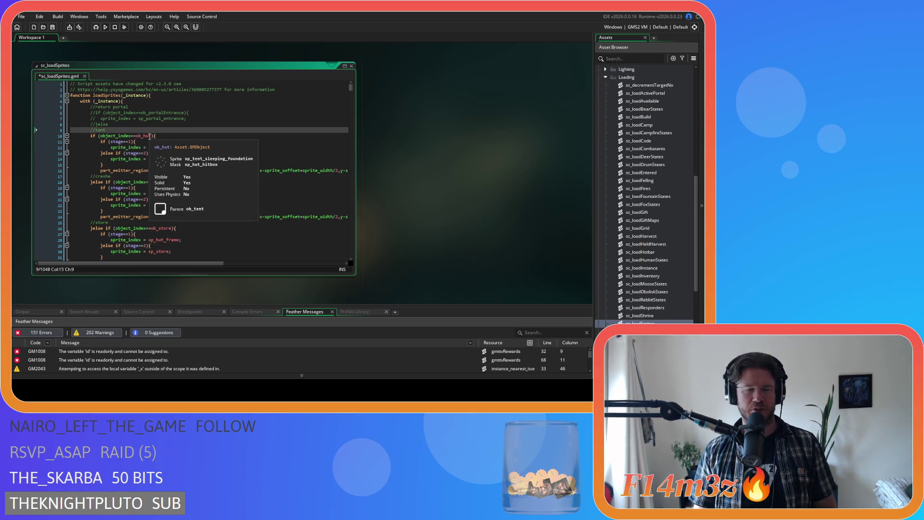
pyautogui.doubleClick(172, 149)
pyautogui.hotkey('ctrl', 'c')
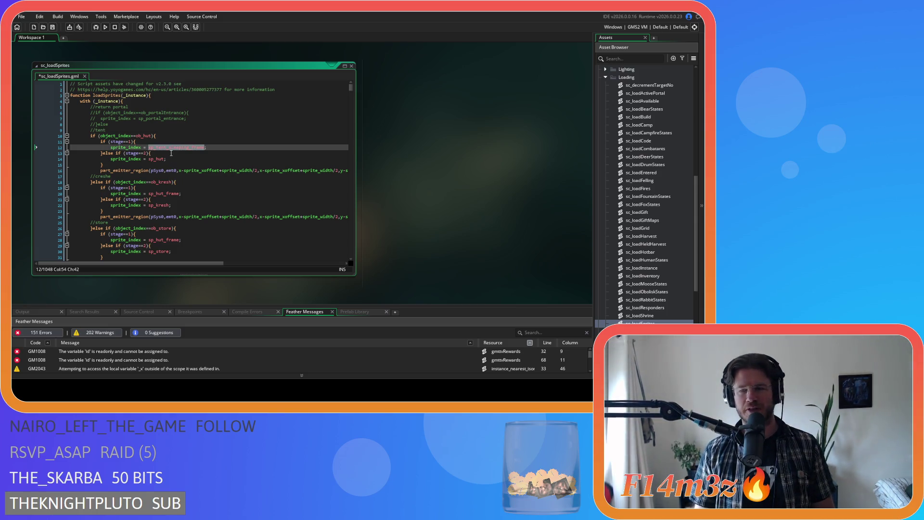
pyautogui.doubleClick(157, 159)
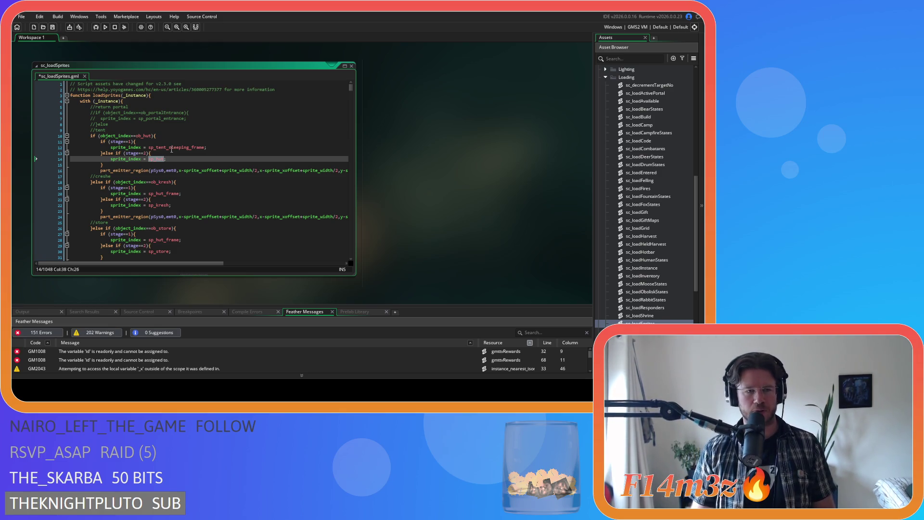
pyautogui.hotkey('ctrl', 'v')
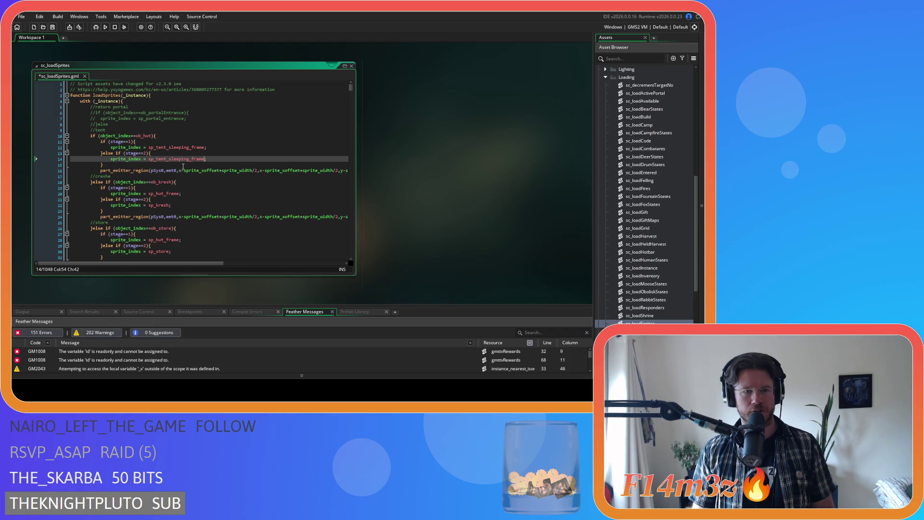
pyautogui.moveTo(170, 159)
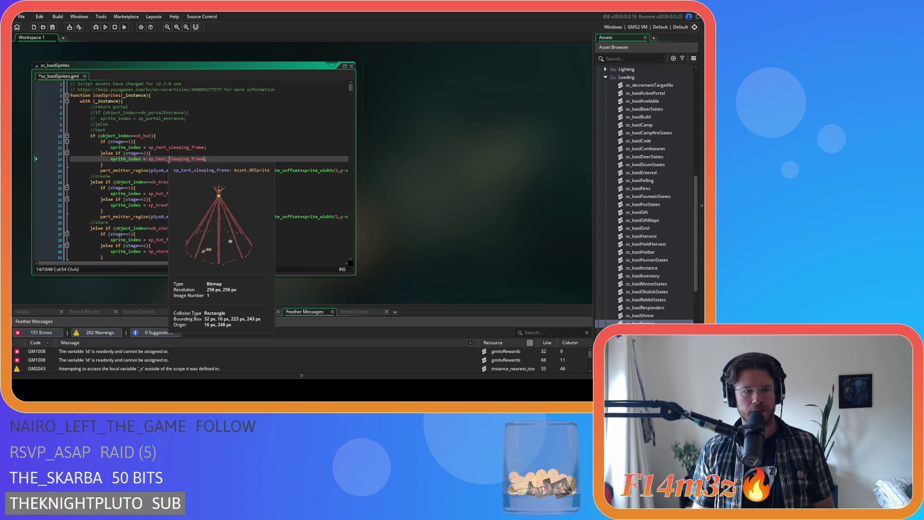
pyautogui.hotkey('ctrl', 'z')
pyautogui.scroll(-3, 196, 172)
# Set line 20 to sp_tent_creche_frame and line 28 to sp_tent_store_frame, then save.
pyautogui.doubleClick(164, 150)
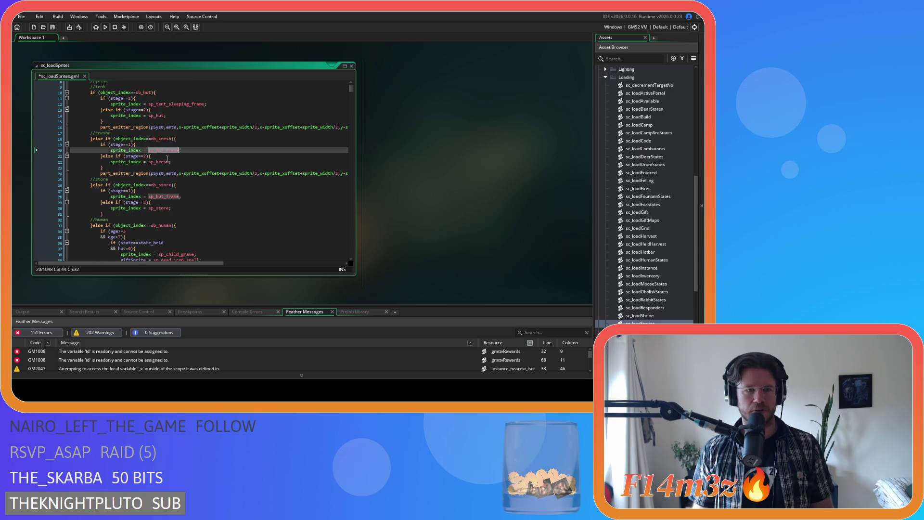
pyautogui.hotkey('ctrl', 'v')
pyautogui.moveTo(166, 150)
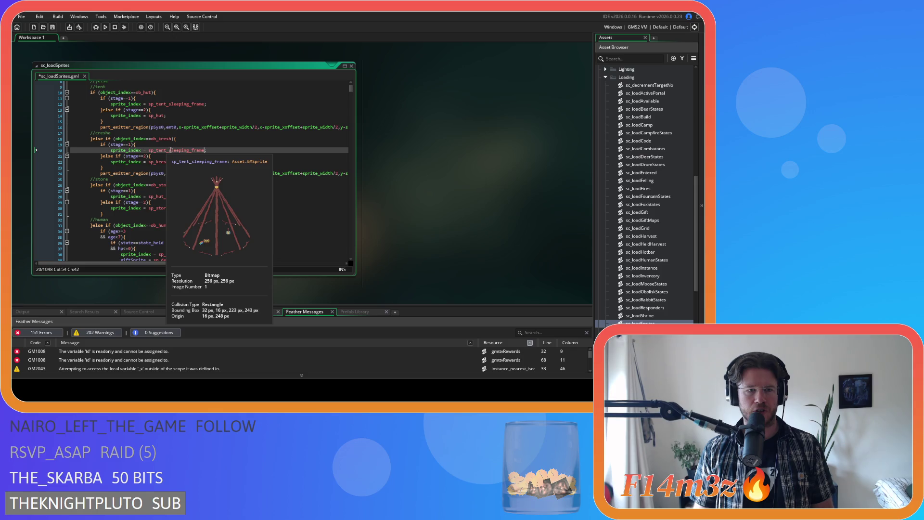
pyautogui.moveTo(169, 150); pyautogui.dragTo(190, 150)
pyautogui.write('cres')
pyautogui.write('he')
pyautogui.doubleClick(171, 197)
pyautogui.hotkey('ctrl', 'v')
pyautogui.moveTo(168, 196); pyautogui.dragTo(189, 202)
pyautogui.write('store')
pyautogui.hotkey('ctrl', 's')
pyautogui.click(256, 196)
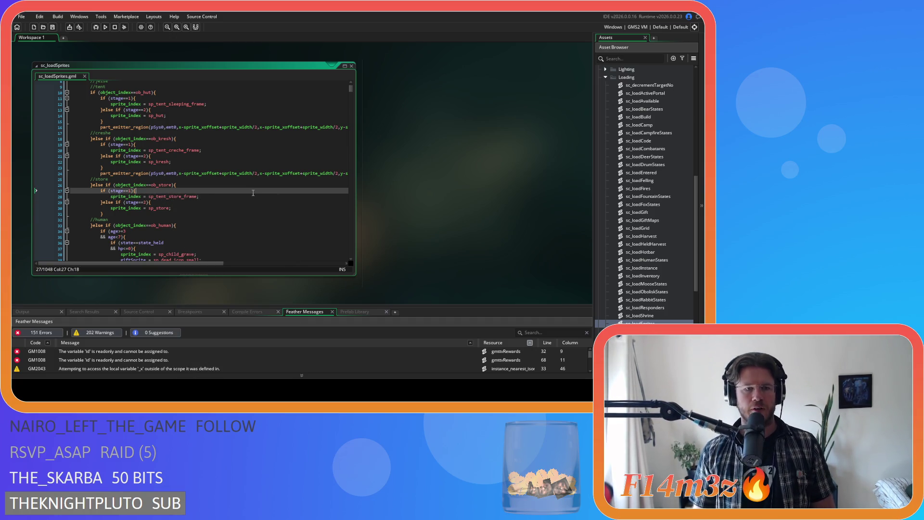
pyautogui.rightClick(417, 167)
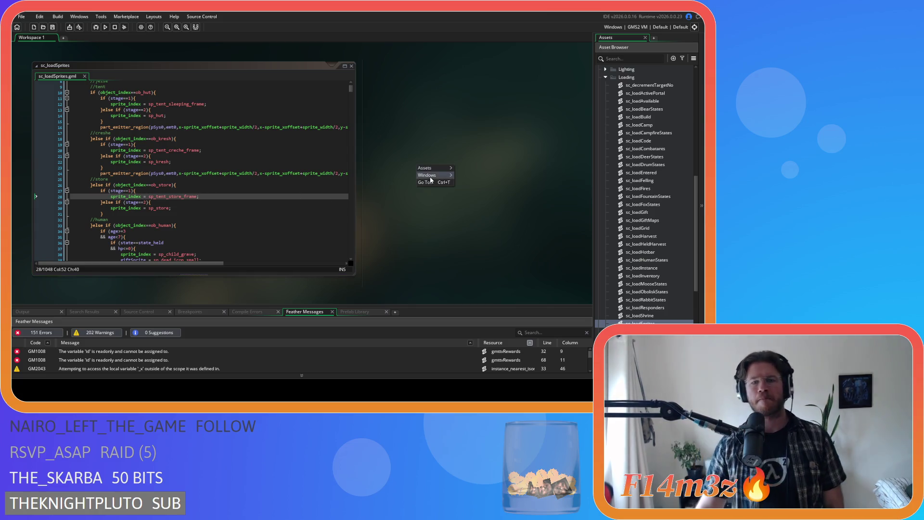
# Close the sc_loadSprites window, collapse the Loading and Scripts folders, and run the game with F5.
pyautogui.click(469, 188)
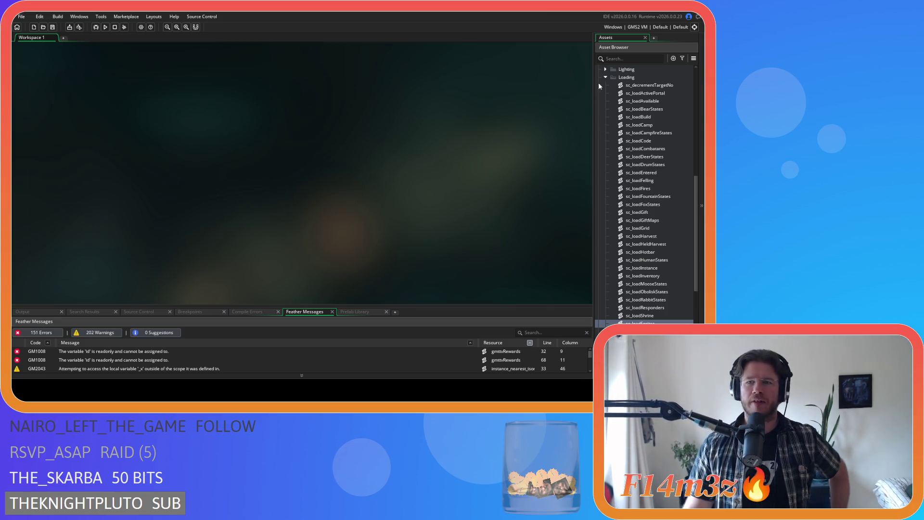
pyautogui.click(613, 64)
pyautogui.scroll(3, 638, 159)
pyautogui.scroll(2, 639, 159)
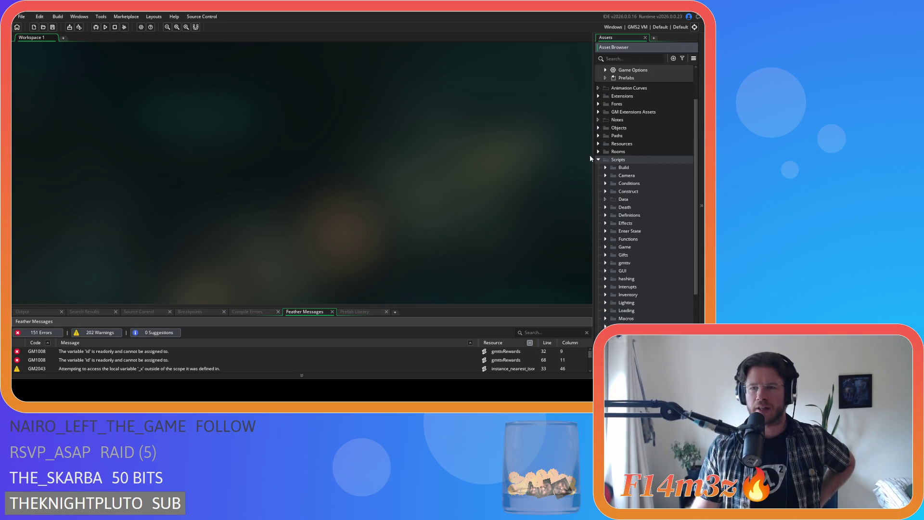
pyautogui.click(597, 158)
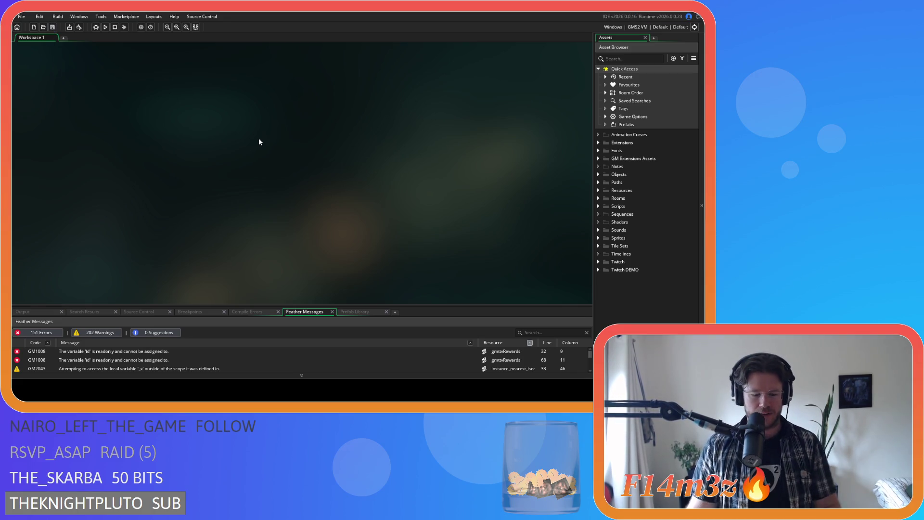
pyautogui.press('F5')
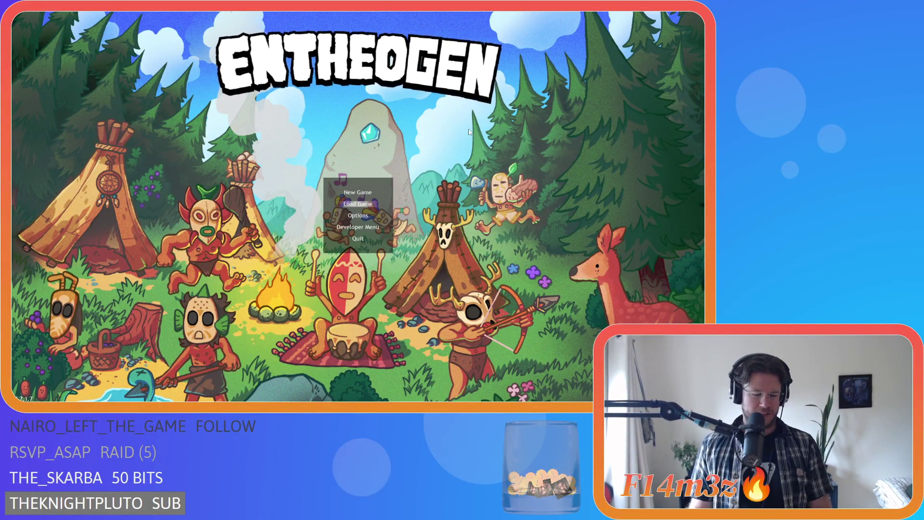
# Choose Developer Menu on the Entheogen main menu and confirm the level to generate a test world.
pyautogui.press('Up')
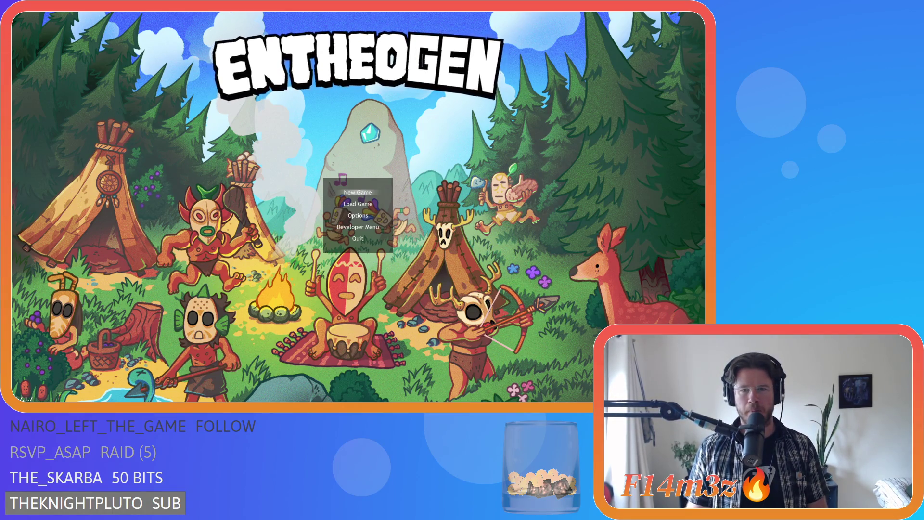
pyautogui.press('Down')
pyautogui.press('Down')
pyautogui.press('Down')
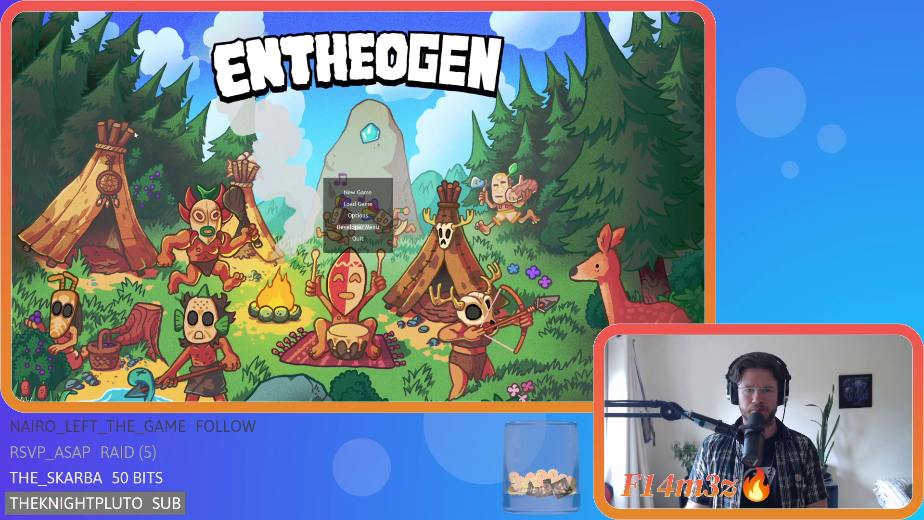
pyautogui.press('Return')
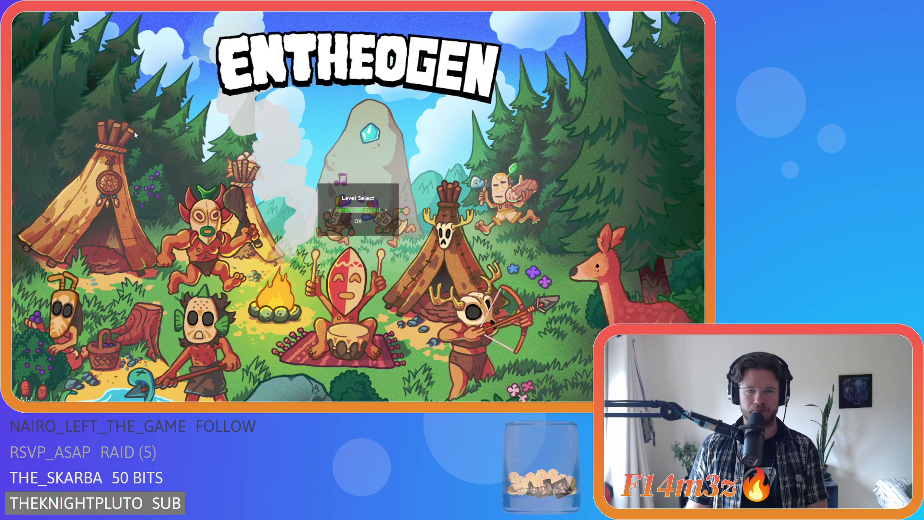
pyautogui.press('Return')
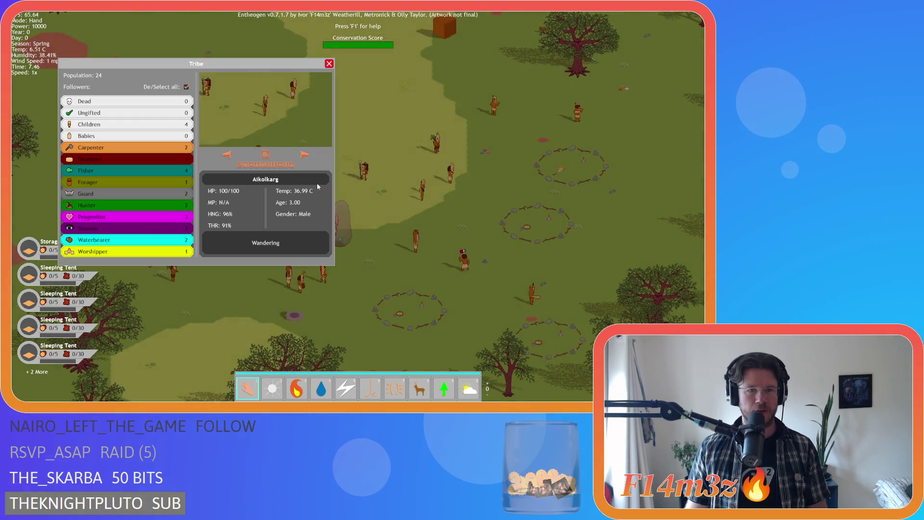
# In the tribe overview, reassign followers: one Carpenter, two Hunters, one Monolith Worshipper.
pyautogui.press('Left')
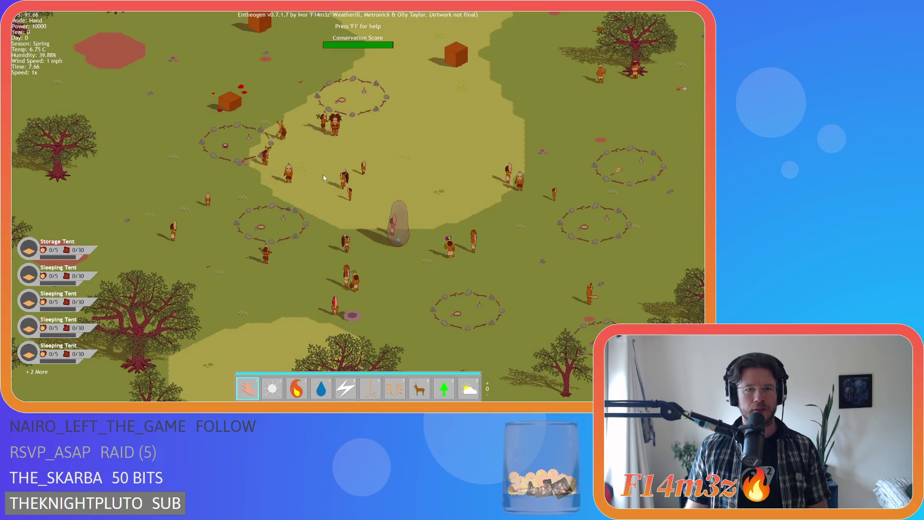
pyautogui.press('Right')
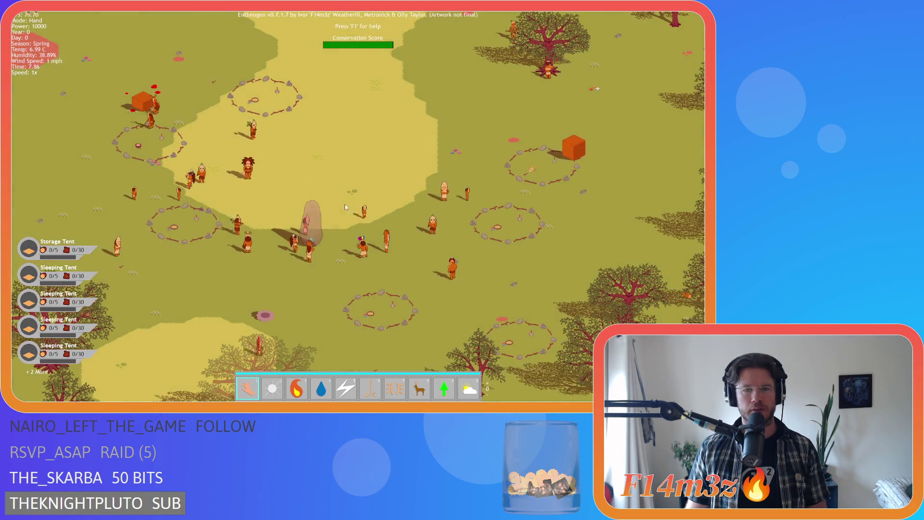
pyautogui.press('t')
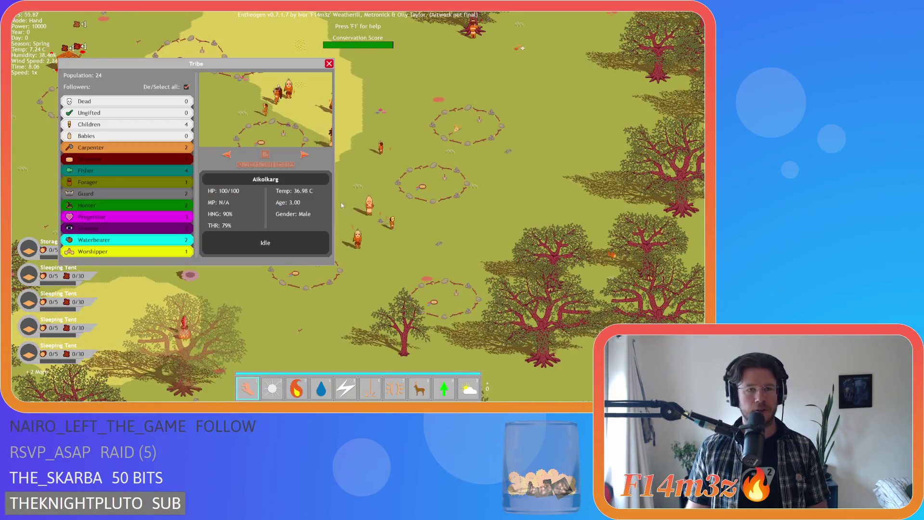
pyautogui.click(187, 88)
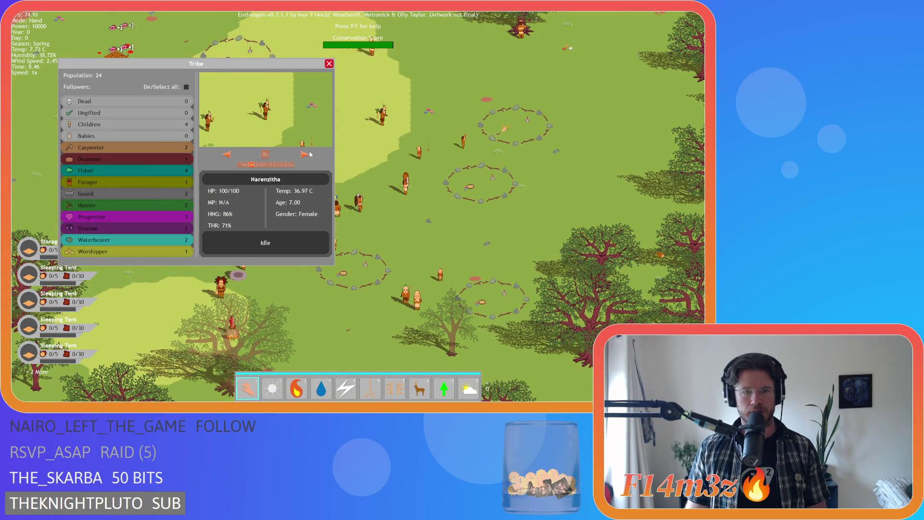
pyautogui.click(238, 165)
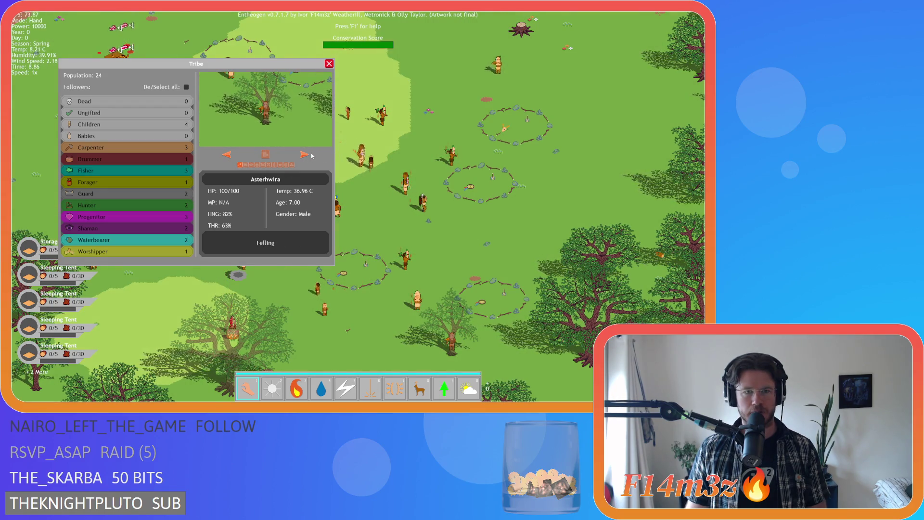
pyautogui.click(268, 165)
pyautogui.click(305, 154)
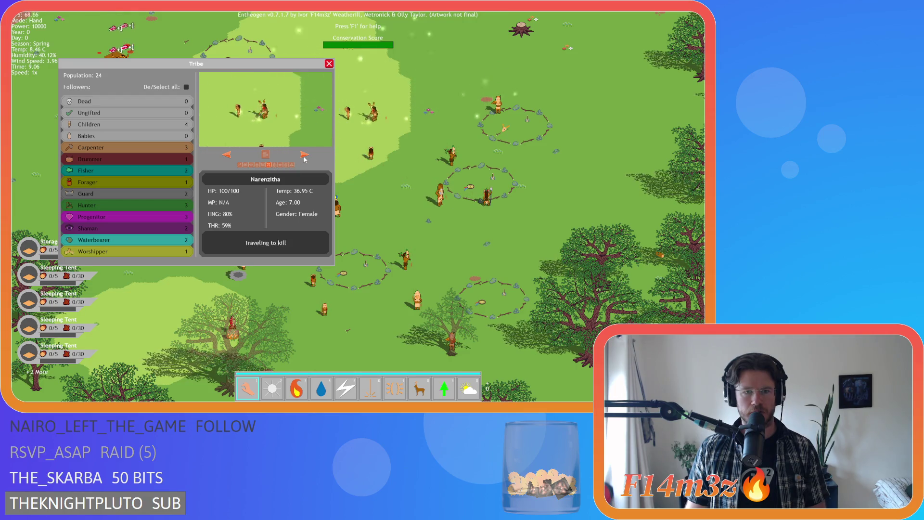
pyautogui.click(268, 165)
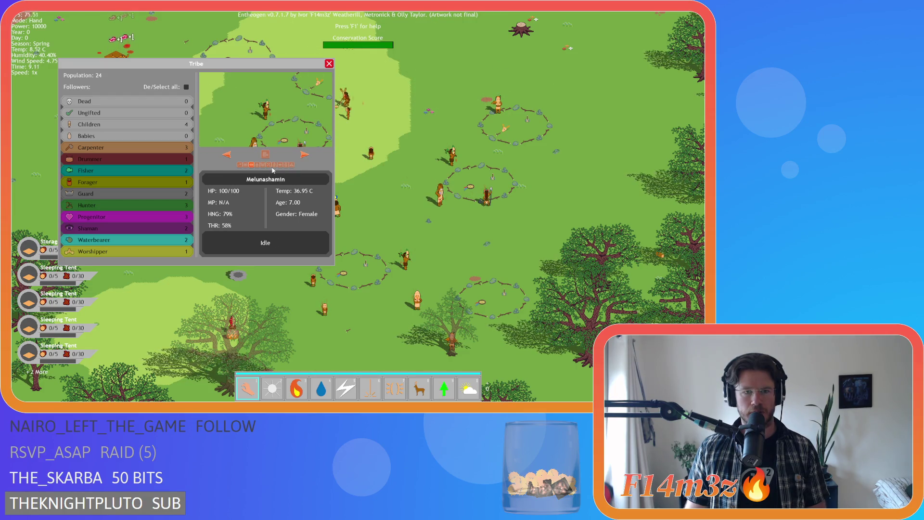
pyautogui.click(302, 155)
pyautogui.click(268, 165)
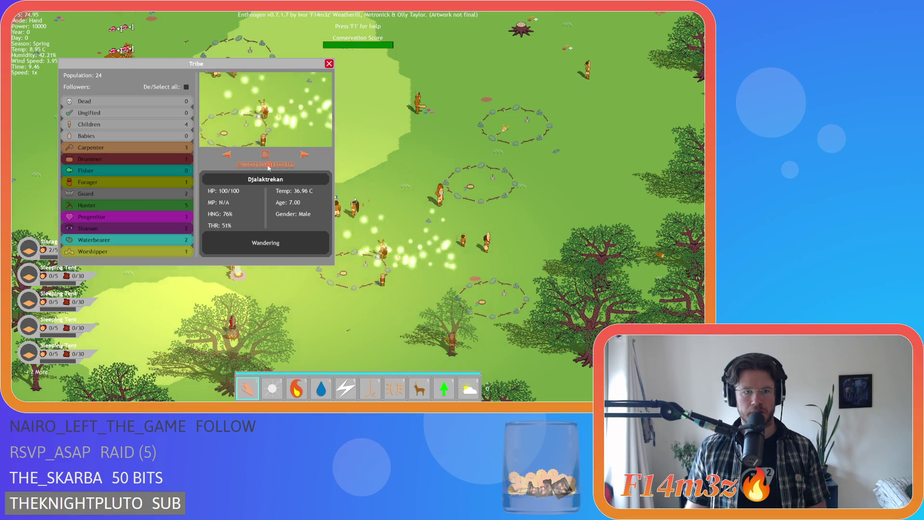
pyautogui.click(304, 155)
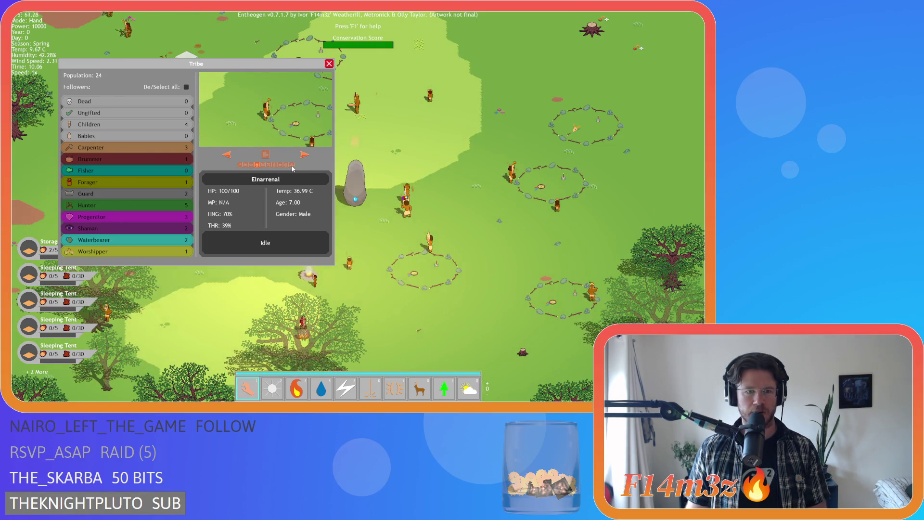
pyautogui.click(292, 166)
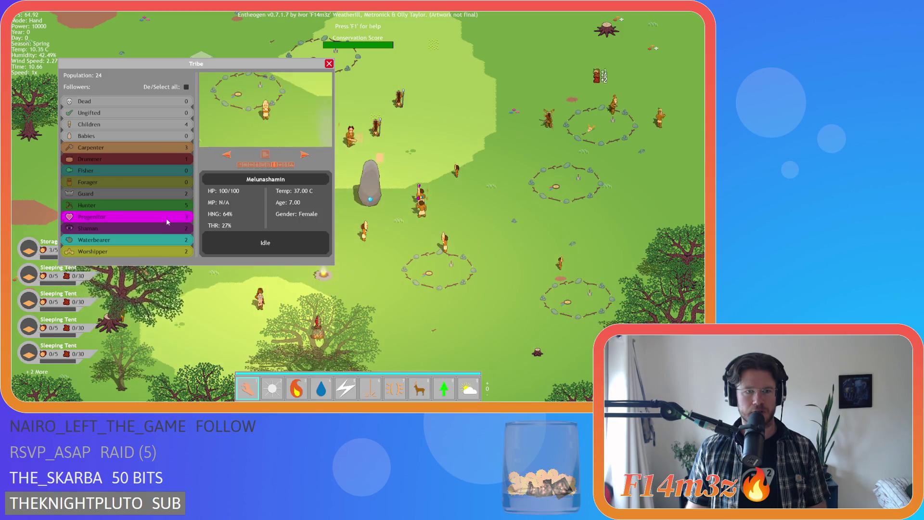
pyautogui.click(304, 155)
pyautogui.click(305, 157)
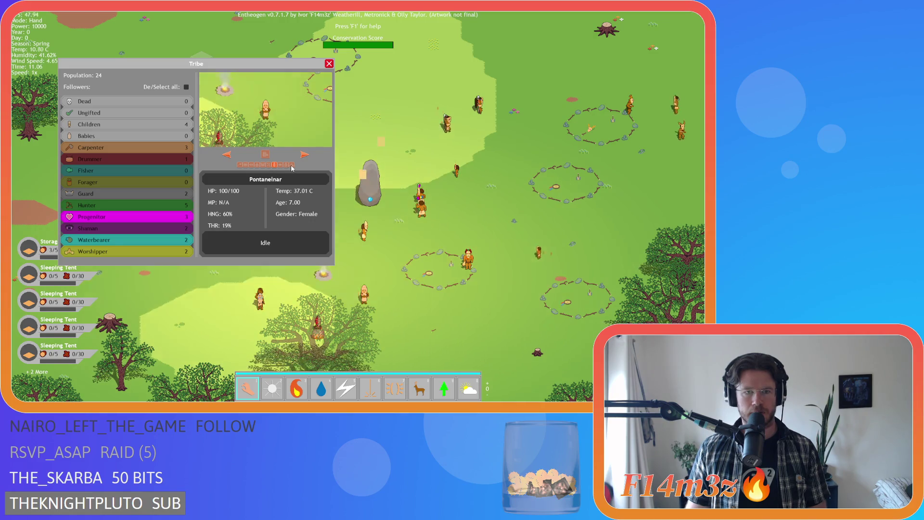
pyautogui.press('Escape')
# Survey the village and the river above it by zooming and panning.
pyautogui.scroll(-6, 342, 177)
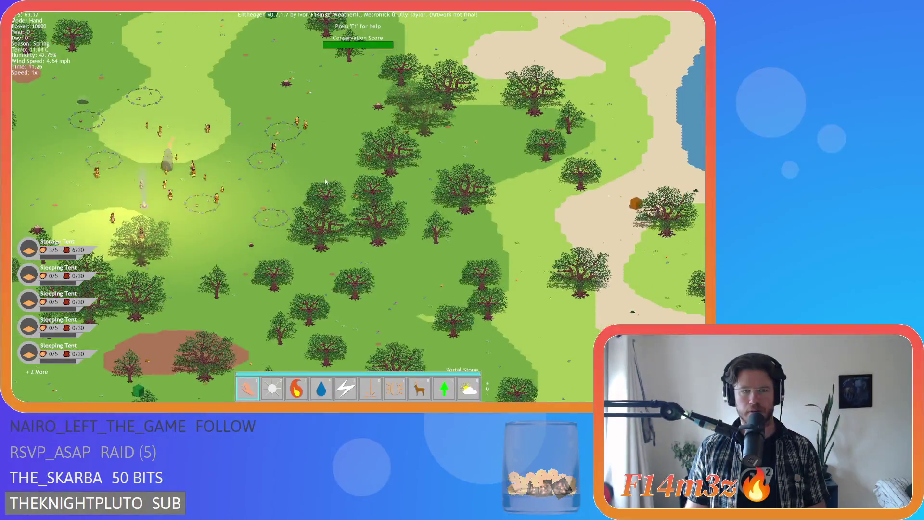
pyautogui.scroll(5, 279, 191)
pyautogui.press('w')
pyautogui.press('a')
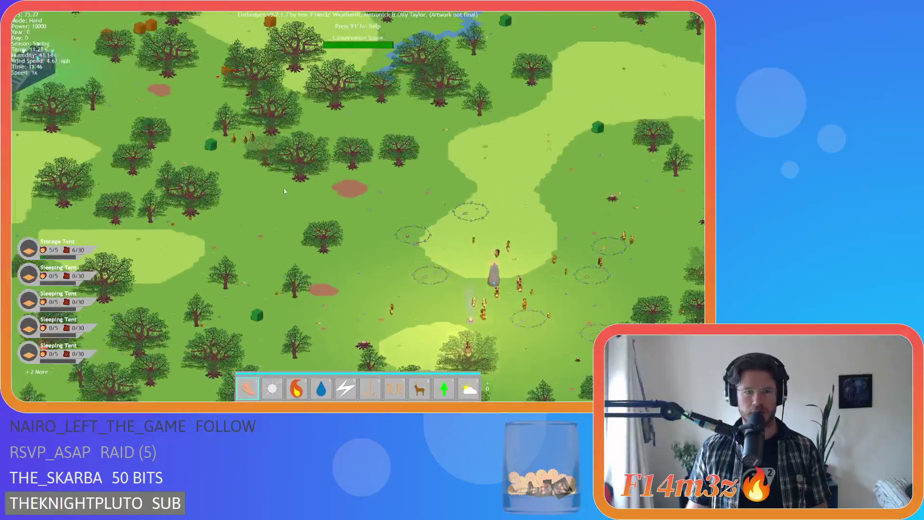
pyautogui.press('s')
pyautogui.press('d')
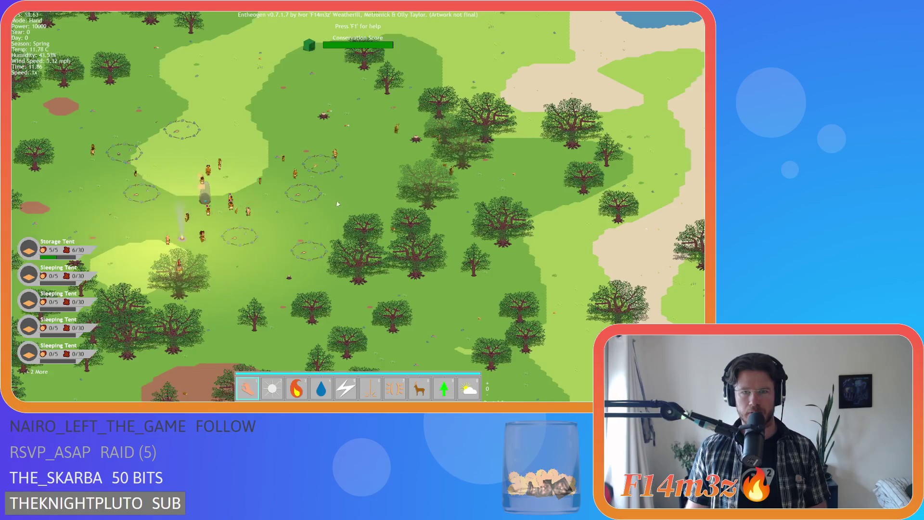
pyautogui.scroll(3, 362, 192)
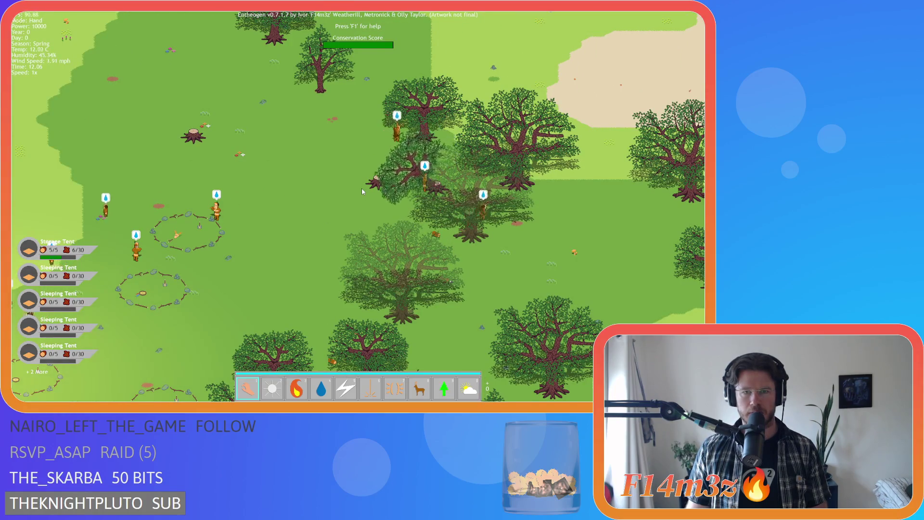
pyautogui.scroll(-5, 362, 191)
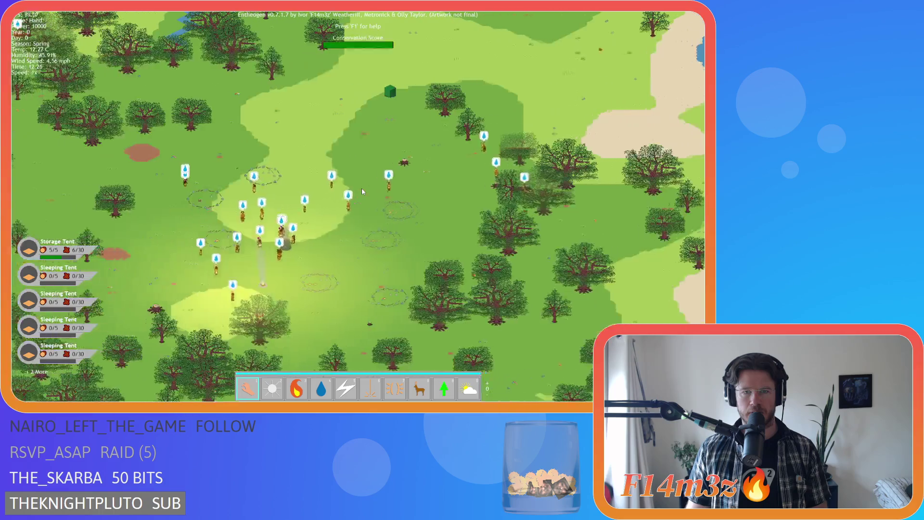
pyautogui.press('w')
pyautogui.press('a')
pyautogui.scroll(-5, 363, 191)
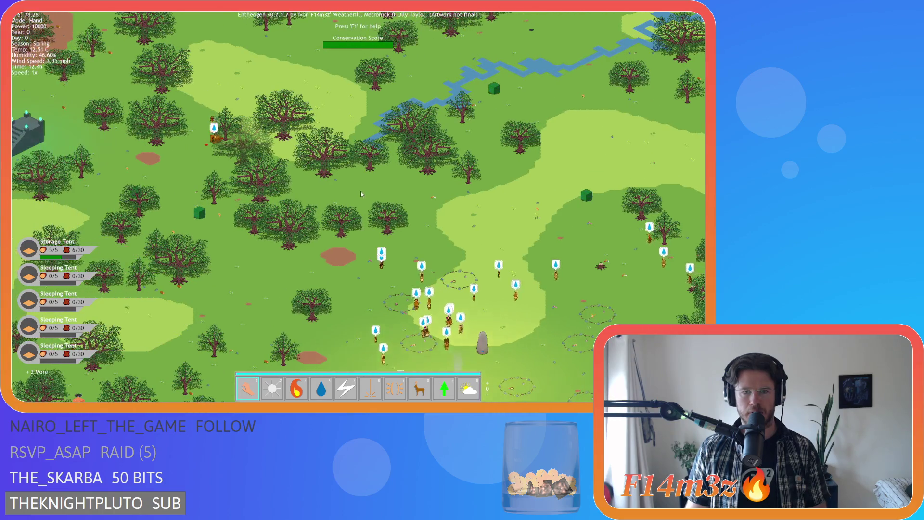
pyautogui.press('s')
pyautogui.scroll(5, 362, 200)
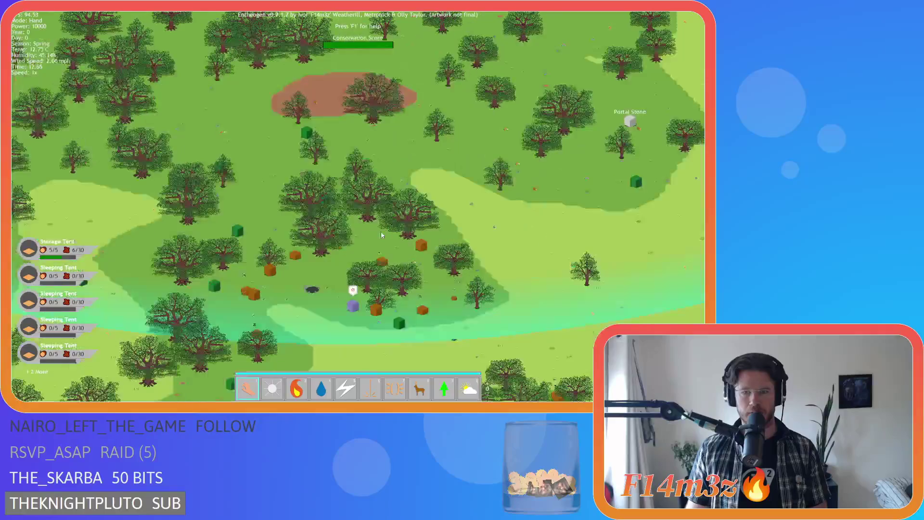
pyautogui.scroll(-5, 422, 249)
pyautogui.scroll(5, 388, 231)
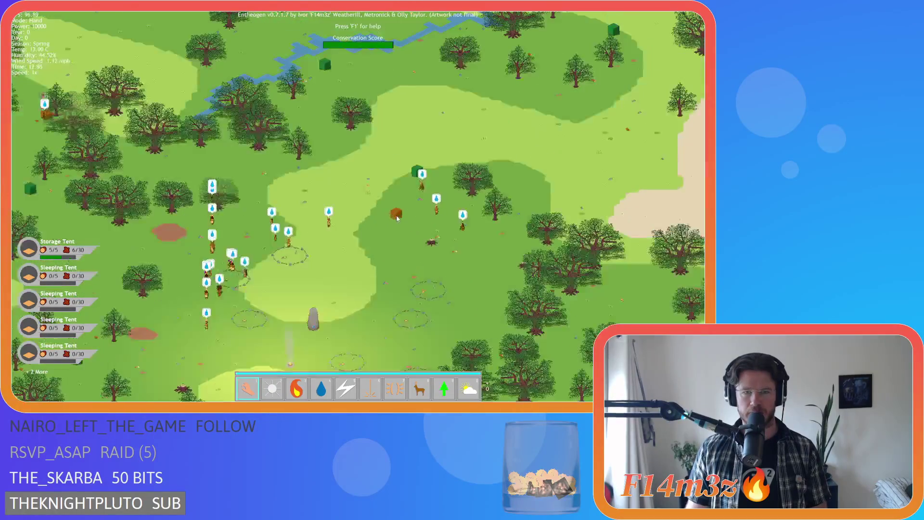
pyautogui.scroll(3, 388, 231)
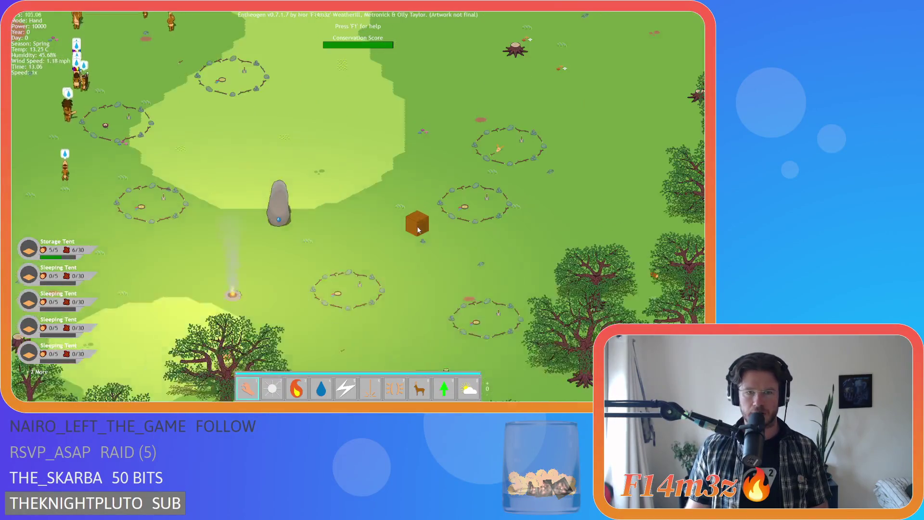
pyautogui.press('d')
pyautogui.press('w')
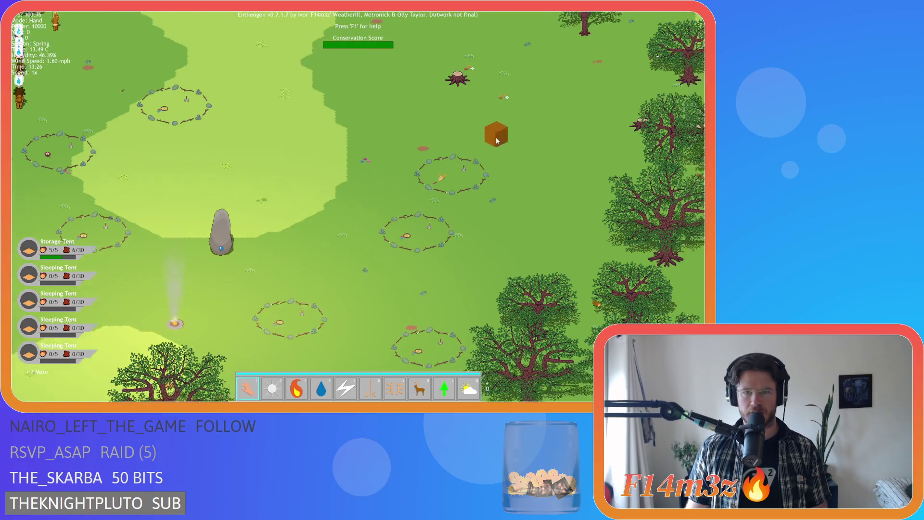
# Carry the orange supply box out of the ring toward the storage tent.
pyautogui.moveTo(443, 201)
pyautogui.mouseDown()
pyautogui.moveTo(514, 201)
pyautogui.moveTo(443, 198)
pyautogui.mouseUp()
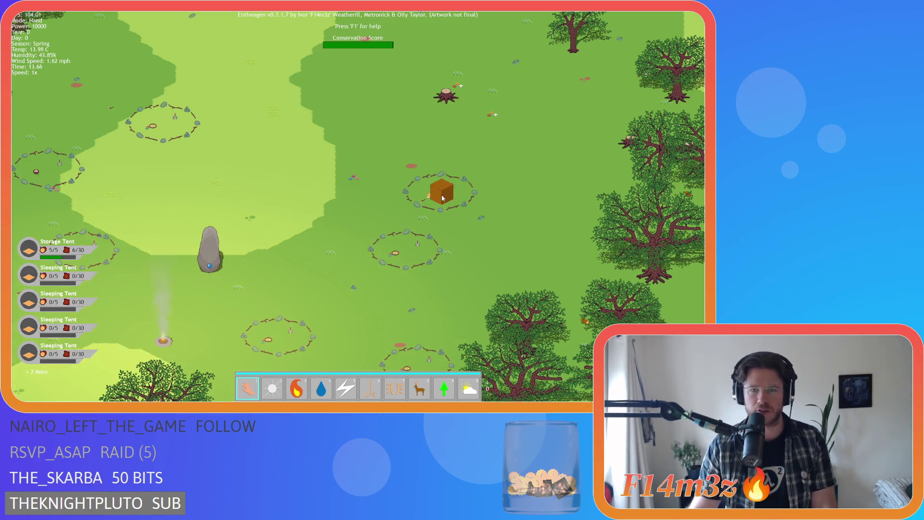
pyautogui.scroll(-5, 442, 198)
pyautogui.scroll(5, 464, 225)
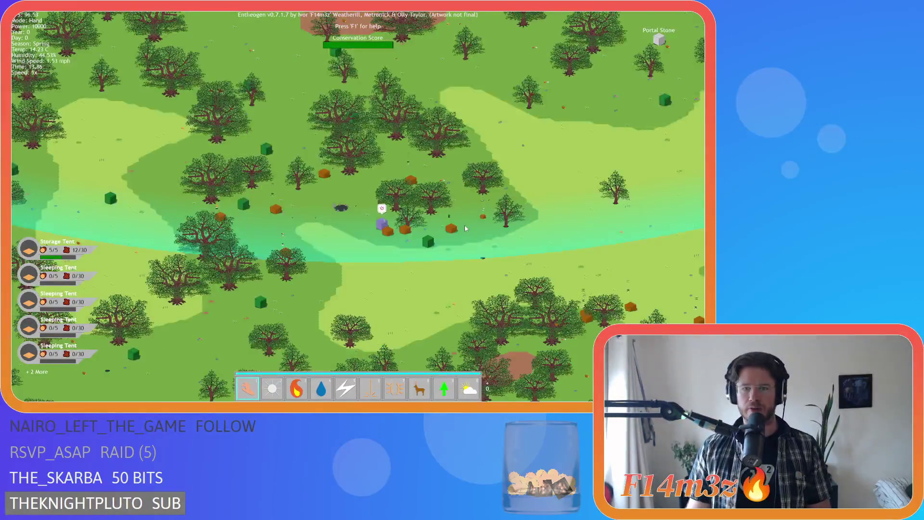
pyautogui.scroll(-5, 431, 238)
pyautogui.scroll(5, 431, 249)
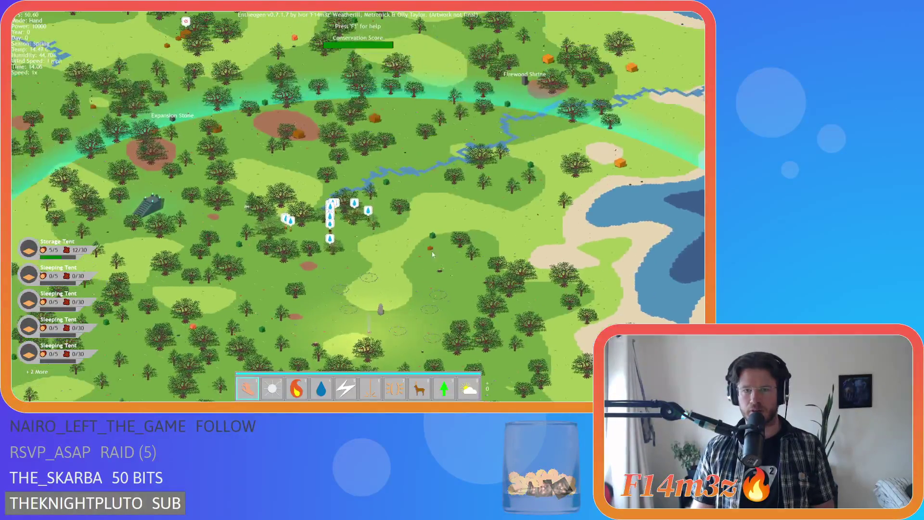
pyautogui.press('a')
pyautogui.press('w')
pyautogui.moveTo(427, 270)
pyautogui.mouseDown()
pyautogui.moveTo(393, 239)
pyautogui.moveTo(482, 161)
pyautogui.moveTo(479, 144)
pyautogui.mouseUp()
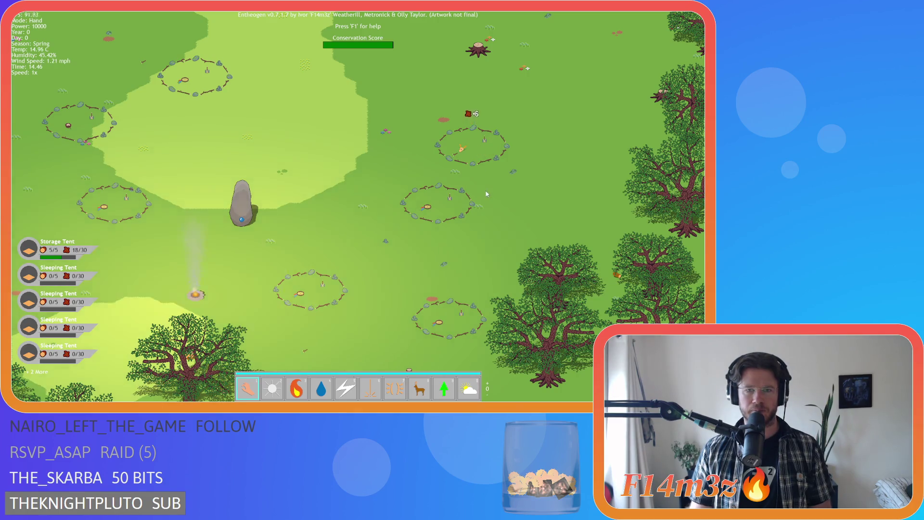
pyautogui.scroll(-3, 487, 194)
pyautogui.scroll(5, 388, 174)
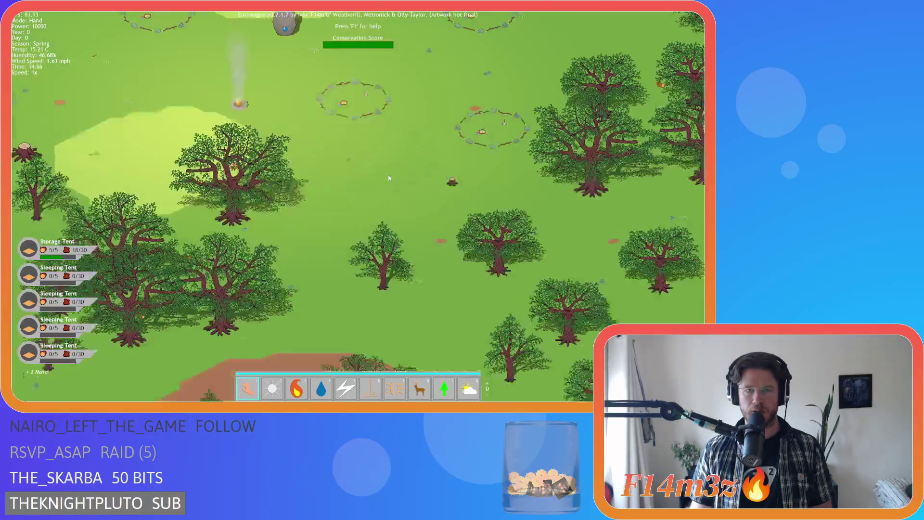
# Pan the map around the village, south toward the lake, then to the shrine.
pyautogui.press('w')
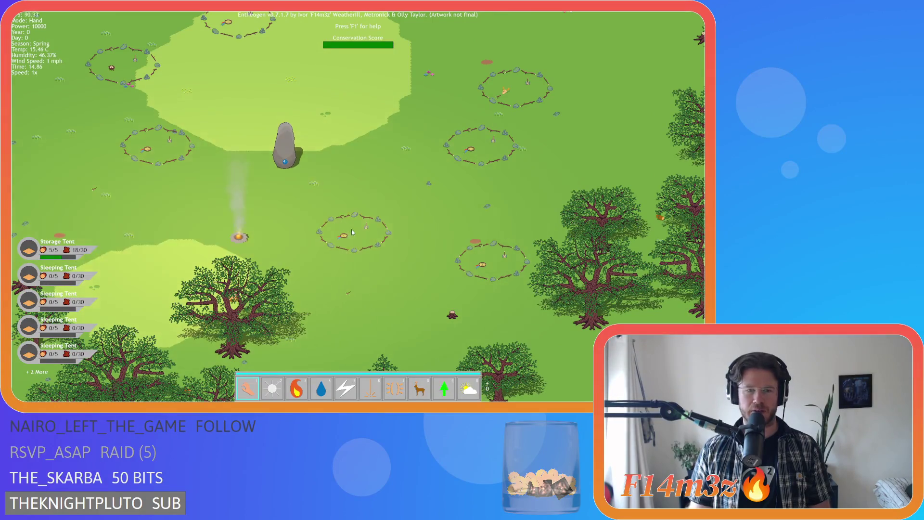
pyautogui.press('a')
pyautogui.press('w')
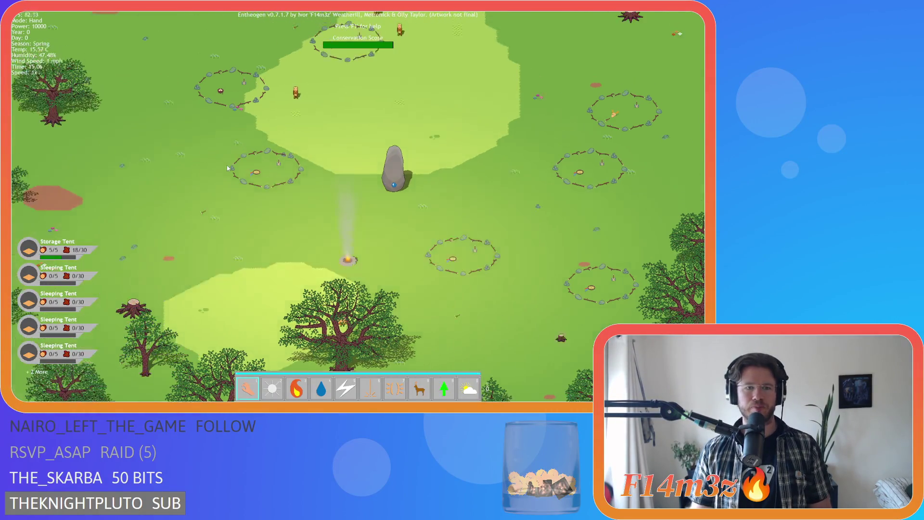
pyautogui.scroll(2, 227, 165)
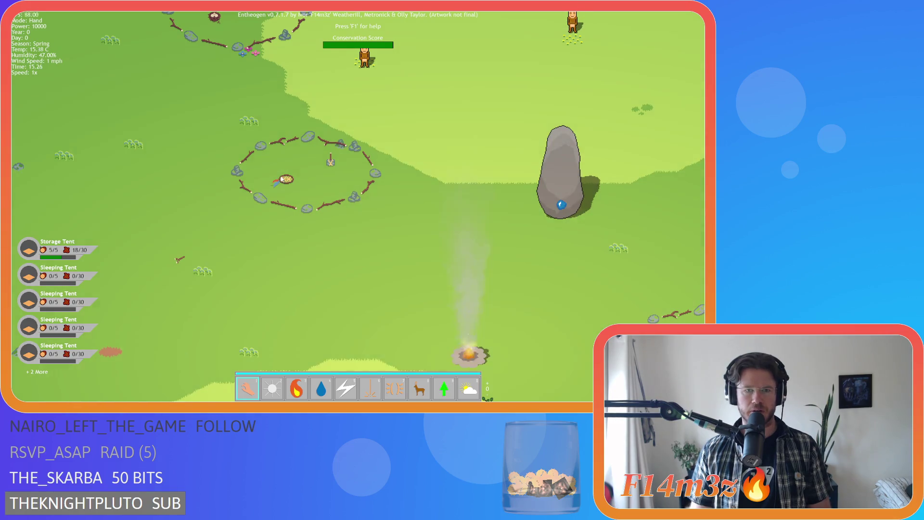
pyautogui.scroll(-5, 282, 178)
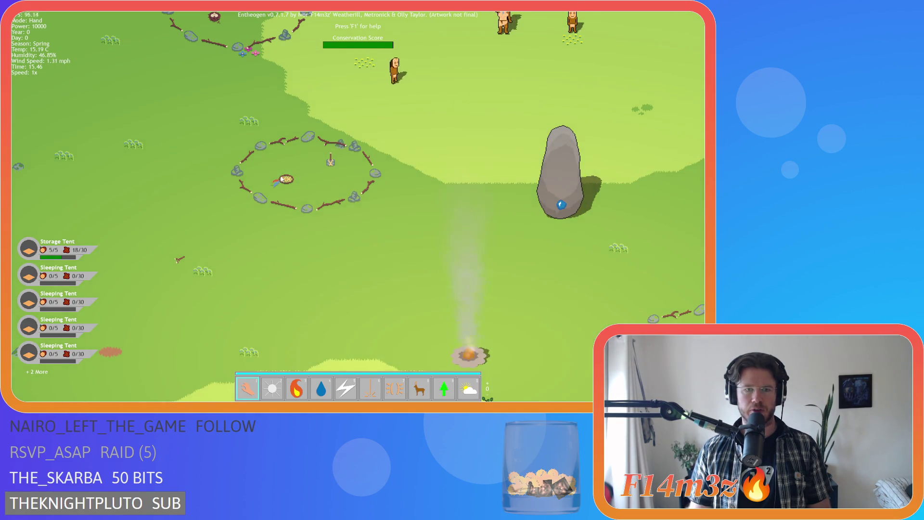
pyautogui.press('s')
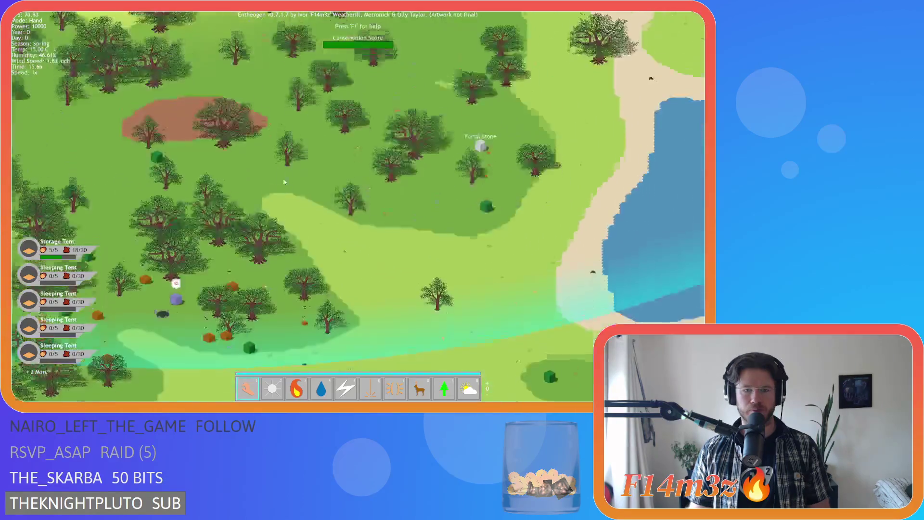
pyautogui.scroll(-5, 299, 233)
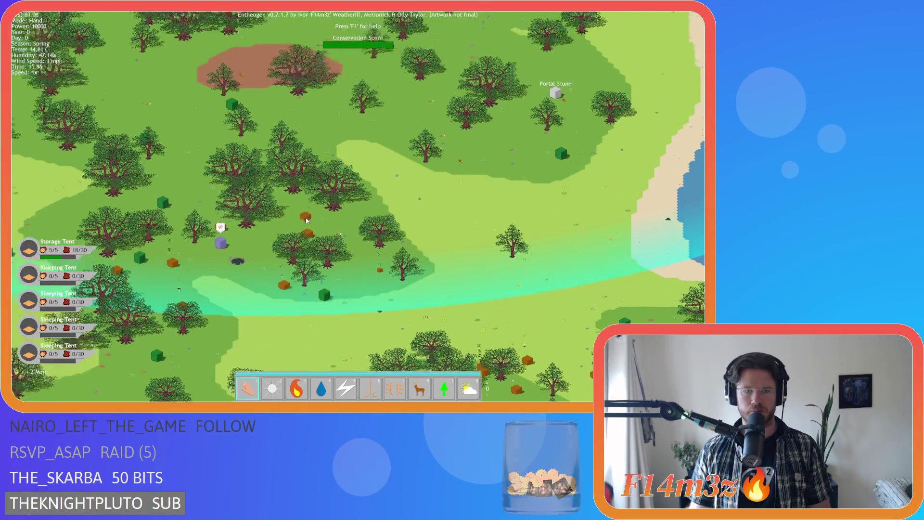
pyautogui.scroll(4, 337, 232)
pyautogui.scroll(-2, 362, 231)
pyautogui.scroll(5, 362, 231)
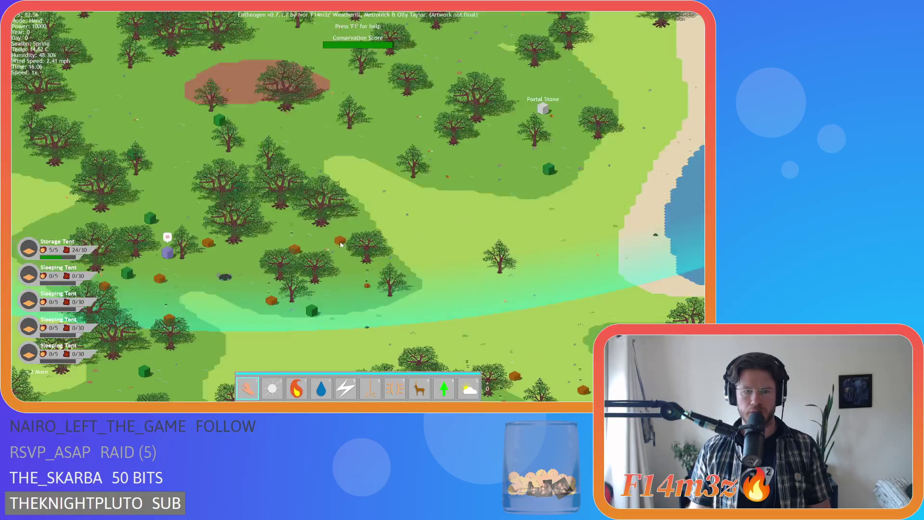
pyautogui.press('s')
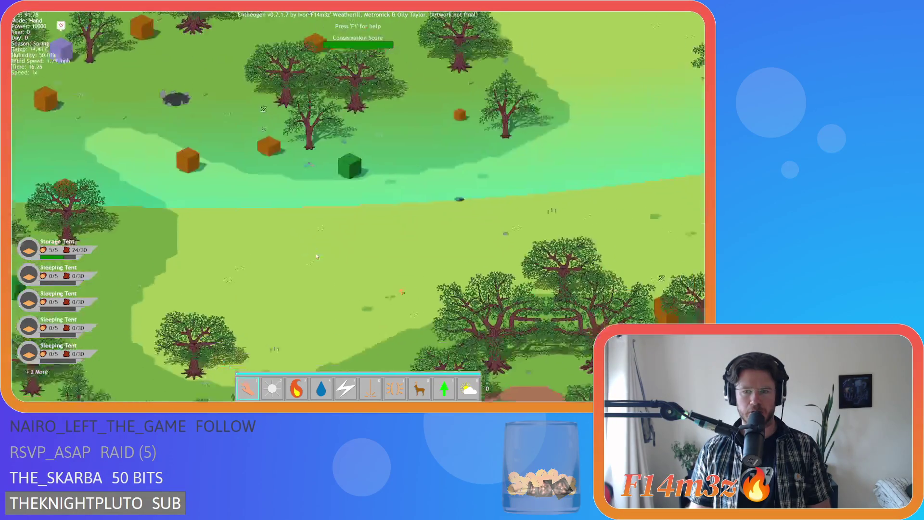
pyautogui.scroll(-5, 357, 239)
pyautogui.press('w')
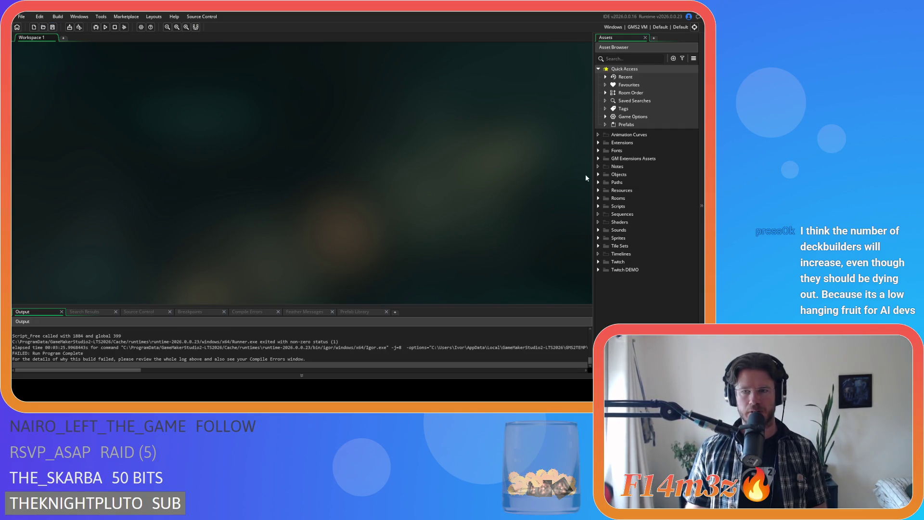
# Glance through the Scripts folder, then expand Objects and its Animal group.
pyautogui.click(599, 175)
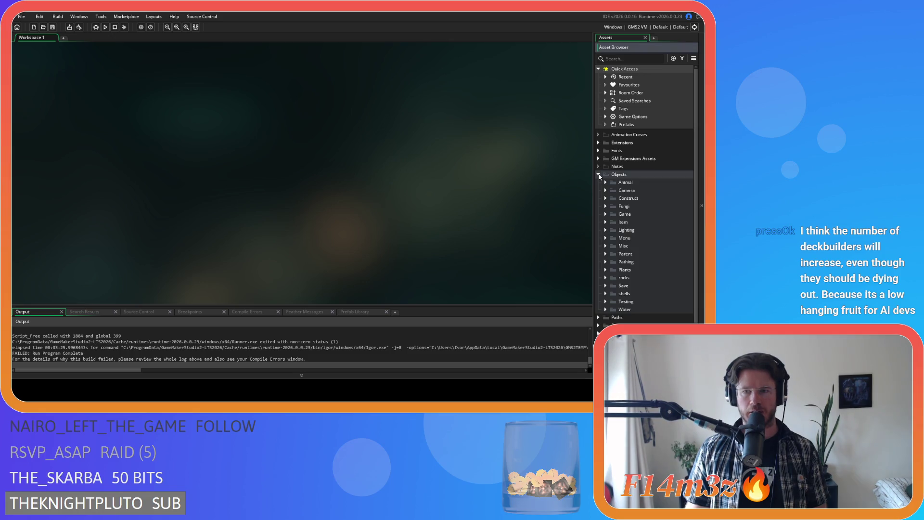
pyautogui.click(599, 174)
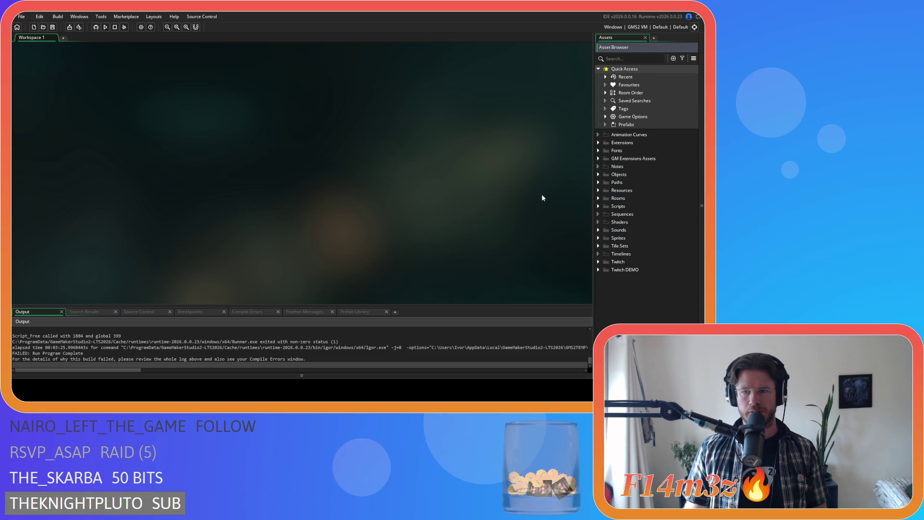
pyautogui.click(53, 27)
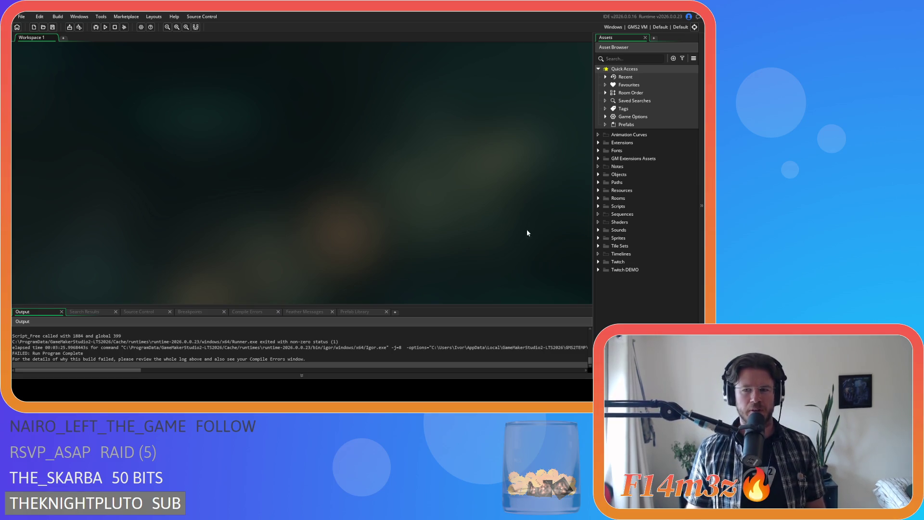
pyautogui.click(598, 206)
pyautogui.scroll(-3, 611, 221)
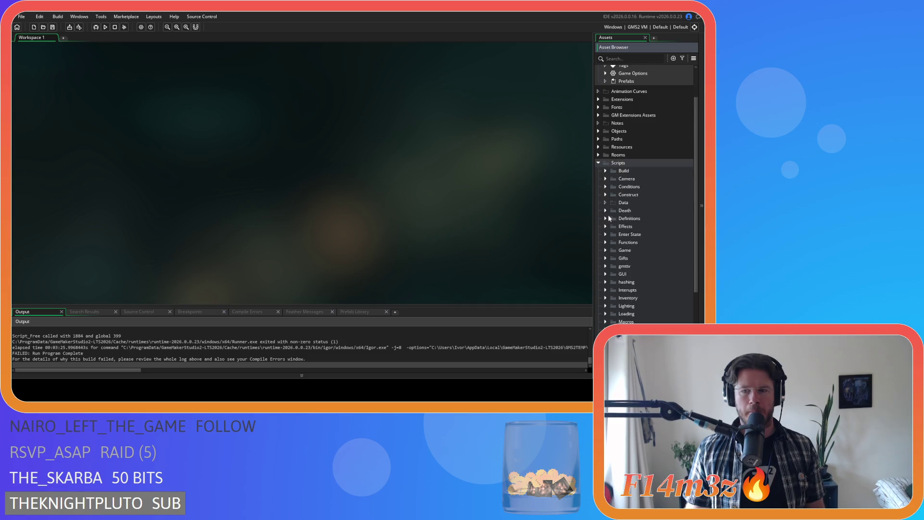
pyautogui.scroll(3, 648, 221)
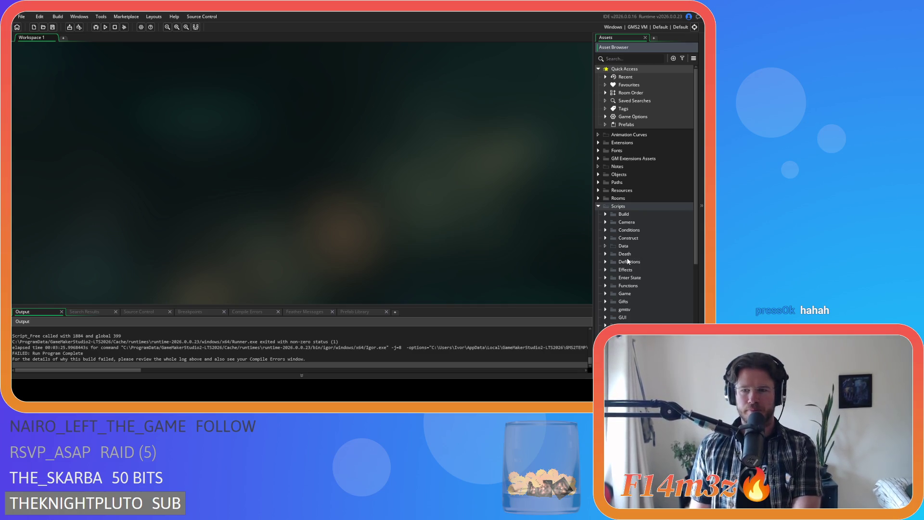
pyautogui.scroll(-4, 628, 262)
pyautogui.scroll(2, 610, 187)
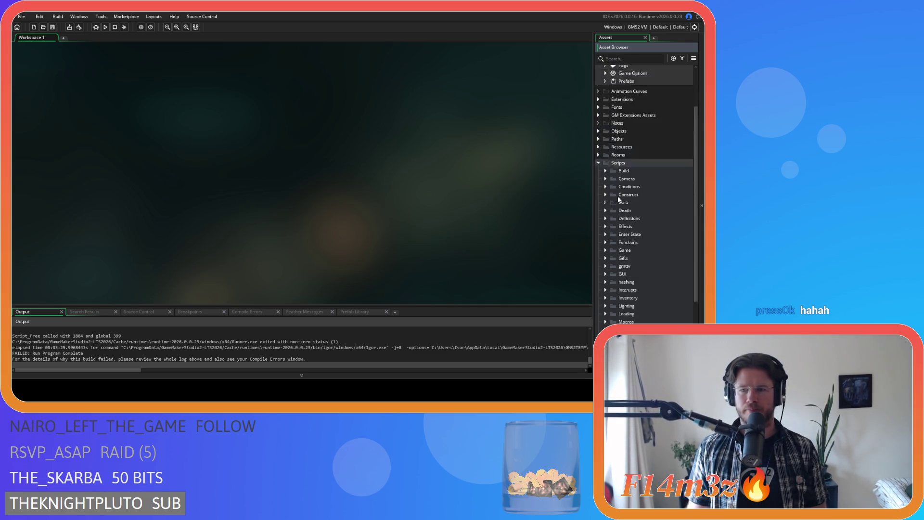
pyautogui.click(599, 164)
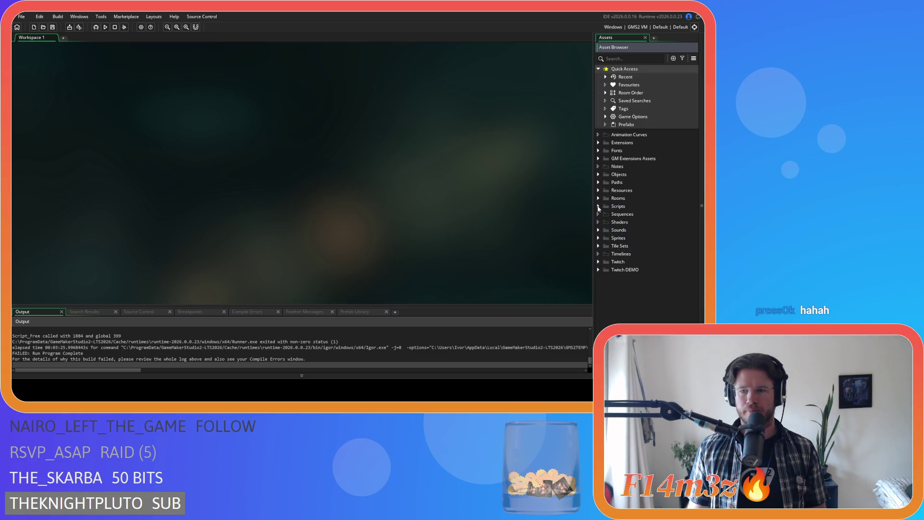
pyautogui.click(599, 174)
pyautogui.click(605, 182)
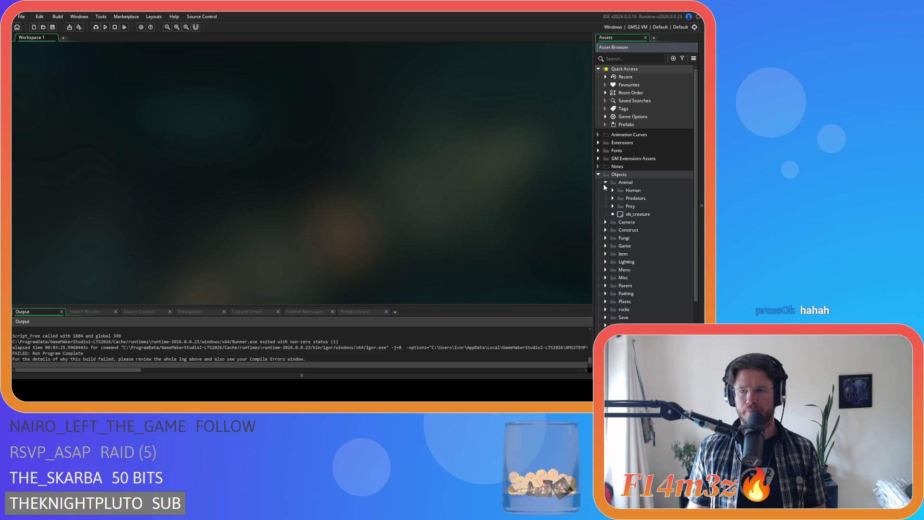
# Open ob_human from the Human folder, scroll its Create code, and start a search.
pyautogui.click(612, 191)
pyautogui.click(633, 199)
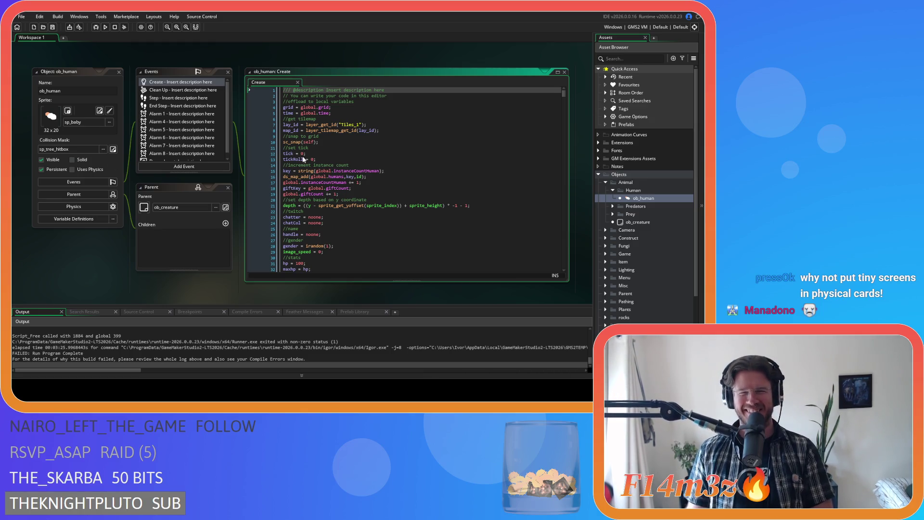
pyautogui.moveTo(565, 97); pyautogui.dragTo(567, 128)
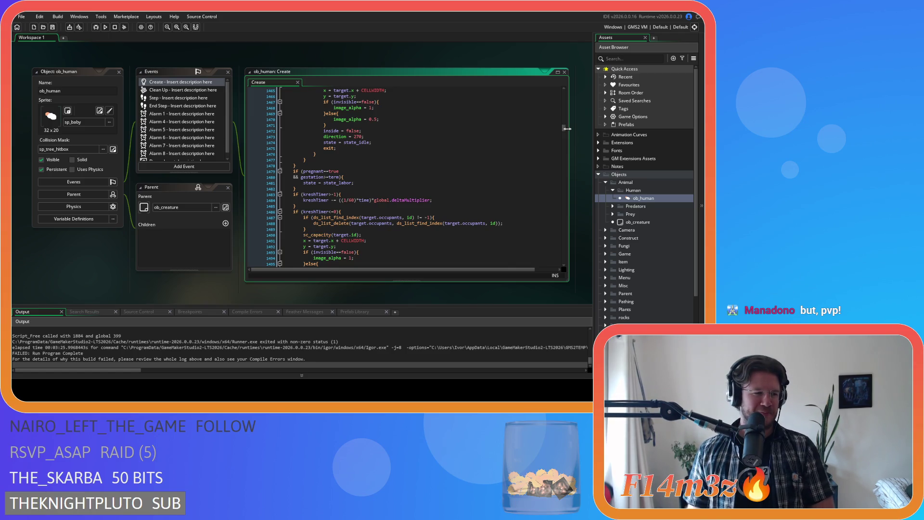
pyautogui.moveTo(565, 129)
pyautogui.mouseDown()
pyautogui.moveTo(567, 264)
pyautogui.moveTo(554, 178)
pyautogui.mouseUp()
pyautogui.click(484, 156)
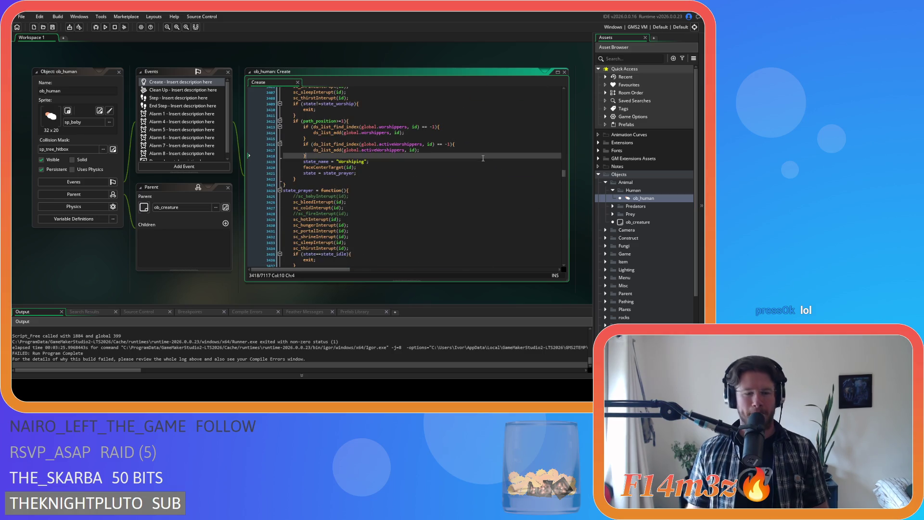
pyautogui.hotkey('ctrl', 'f')
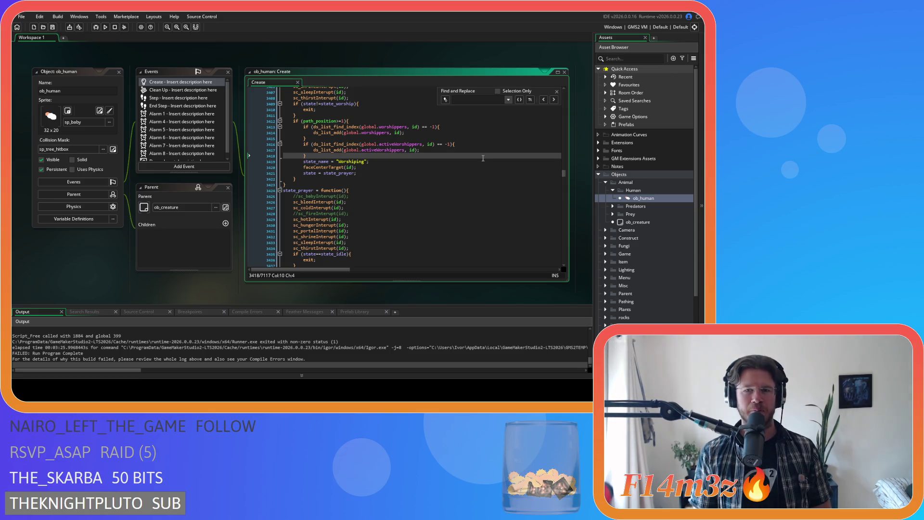
# Search for 'state_const' and go to the ob_hut check line.
pyautogui.write('state_')
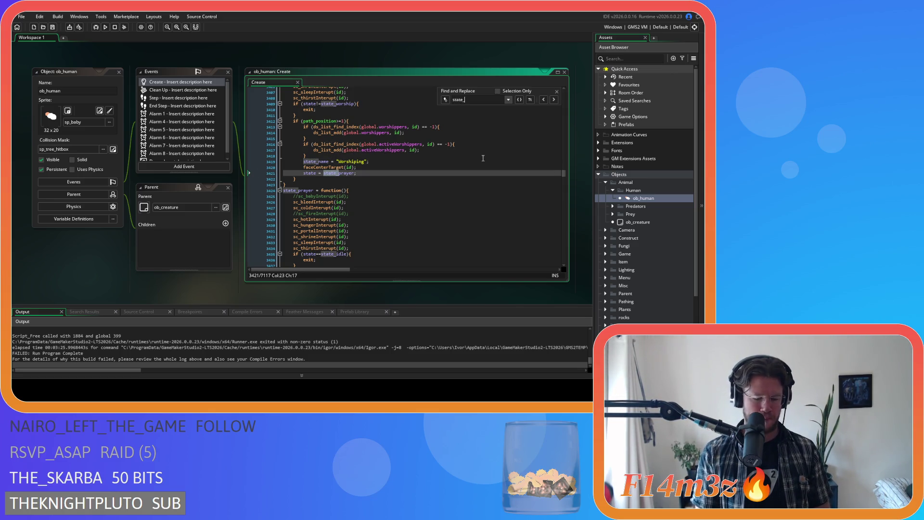
pyautogui.write('construct')
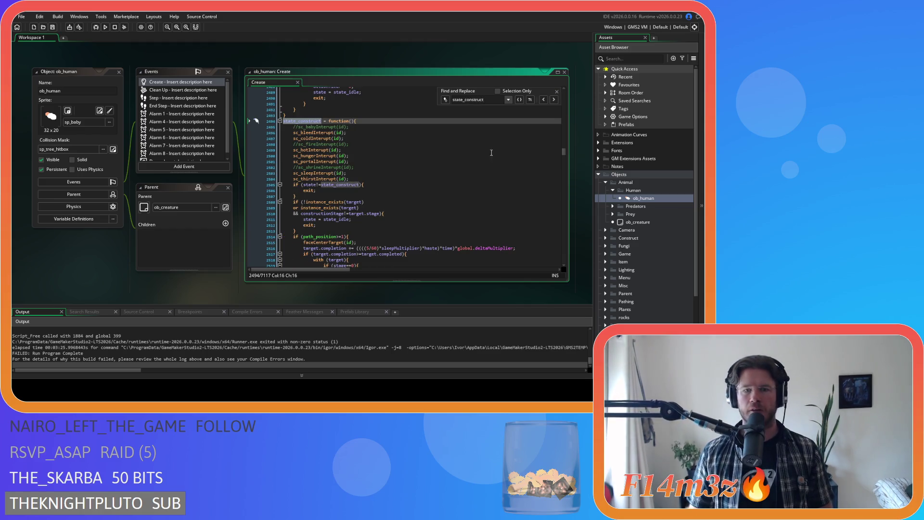
pyautogui.scroll(-1, 517, 123)
pyautogui.click(557, 92)
pyautogui.scroll(-2, 493, 155)
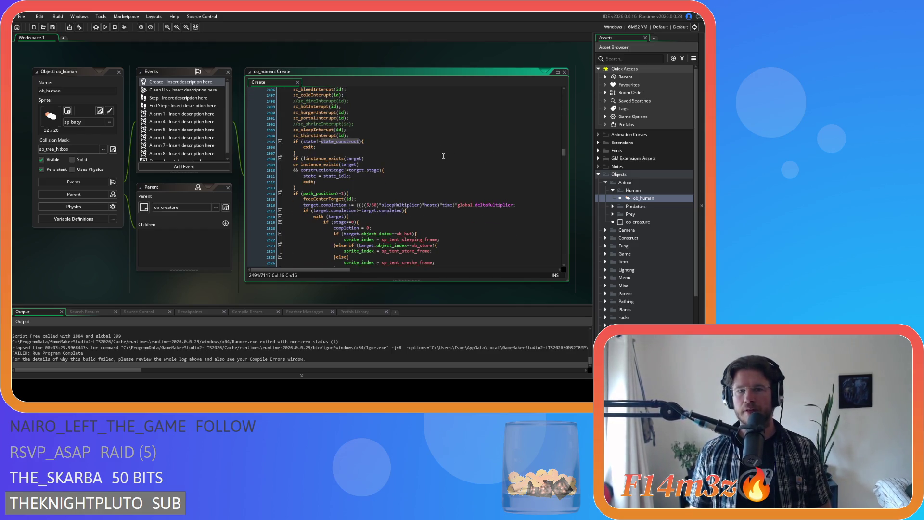
pyautogui.scroll(-4, 443, 156)
pyautogui.click(443, 155)
pyautogui.click(441, 160)
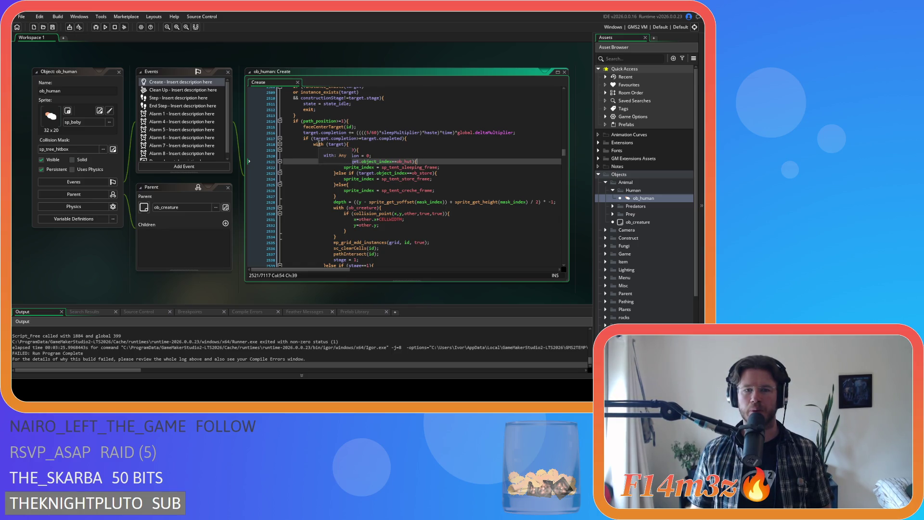
# Delete 'target.' before object_index in the ob_hut and ob_store checks, then save all.
pyautogui.doubleClick(352, 161)
pyautogui.press('BackSpace')
pyautogui.doubleClick(368, 173)
pyautogui.press('BackSpace')
pyautogui.press('Delete')
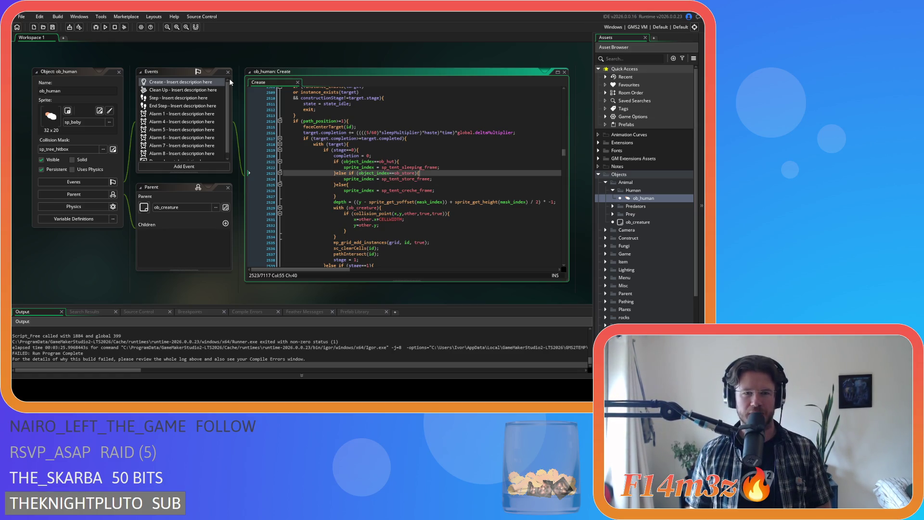
pyautogui.click(57, 27)
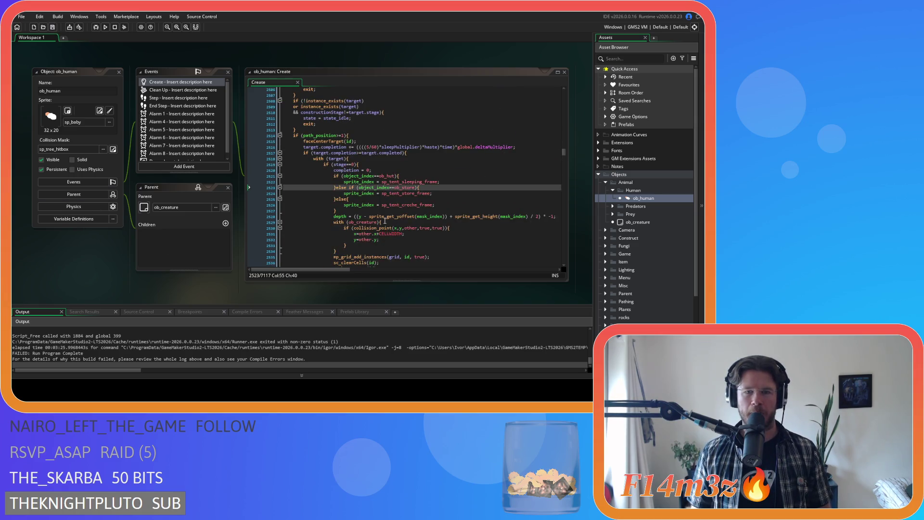
pyautogui.rightClick(84, 263)
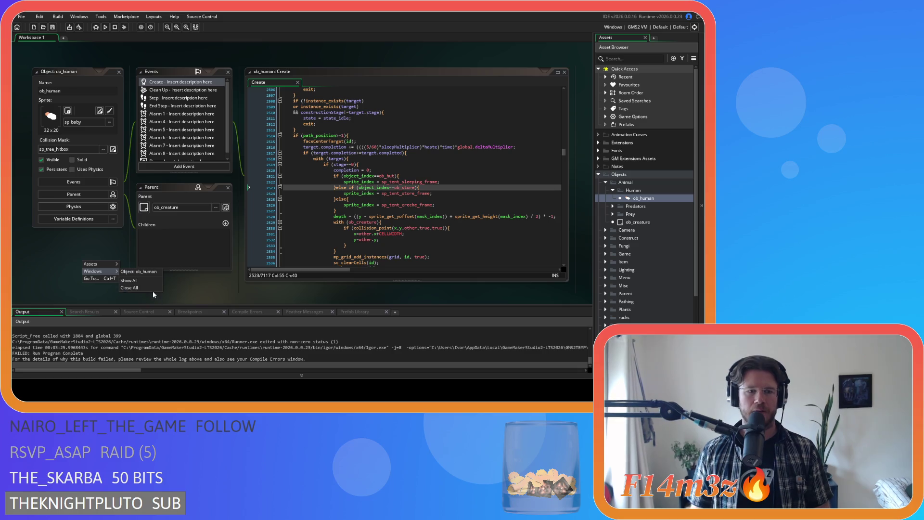
# Close all workspace windows, collapse Objects, run the game with F5 and start a New Game.
pyautogui.click(152, 288)
pyautogui.click(606, 182)
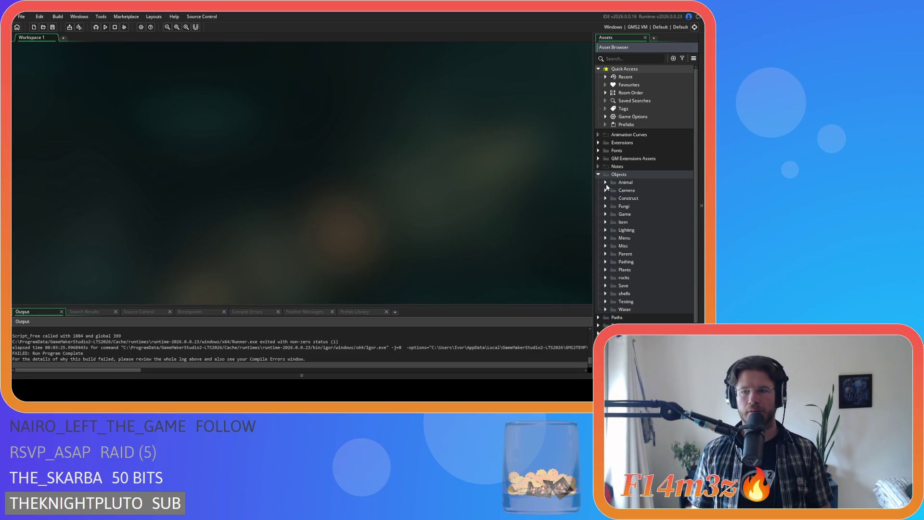
pyautogui.click(599, 174)
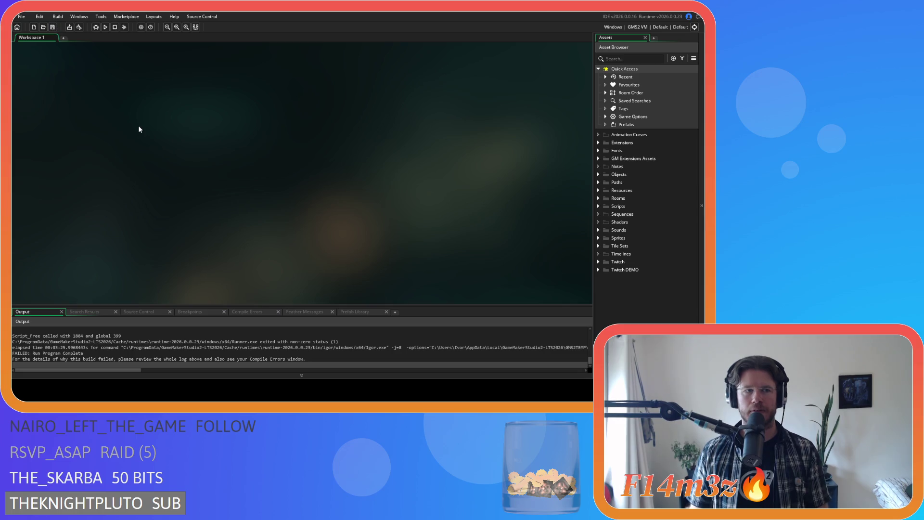
pyautogui.press('F5')
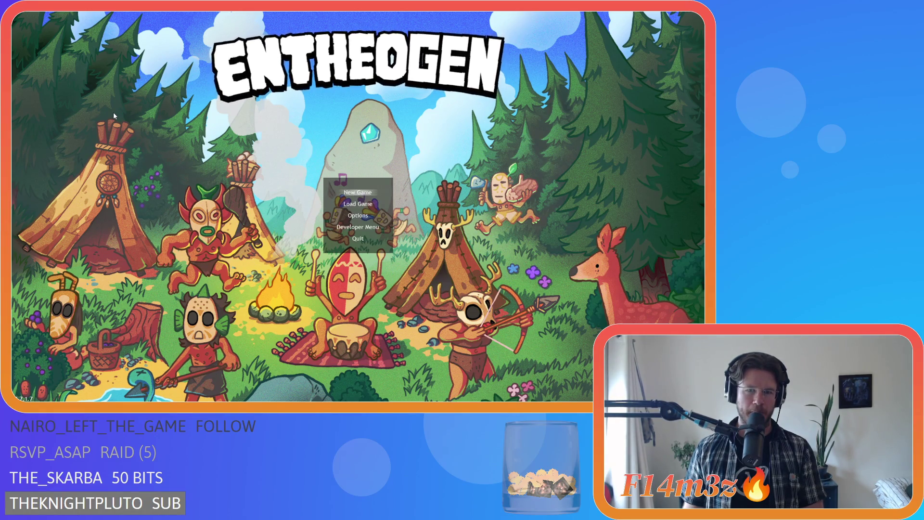
pyautogui.press('Return')
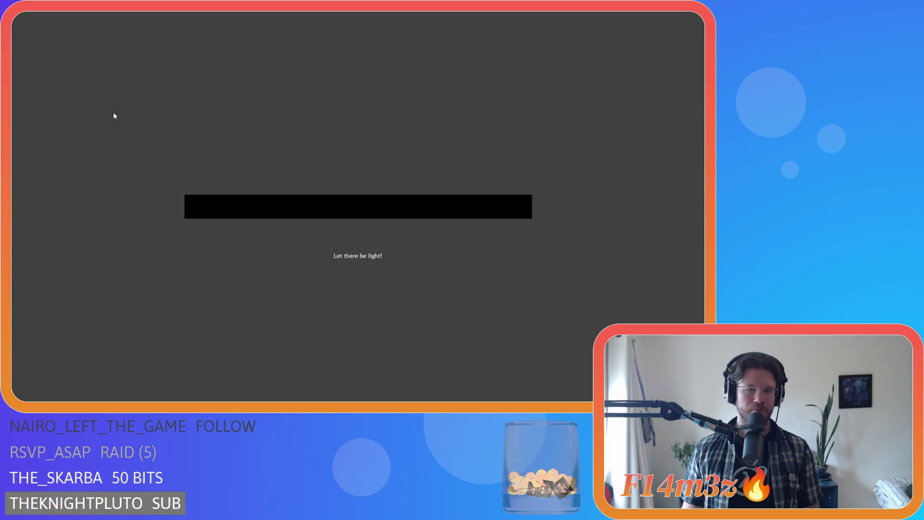
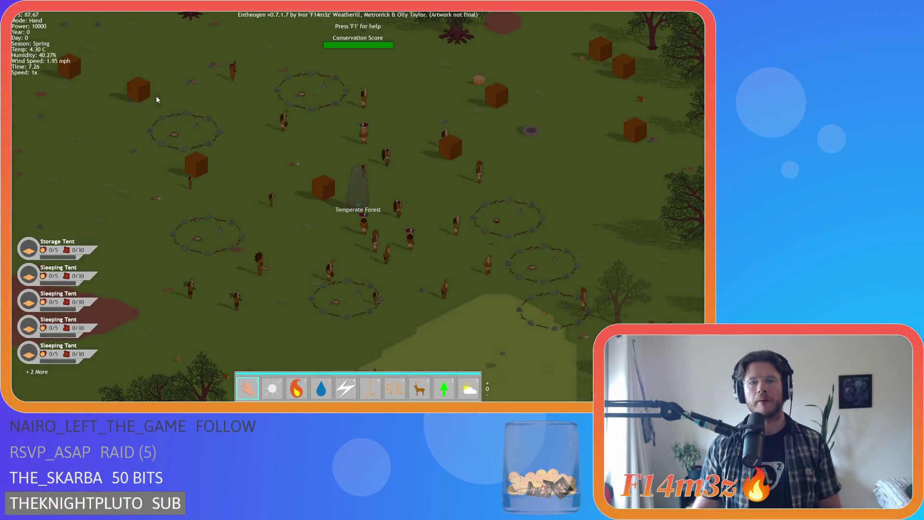
# Pan south over the settlement map and zoom in and out to look it over.
pyautogui.press('s')
pyautogui.scroll(-3, 260, 215)
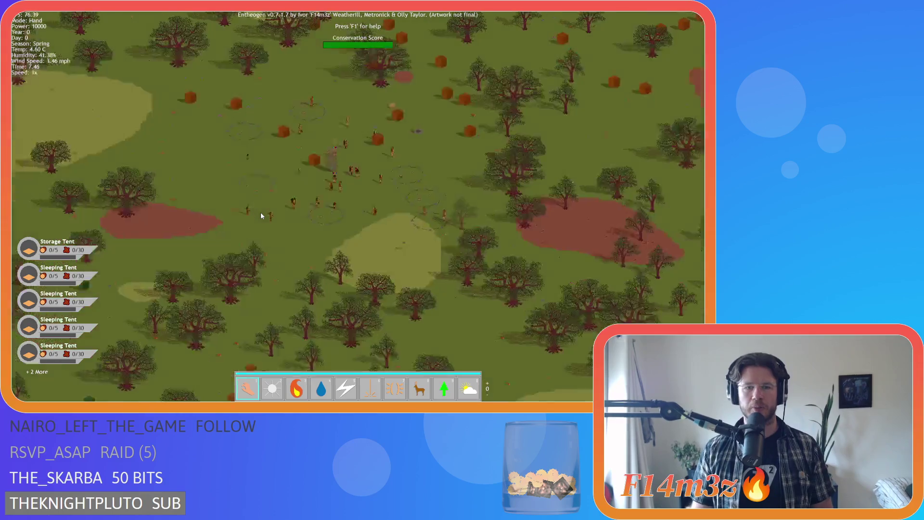
pyautogui.scroll(3, 260, 215)
pyautogui.scroll(-5, 259, 219)
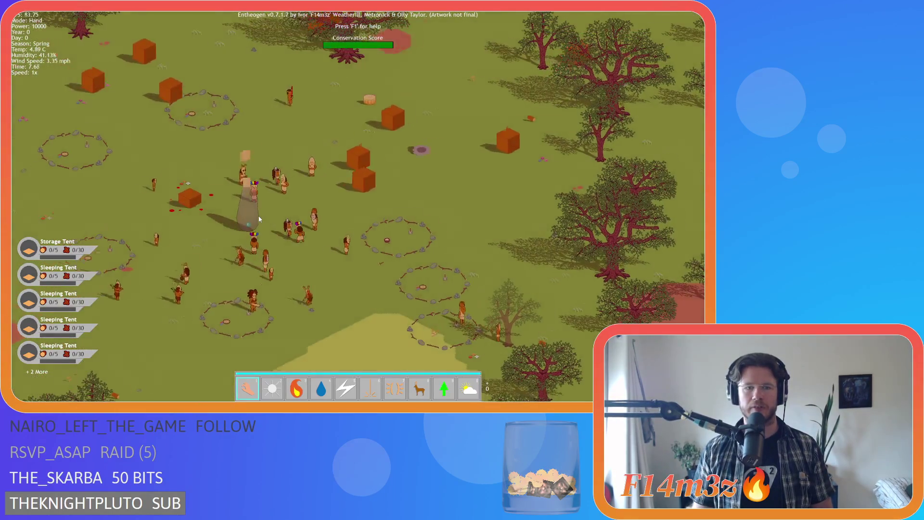
pyautogui.scroll(8, 259, 219)
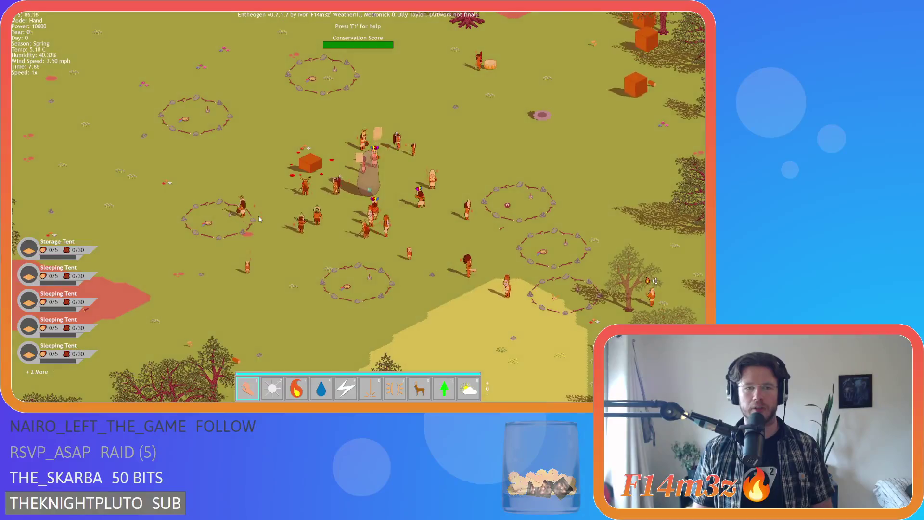
pyautogui.scroll(-3, 259, 216)
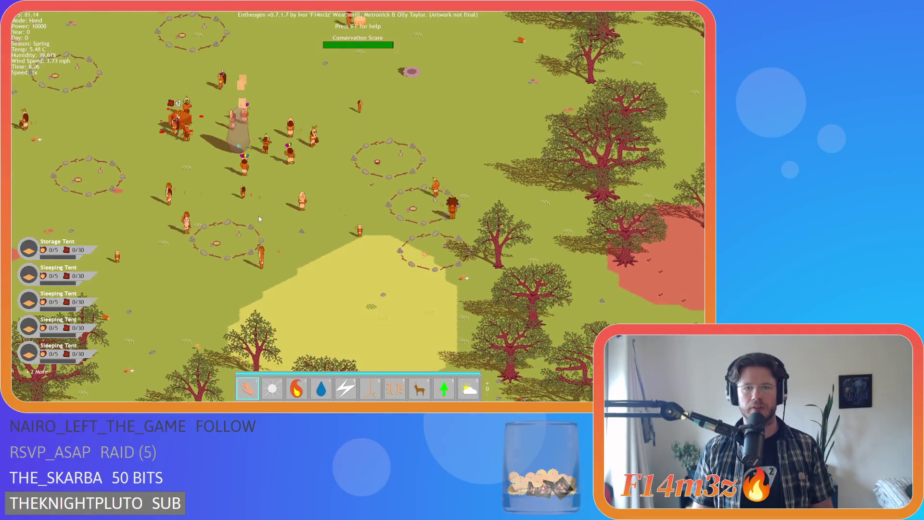
pyautogui.scroll(3, 259, 216)
# Pan the map across the camp, toward the forest and past the stone circles.
pyautogui.press('Left')
pyautogui.press('Down')
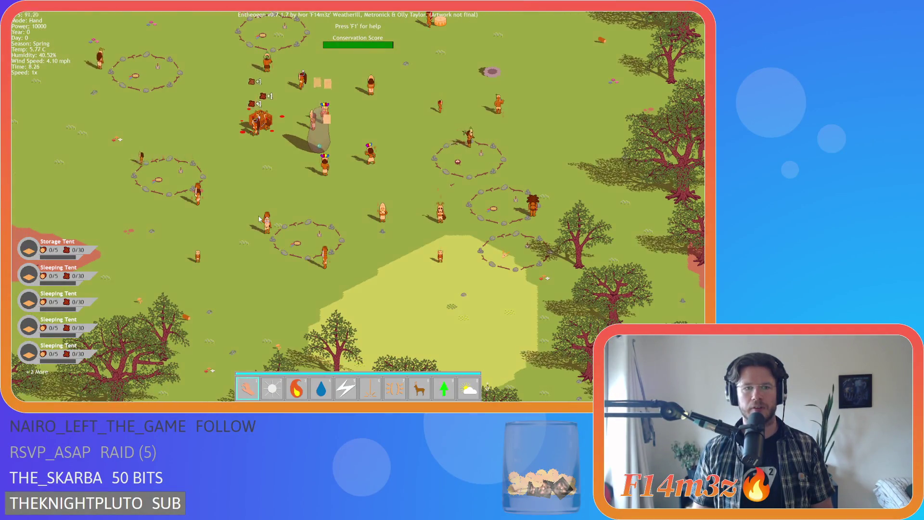
pyautogui.press('Right')
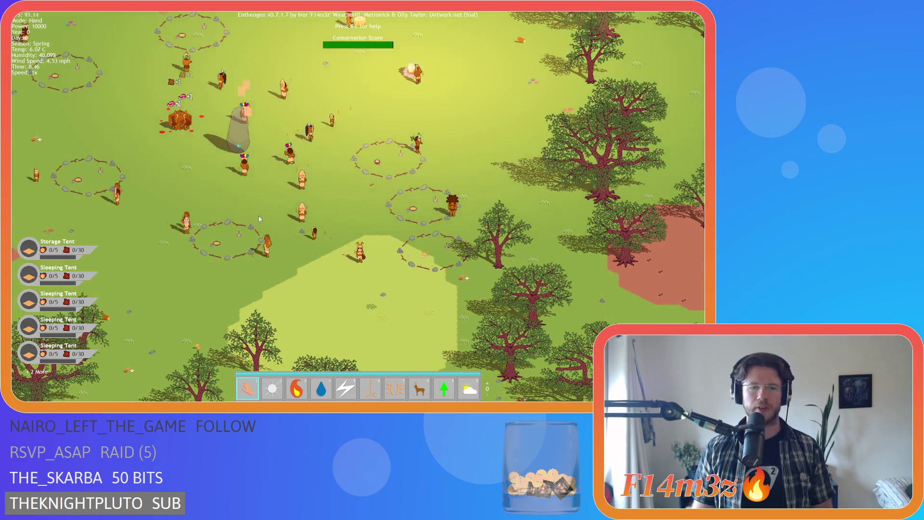
pyautogui.press('Up')
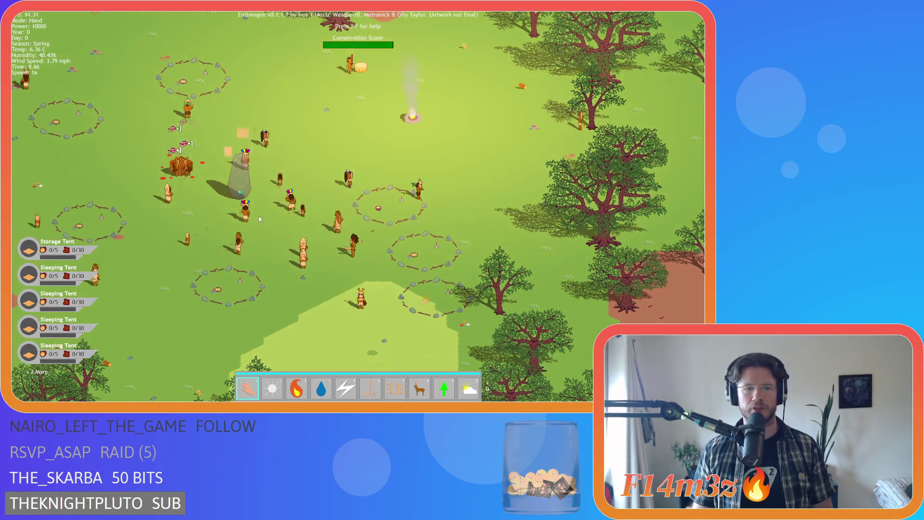
pyautogui.press('Down')
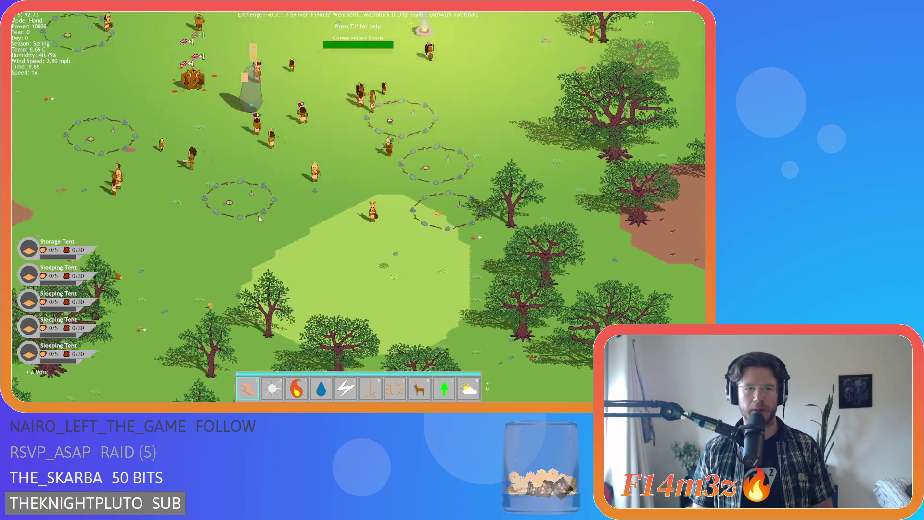
pyautogui.press('Right')
pyautogui.press('Up')
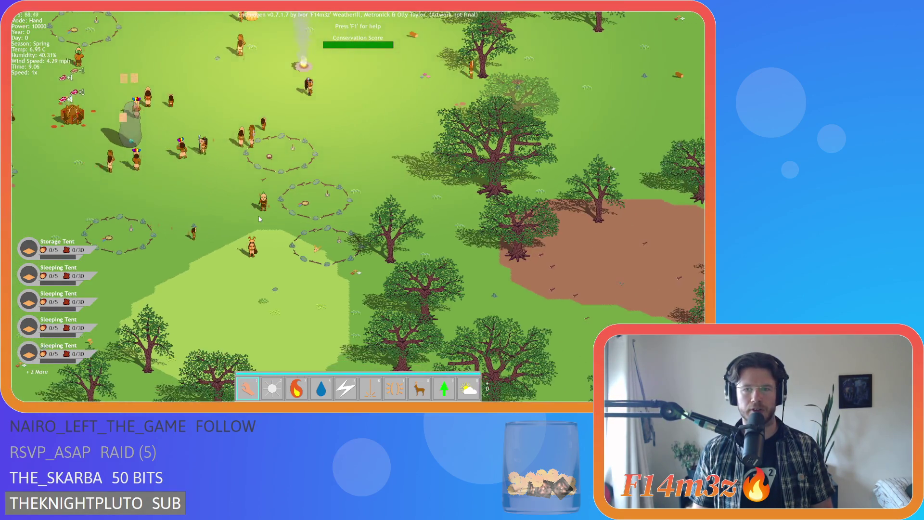
pyautogui.press('Left')
pyautogui.press('Up')
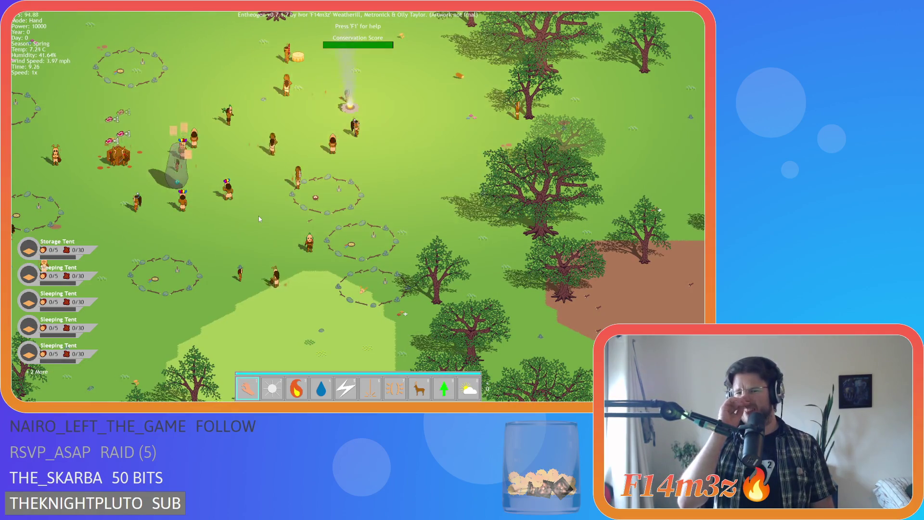
# Recentre the camp and click a villager to bring up the Tribe overview.
pyautogui.press('Left')
pyautogui.press('Up')
pyautogui.press('Right')
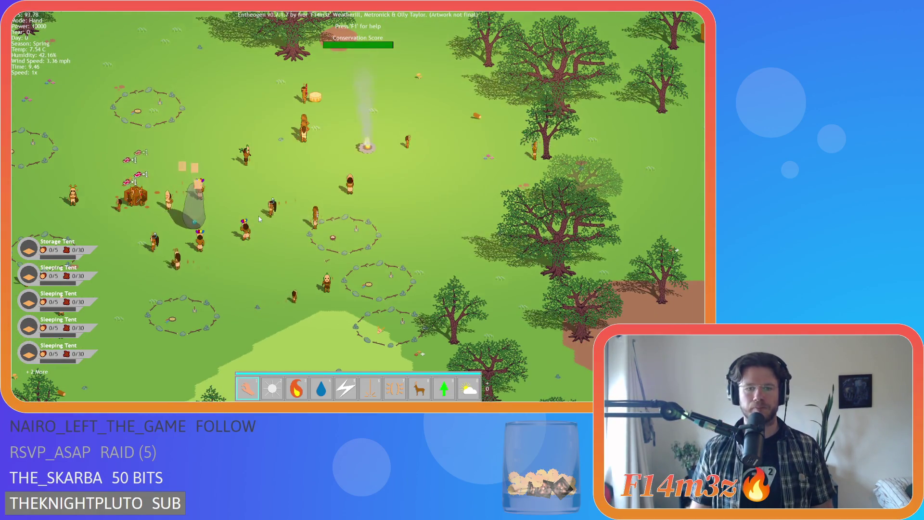
pyautogui.click(244, 231)
pyautogui.press('Down')
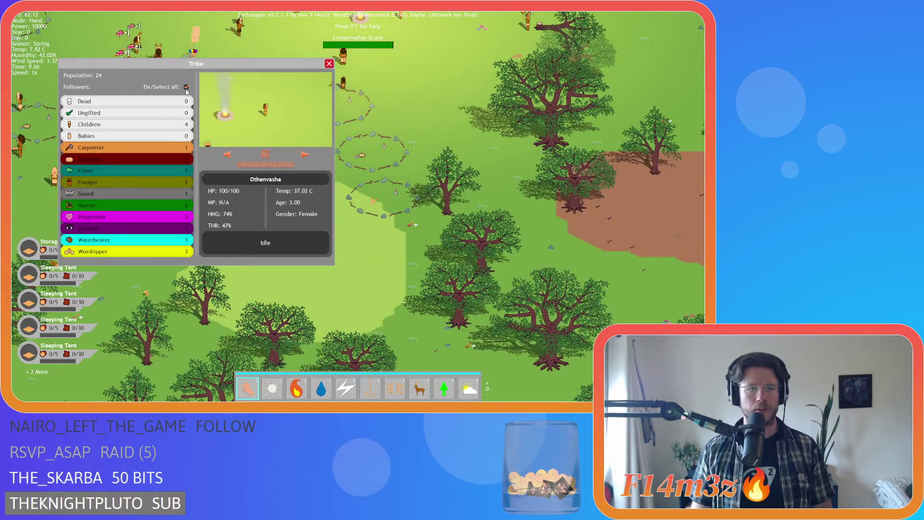
# Uncheck De/Select all in the Tribe window, then pan around the forest with WASD.
pyautogui.click(186, 87)
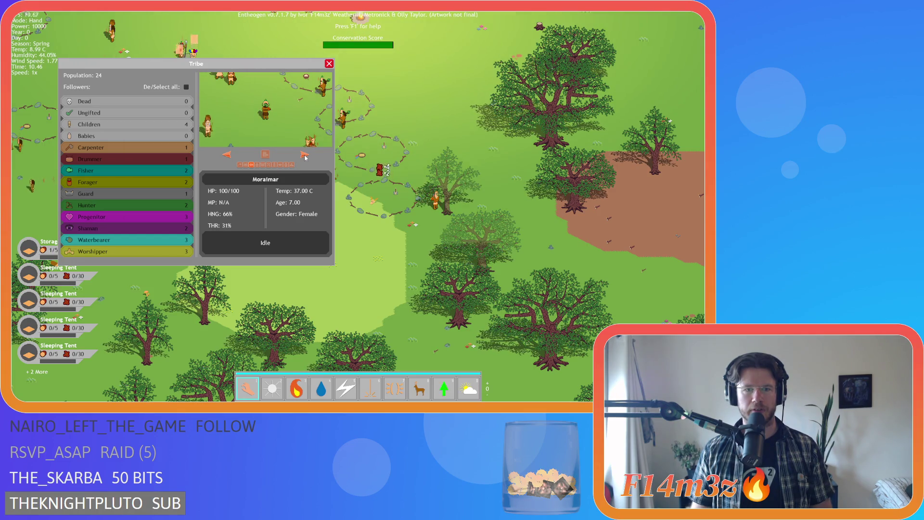
pyautogui.press('s')
pyautogui.press('a')
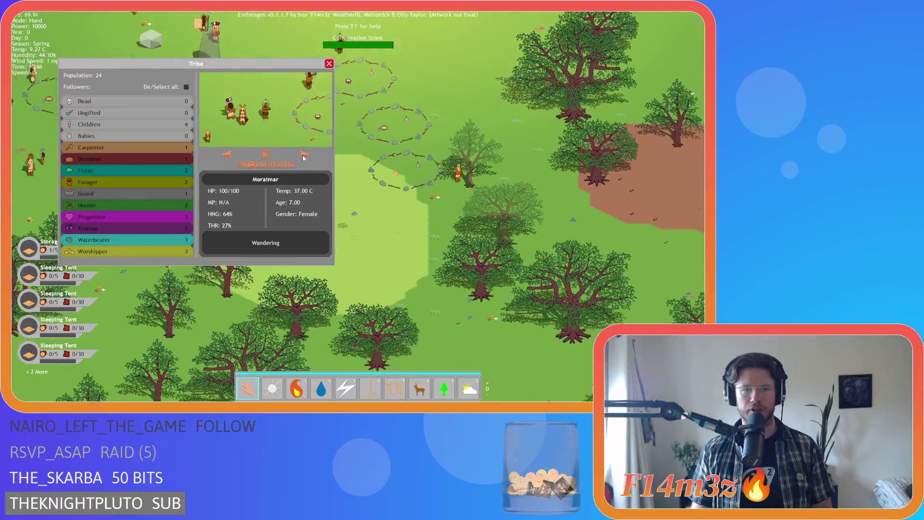
pyautogui.press('w')
pyautogui.press('d')
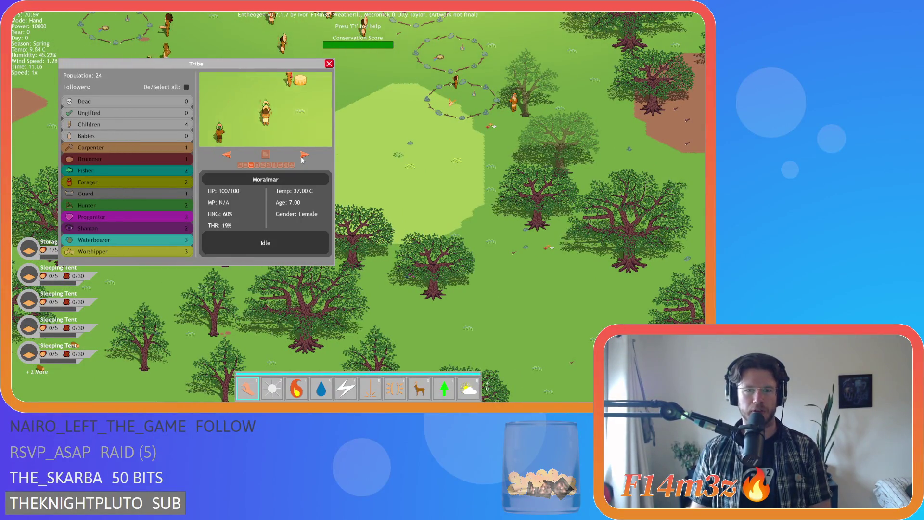
pyautogui.press('d')
pyautogui.press('s')
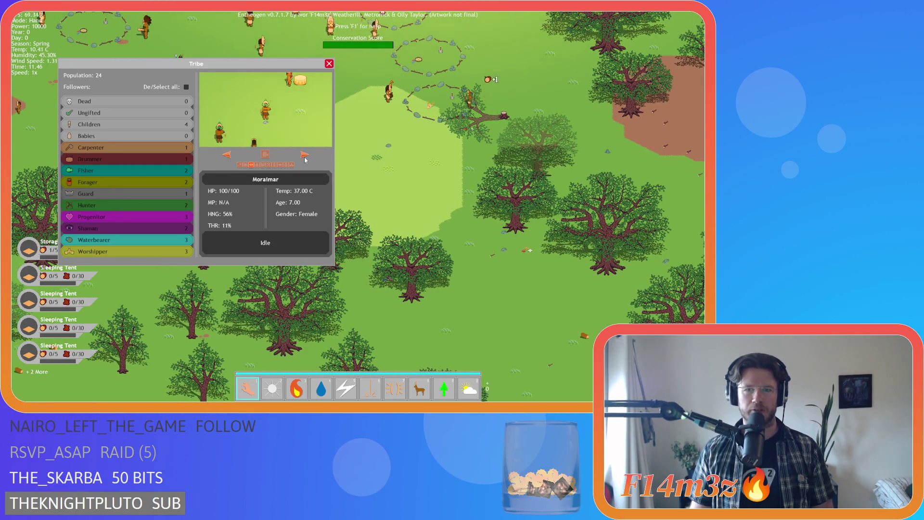
pyautogui.press('w')
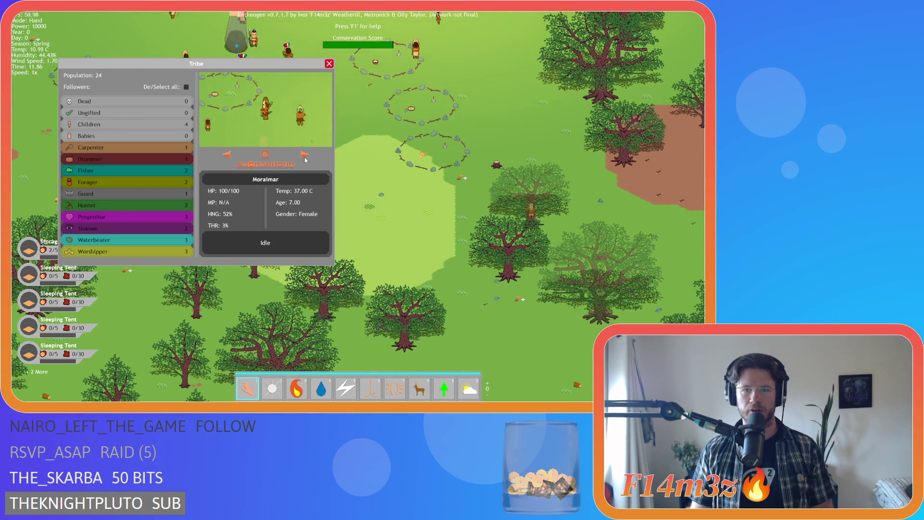
pyautogui.press('a')
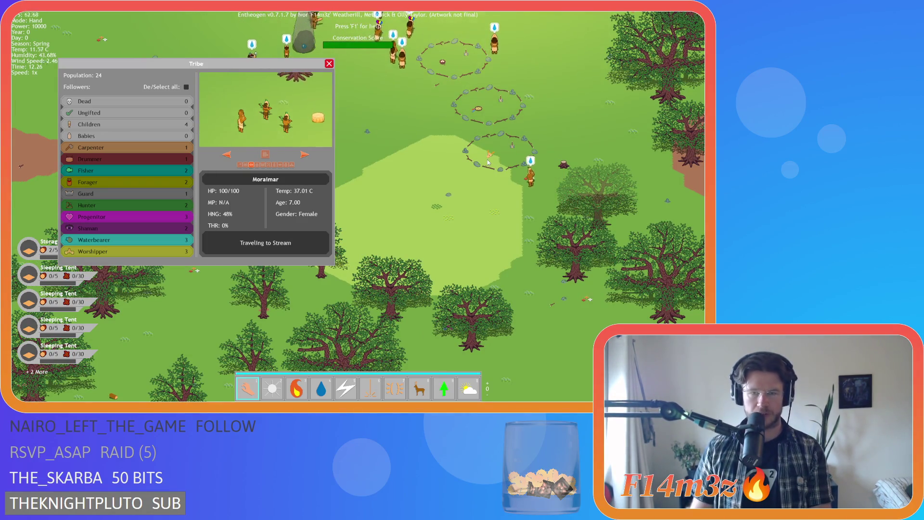
# Turn on the tile grid overlay and zoom in around the tent circles.
pyautogui.press('g')
pyautogui.scroll(4, 492, 164)
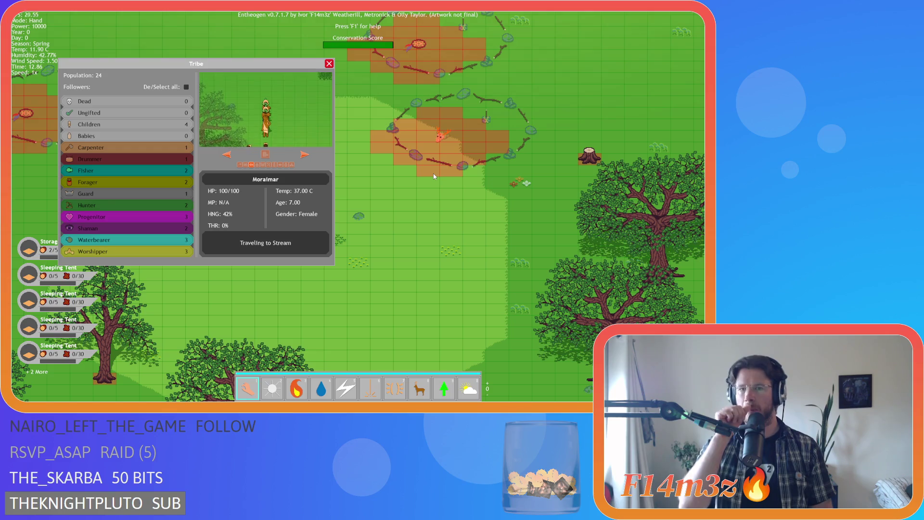
pyautogui.press('Up')
pyautogui.press('Left')
pyautogui.press('Up')
pyautogui.press('Left')
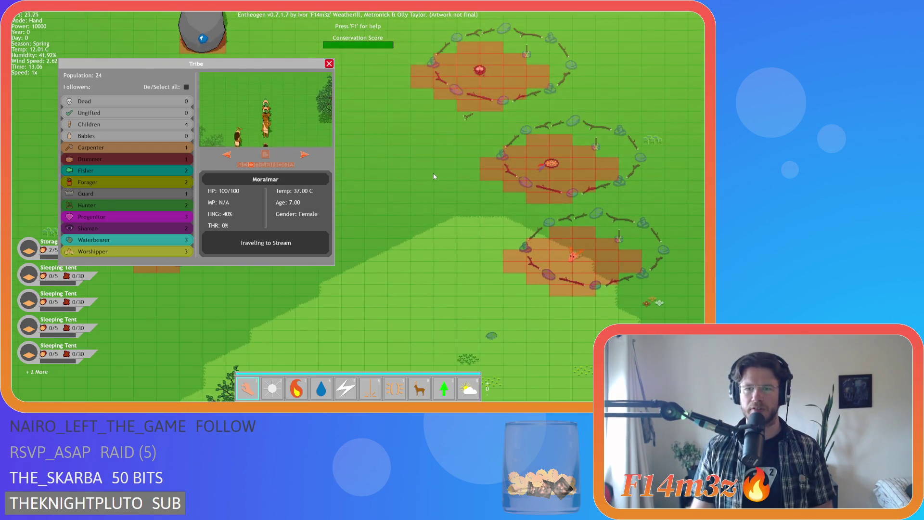
pyautogui.press('Down')
pyautogui.press('Right')
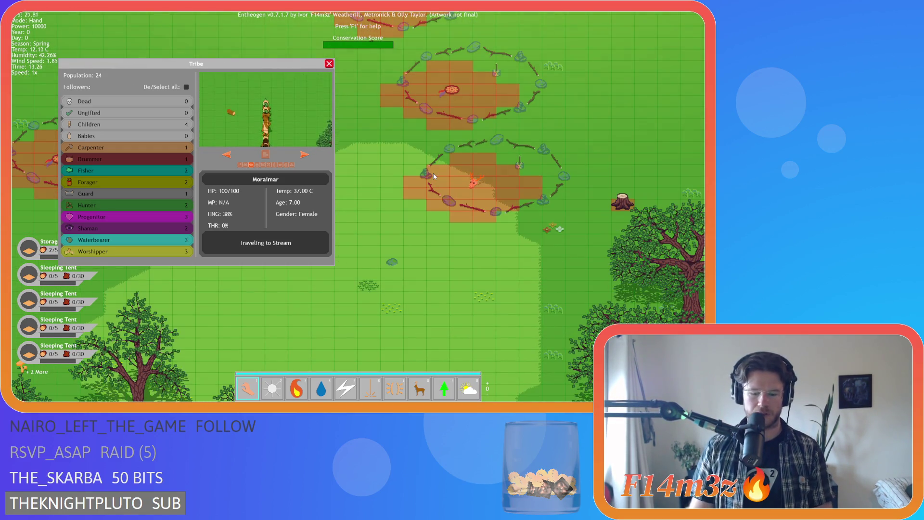
pyautogui.scroll(-5, 433, 176)
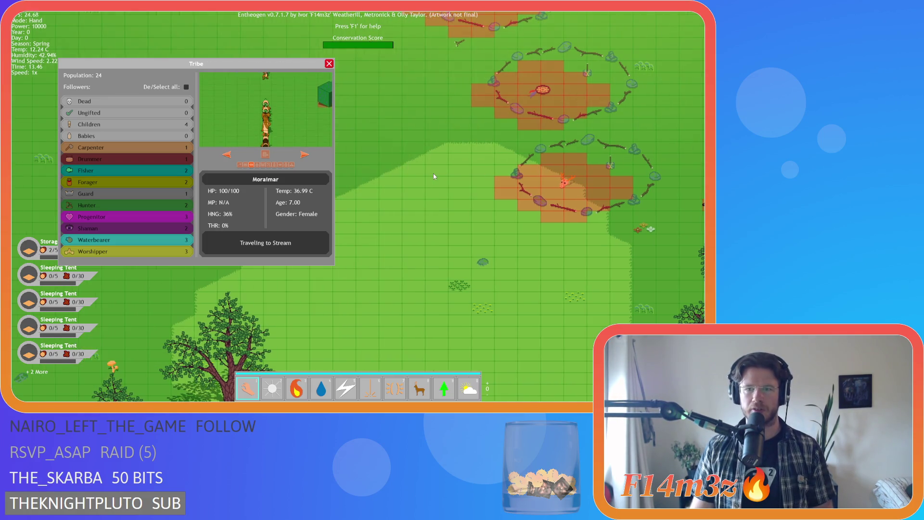
# Pan west and south into the forest, then move the Tribe window aside.
pyautogui.press('Left')
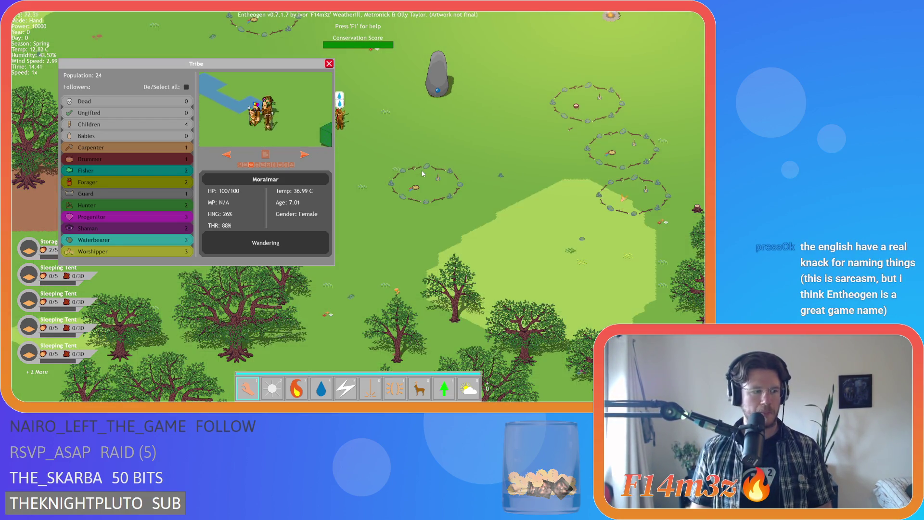
pyautogui.press('s')
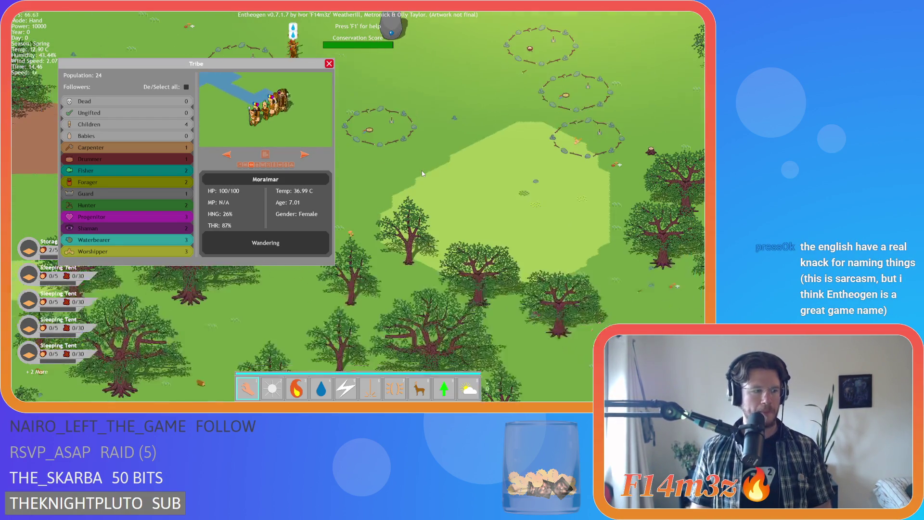
pyautogui.press('s')
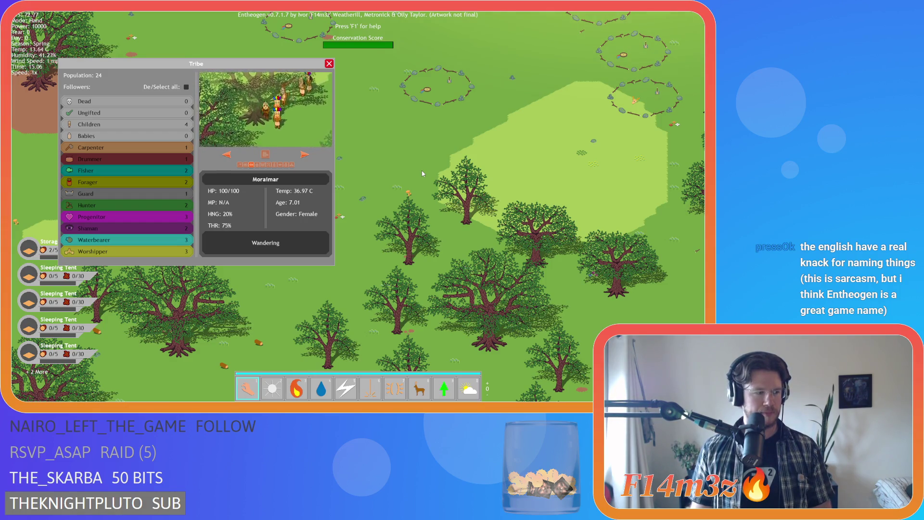
pyautogui.press('s')
pyautogui.press('w')
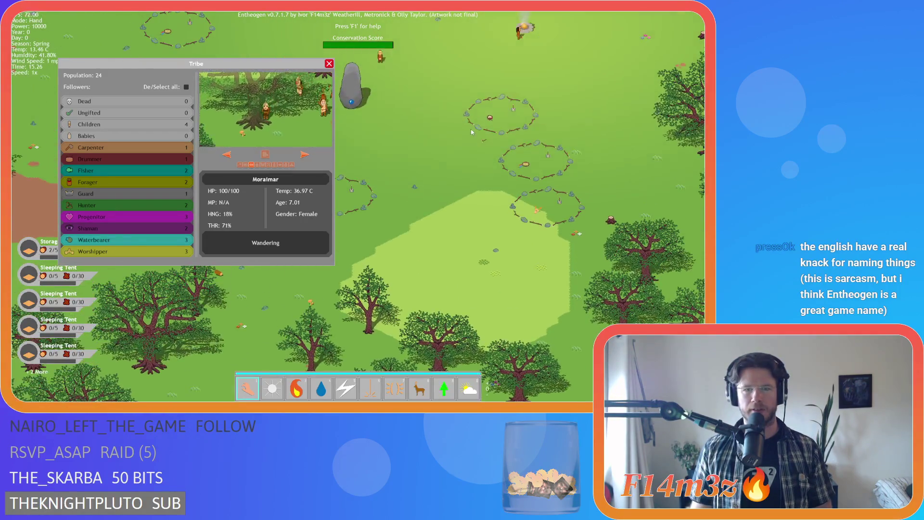
pyautogui.press('s')
pyautogui.moveTo(242, 63)
pyautogui.mouseDown()
pyautogui.moveTo(221, 30)
pyautogui.moveTo(195, 14)
pyautogui.mouseUp()
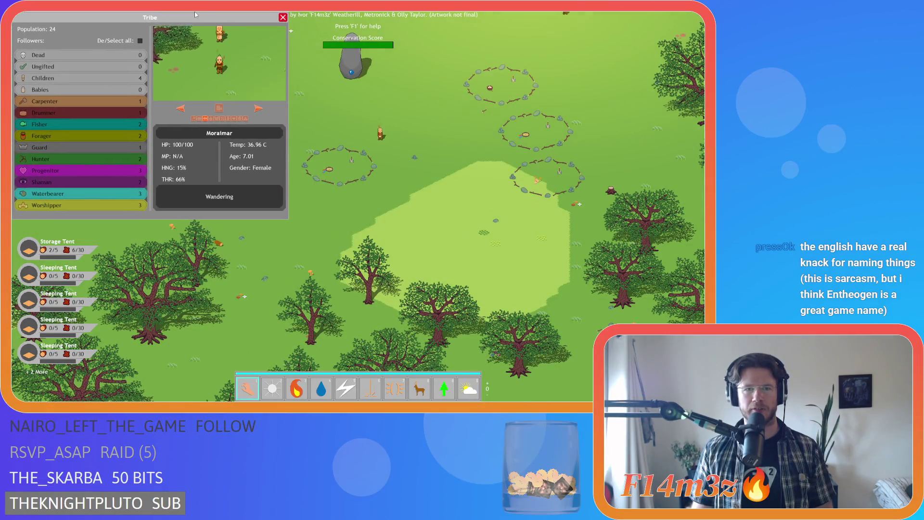
# Pan around the standing stone, the villagers and the eastern trees.
pyautogui.press('w')
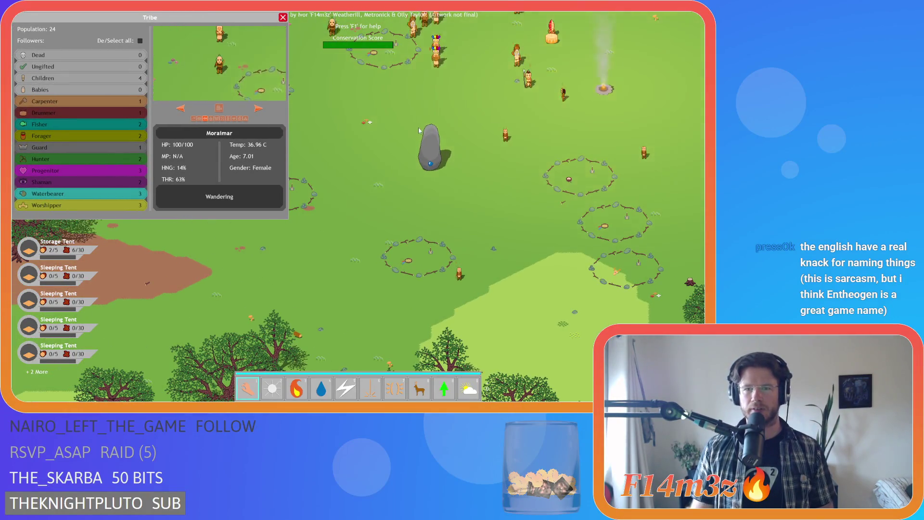
pyautogui.press('d')
pyautogui.press('s')
pyautogui.press('w')
pyautogui.press('a')
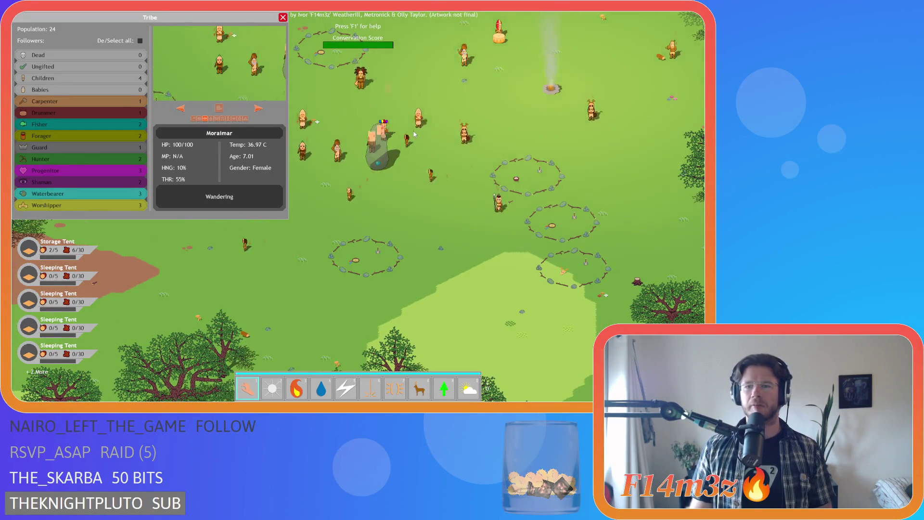
pyautogui.press('s')
pyautogui.press('d')
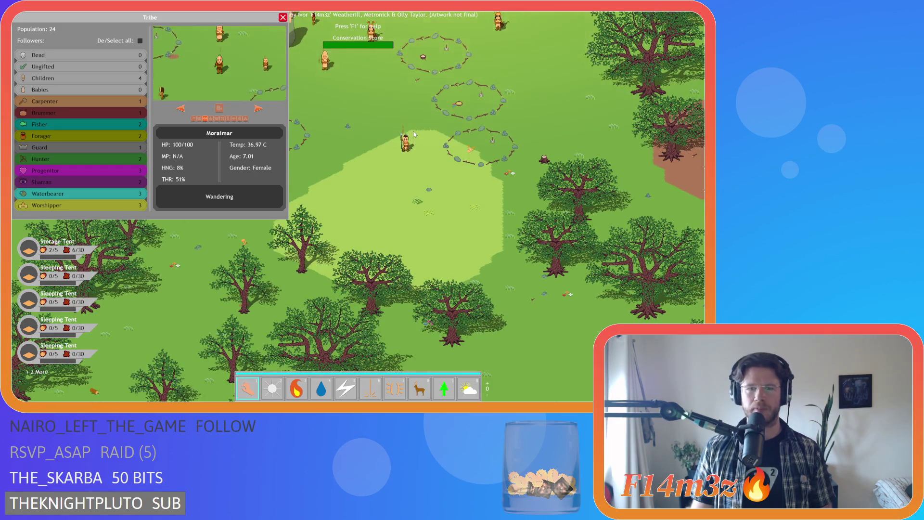
pyautogui.press('Left')
pyautogui.press('Left')
pyautogui.press('Left')
pyautogui.press('Down')
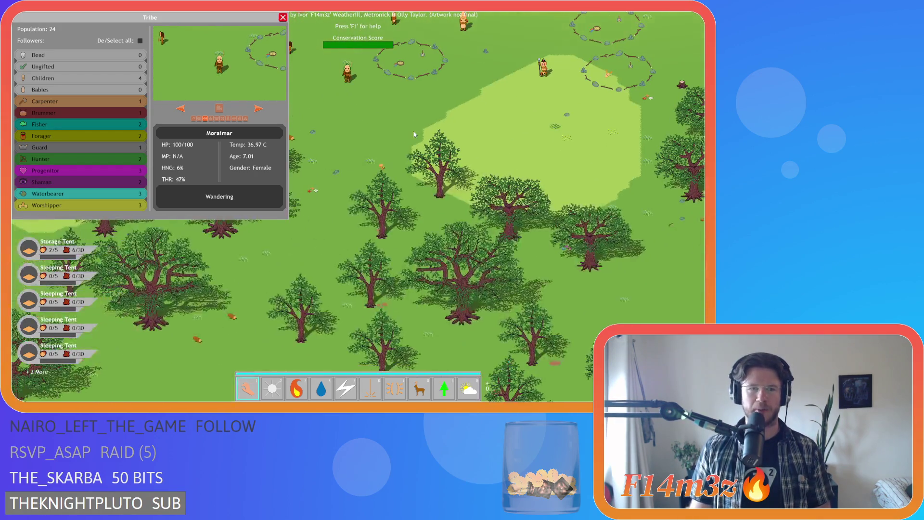
pyautogui.press('Up')
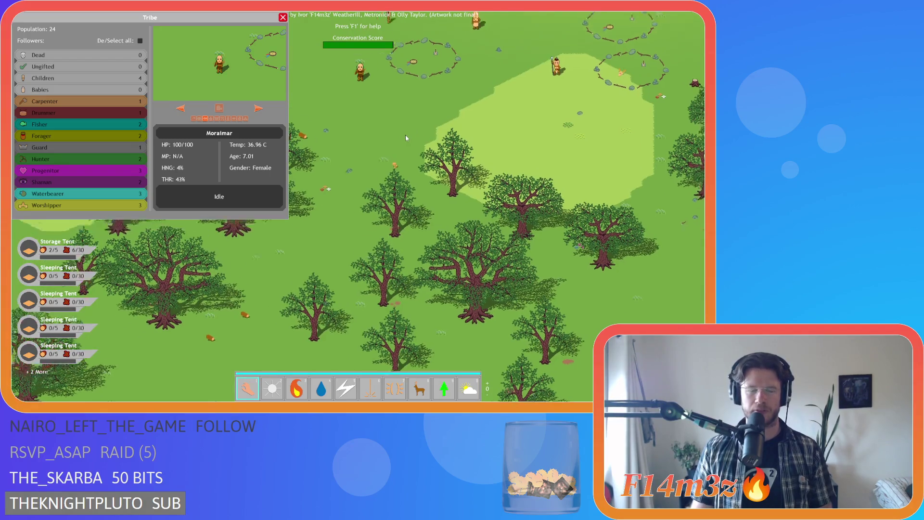
pyautogui.press('Right')
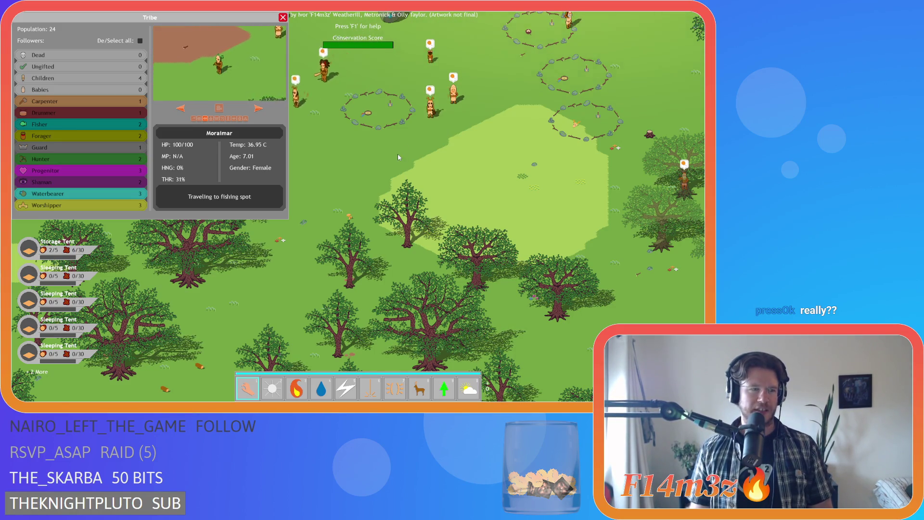
pyautogui.press('Right')
pyautogui.press('Down')
# Centre the stone circles, then pan east to bring the brown clearing into view.
pyautogui.press('Up')
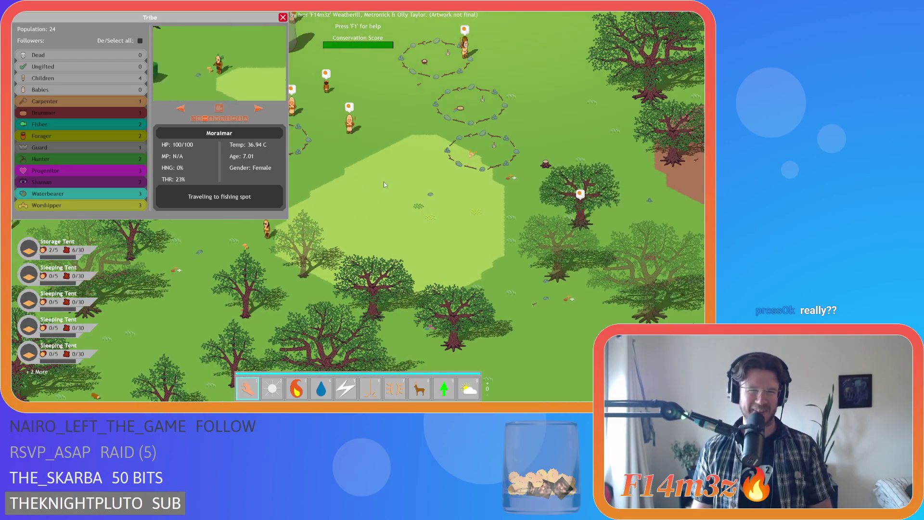
pyautogui.press('Up')
pyautogui.press('Left')
pyautogui.press('Up')
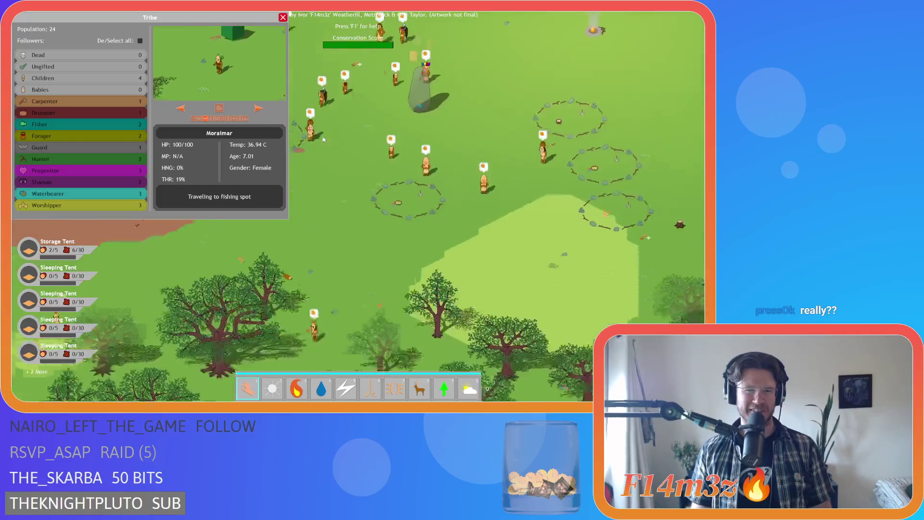
pyautogui.press('Right')
pyautogui.press('Down')
pyautogui.press('Down')
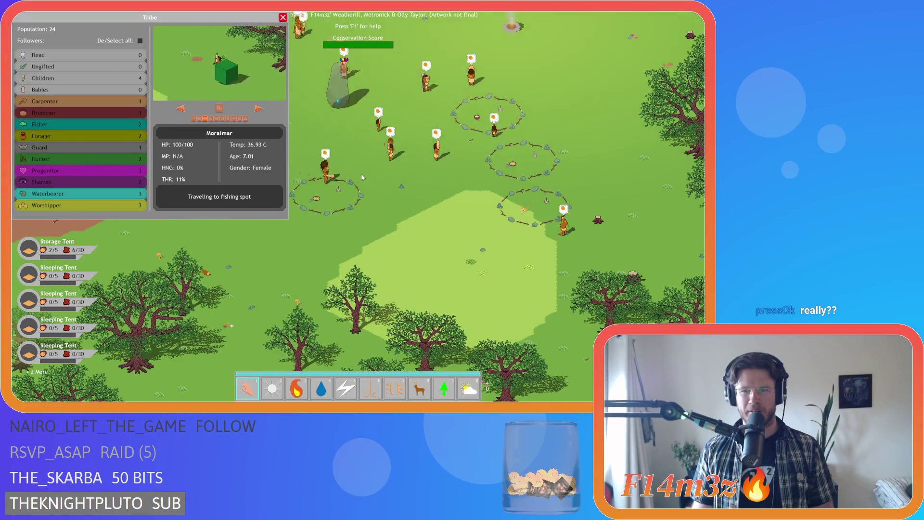
pyautogui.press('Up')
pyautogui.press('Right')
pyautogui.press('Right')
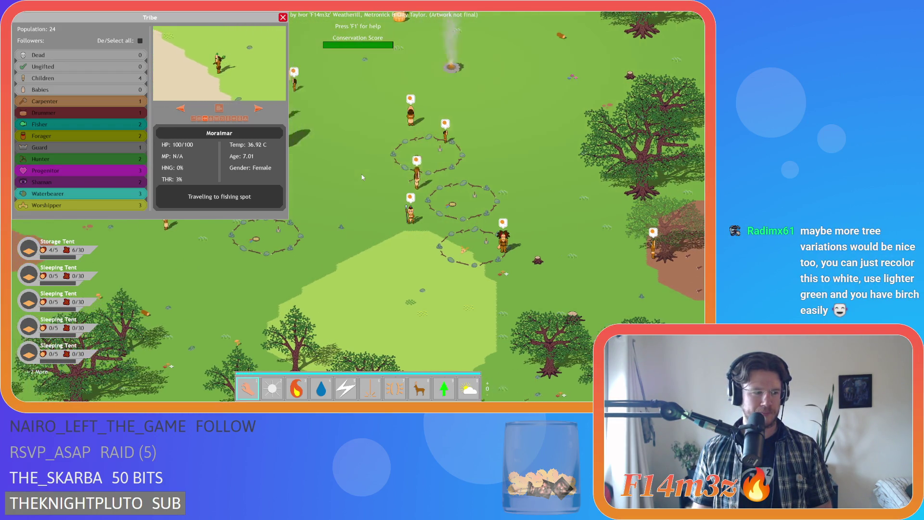
pyautogui.press('Left')
pyautogui.press('Down')
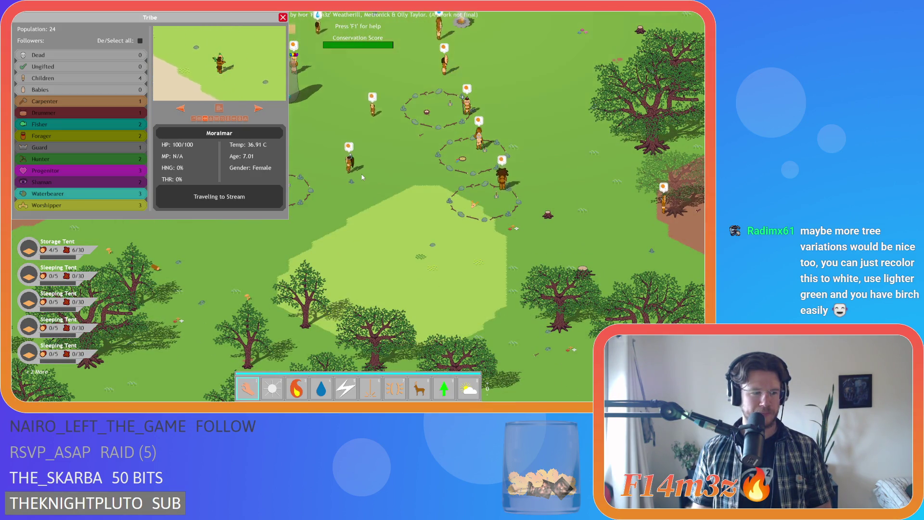
pyautogui.press('Right')
pyautogui.press('Right')
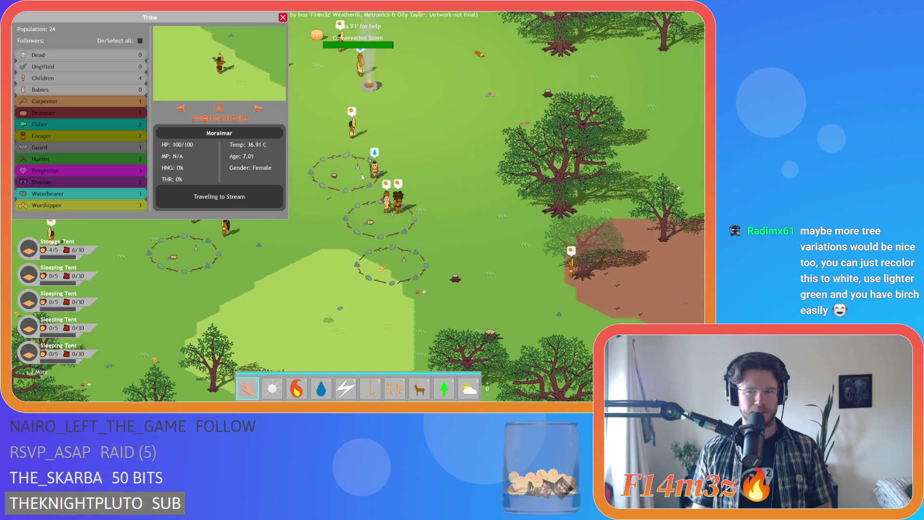
pyautogui.press('Up')
pyautogui.press('Right')
pyautogui.press('Up')
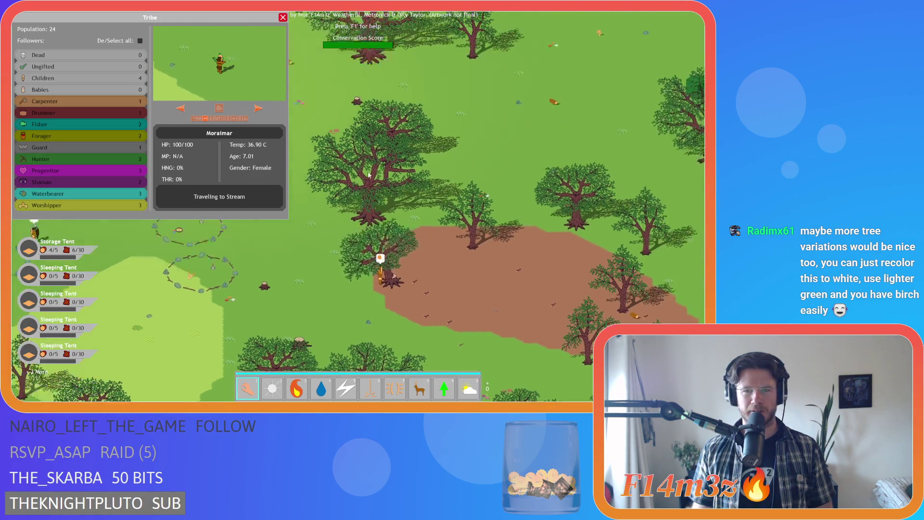
# Zoom in and out repeatedly and look over the new forest area.
pyautogui.scroll(5, 406, 203)
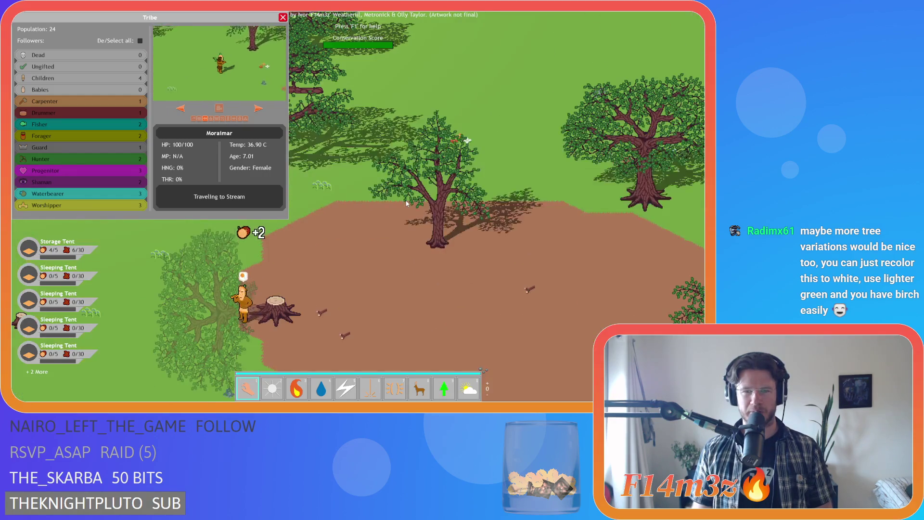
pyautogui.scroll(-5, 406, 204)
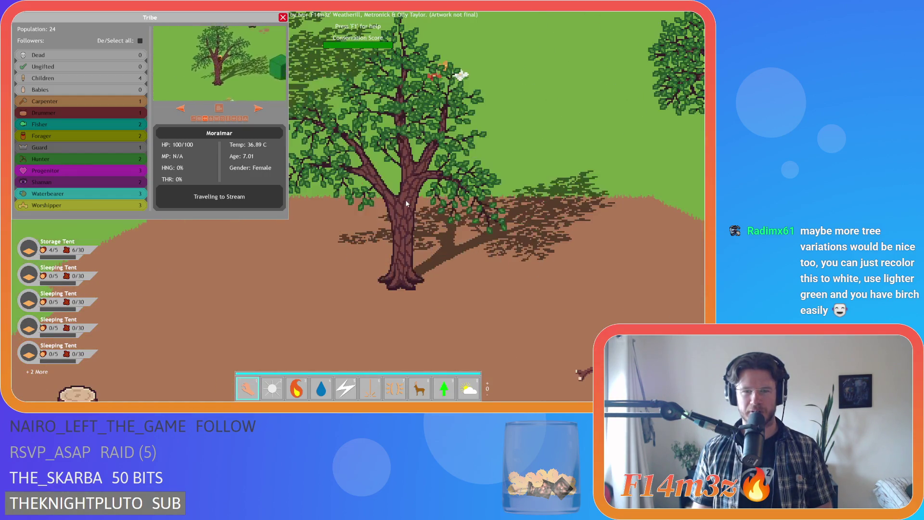
pyautogui.scroll(2, 406, 203)
pyautogui.scroll(-4, 406, 203)
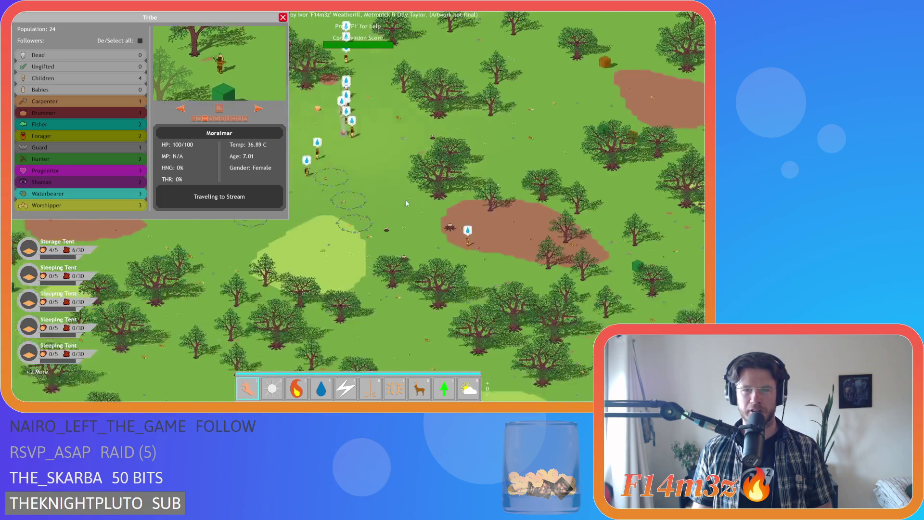
pyautogui.scroll(-5, 406, 204)
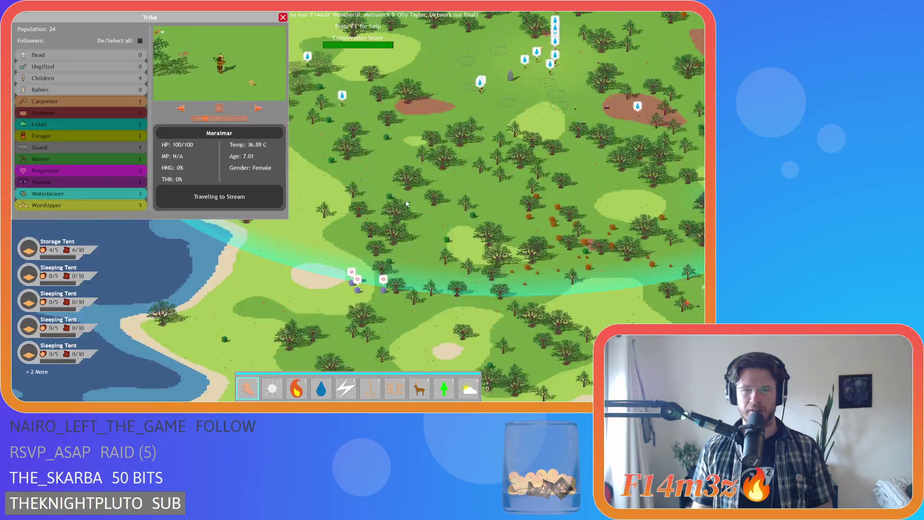
pyautogui.scroll(5, 407, 203)
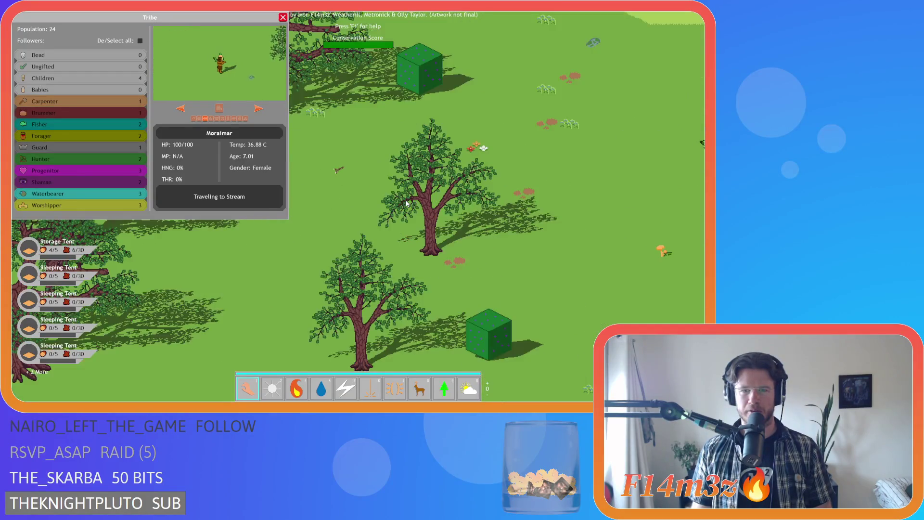
pyautogui.scroll(-5, 407, 204)
pyautogui.scroll(2, 407, 203)
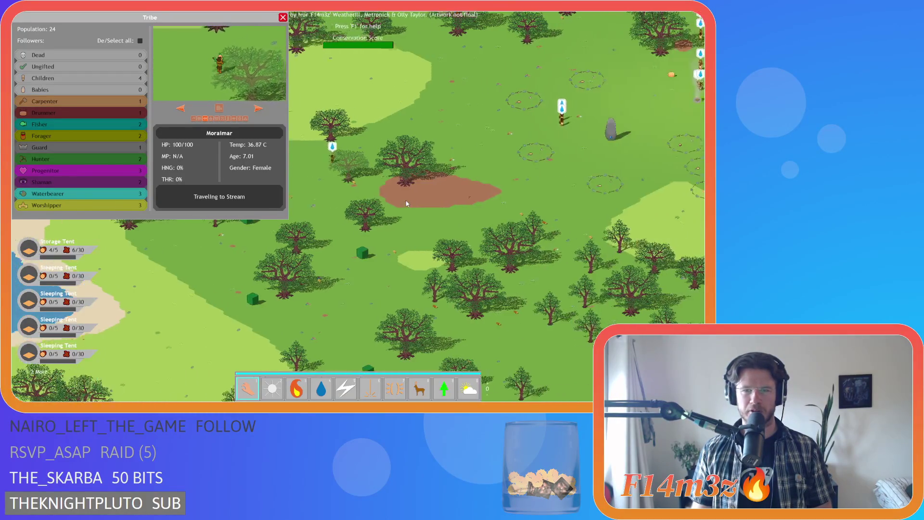
pyautogui.scroll(-3, 405, 203)
pyautogui.press('a')
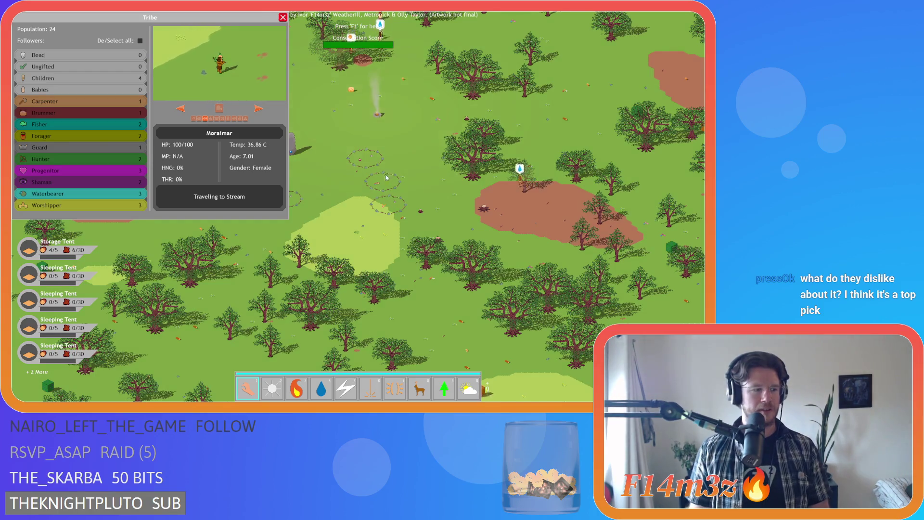
pyautogui.scroll(5, 390, 177)
pyautogui.scroll(-4, 391, 162)
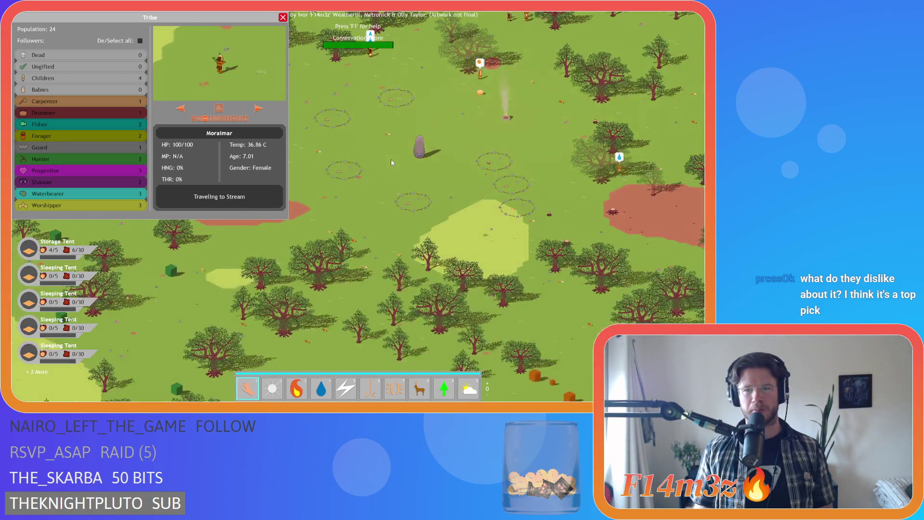
# Recentre the view on the camp and close the Tribe overview with its red X.
pyautogui.press('w')
pyautogui.press('d')
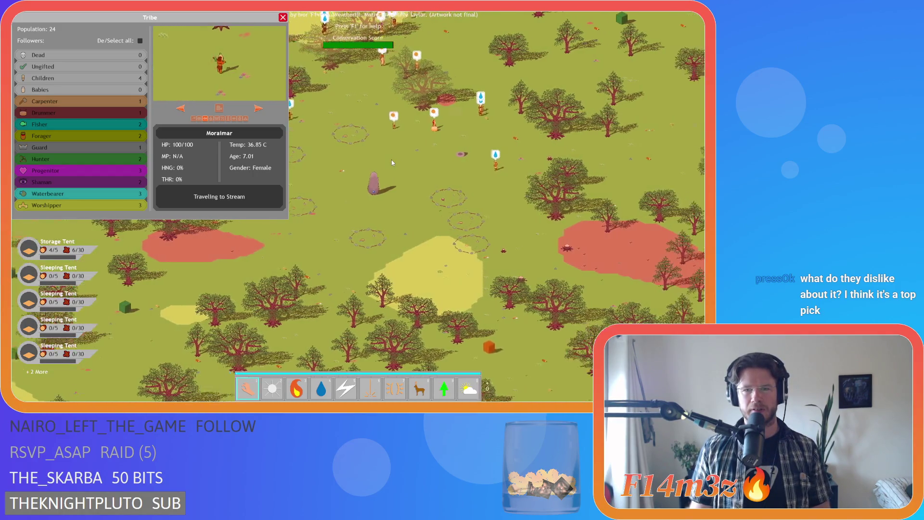
pyautogui.press('w')
pyautogui.press('a')
pyautogui.press('d')
pyautogui.press('s')
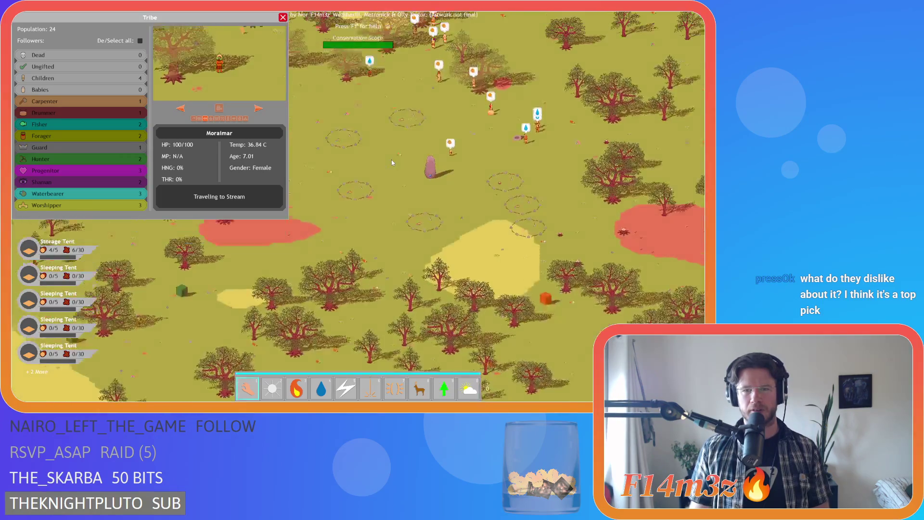
pyautogui.press('w')
pyautogui.press('d')
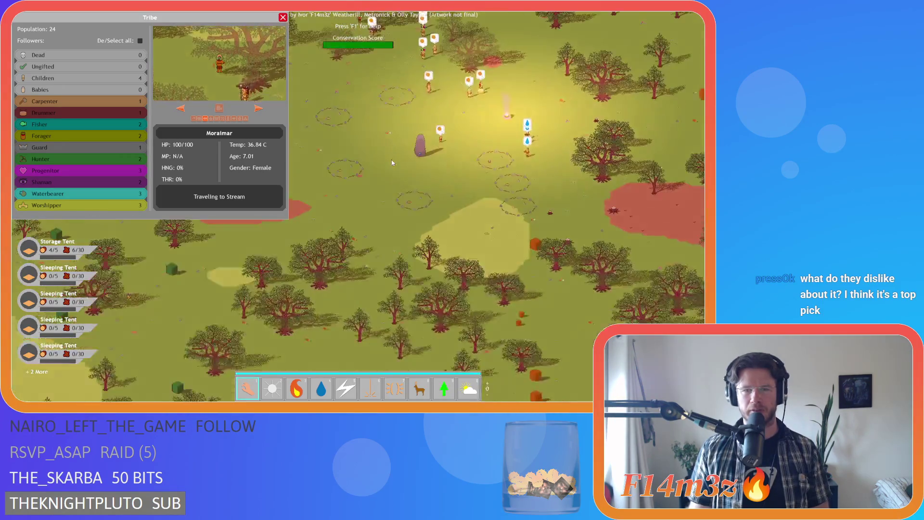
pyautogui.press('w')
pyautogui.press('a')
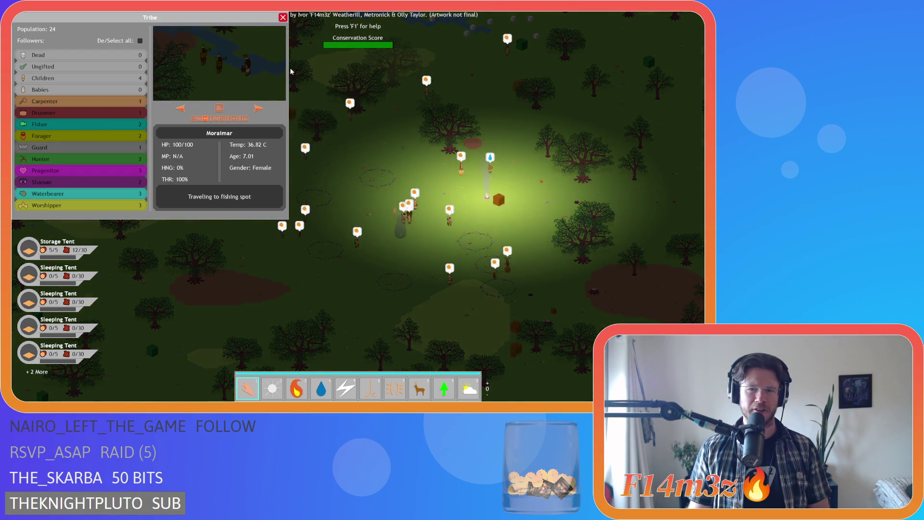
pyautogui.click(283, 18)
pyautogui.press('s')
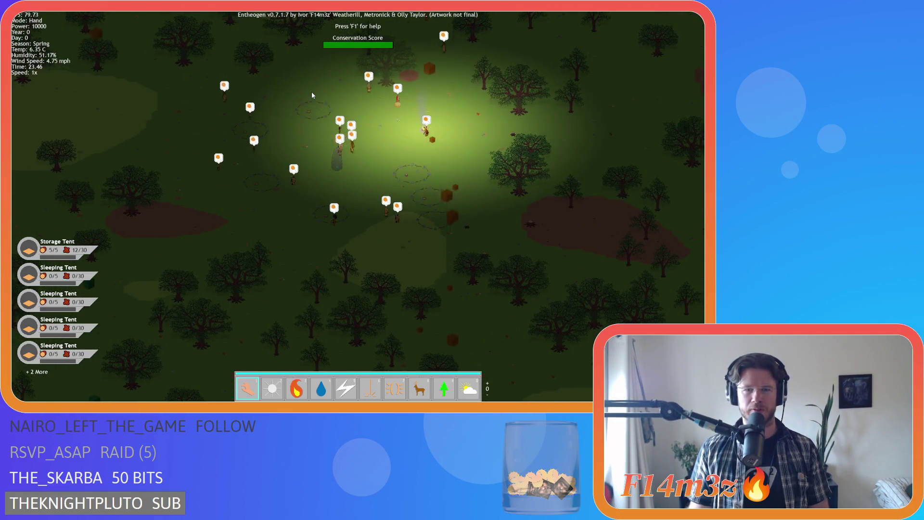
# Pan the map to follow the villagers and recentre the lit camp.
pyautogui.press('d')
pyautogui.press('w')
pyautogui.press('a')
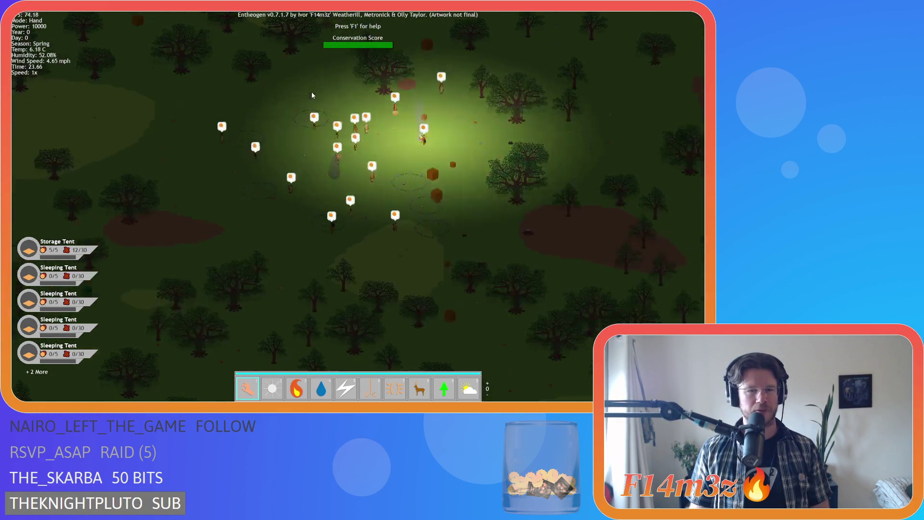
pyautogui.press('w')
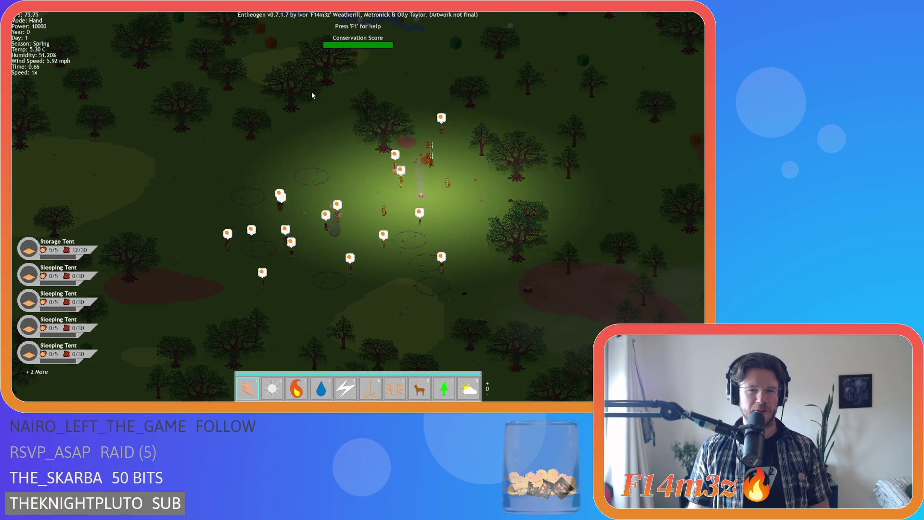
pyautogui.press('d')
pyautogui.press('s')
pyautogui.press('a')
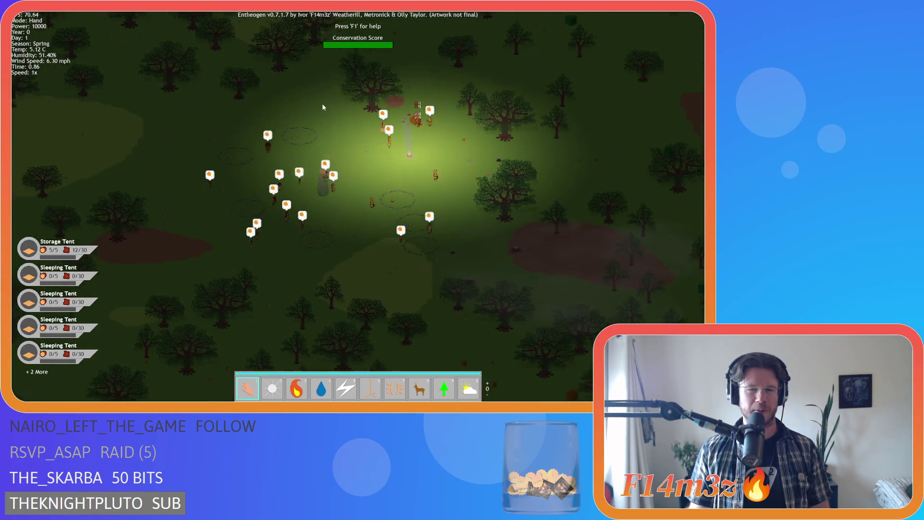
pyautogui.press('d')
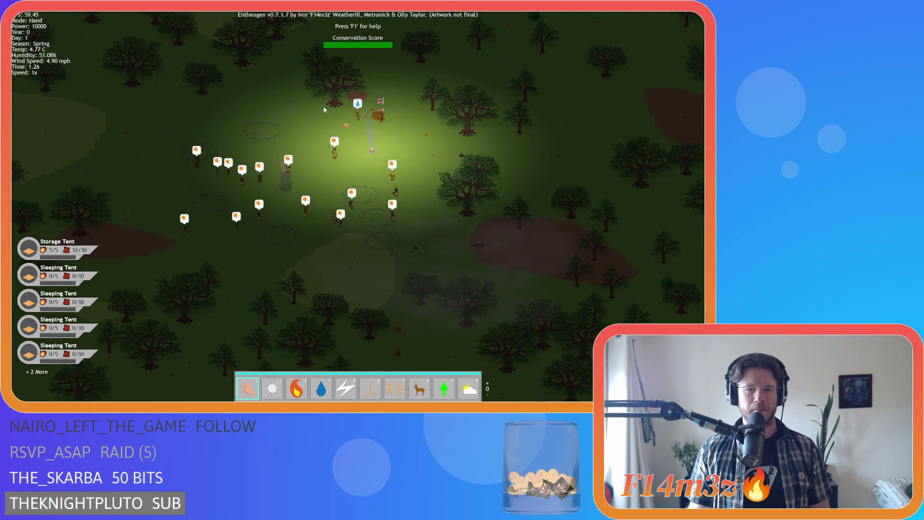
# Pan west, centre the gathered villagers, and look across the forest.
pyautogui.press('a')
pyautogui.press('w')
pyautogui.press('s')
pyautogui.press('w')
pyautogui.press('d')
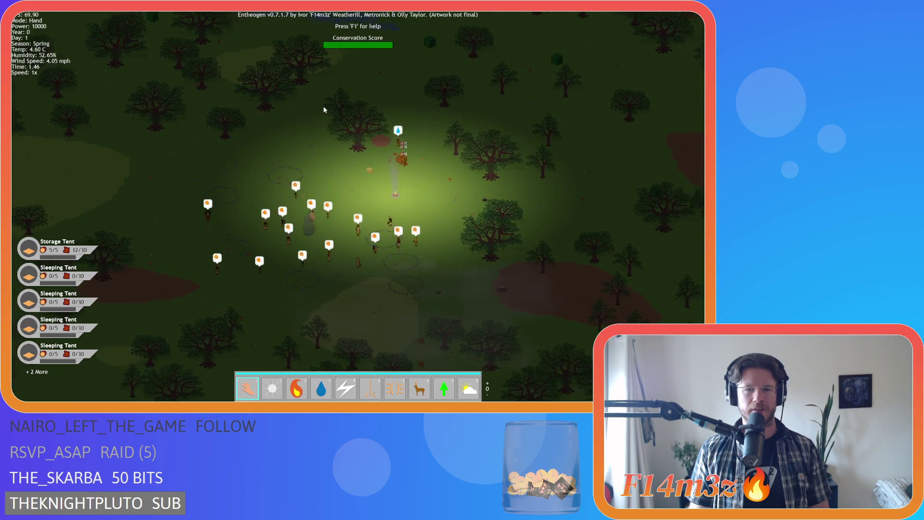
pyautogui.press('s')
pyautogui.press('s')
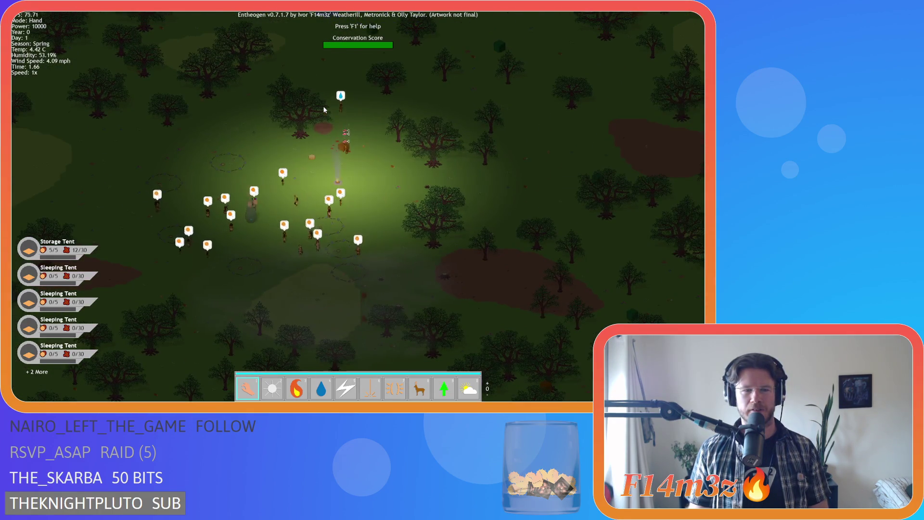
pyautogui.press('a')
pyautogui.press('w')
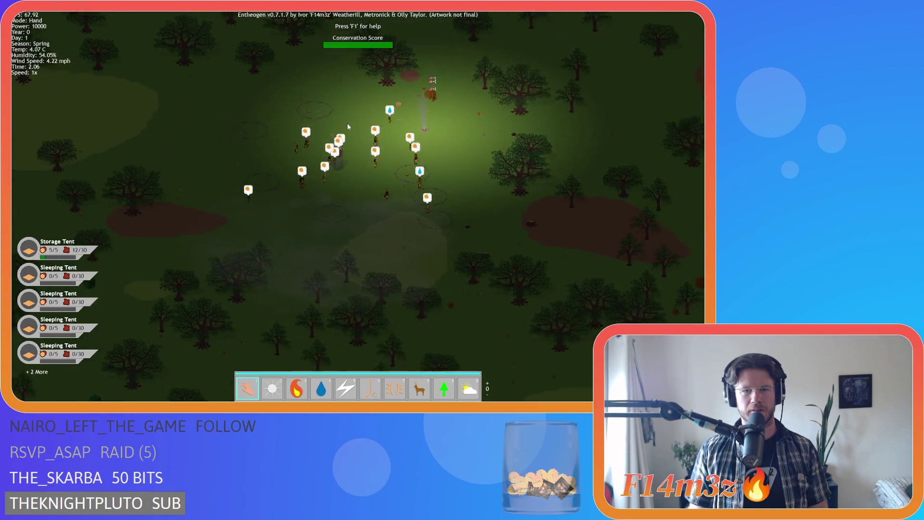
# Zoom in and out while panning past the campfire area and south of the camp.
pyautogui.scroll(3, 348, 126)
pyautogui.press('d')
pyautogui.press('w')
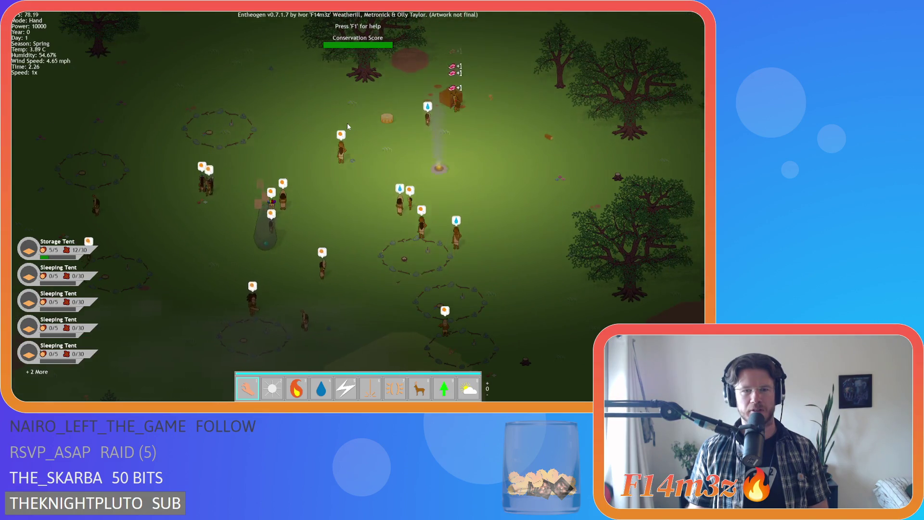
pyautogui.press('d')
pyautogui.press('s')
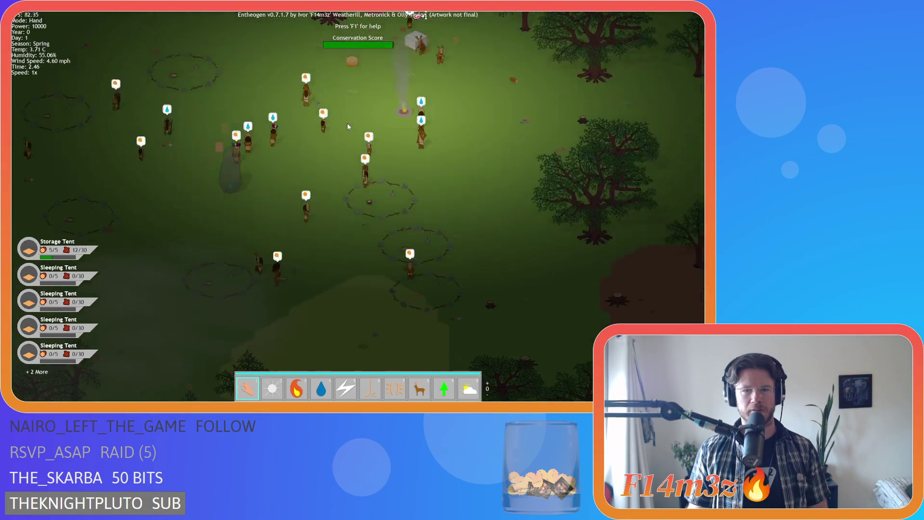
pyautogui.scroll(-5, 348, 124)
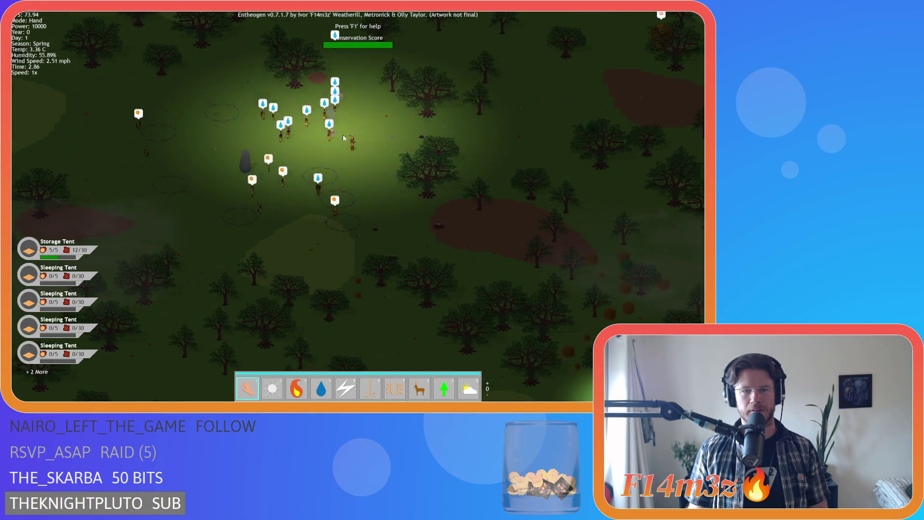
pyautogui.scroll(5, 343, 138)
pyautogui.press('d')
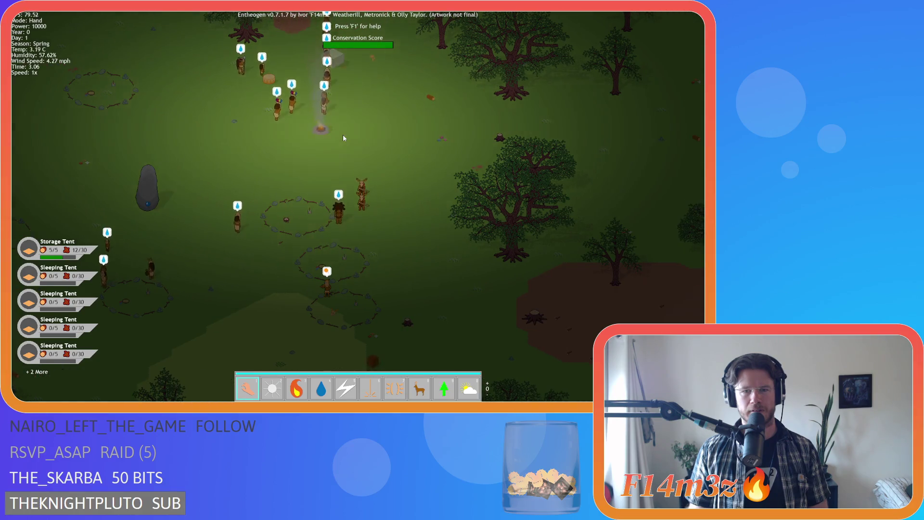
pyautogui.press('s')
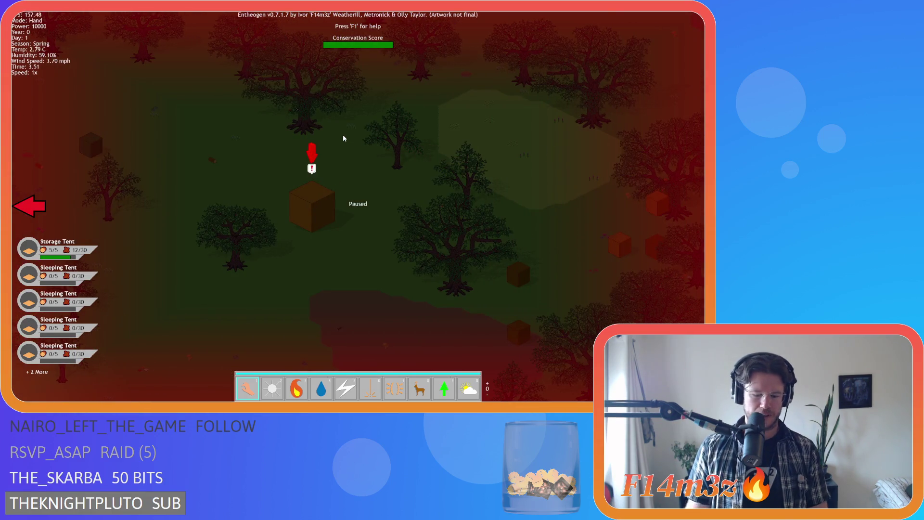
# Quit the game with Escape and Y, then step between New Game and Load Game.
pyautogui.press('Escape')
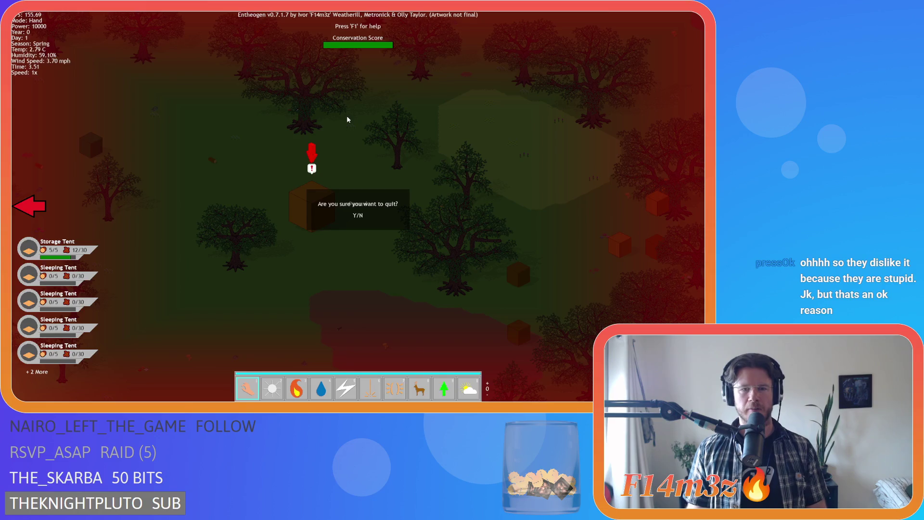
pyautogui.press('y')
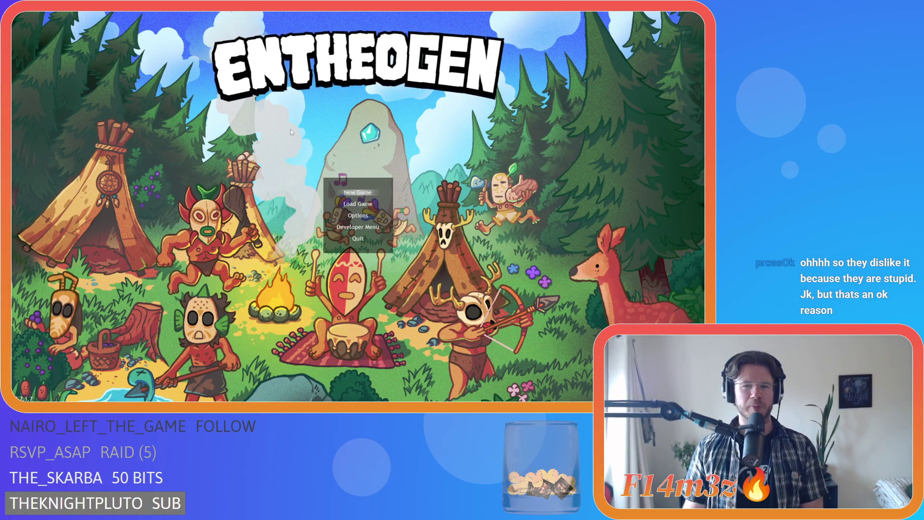
pyautogui.press('Down')
pyautogui.press('Up')
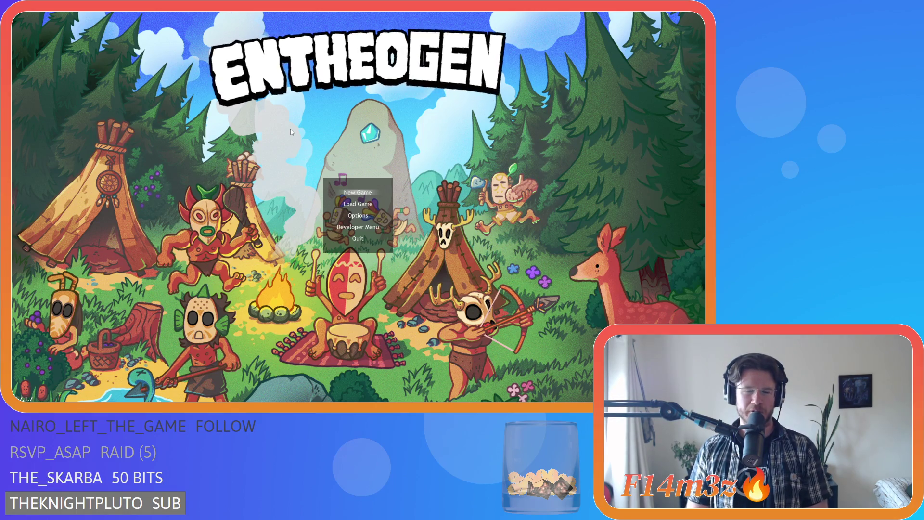
pyautogui.press('Down')
# Choose New Game with the Spring season, answer the Beginner Island prompt, and load the world.
pyautogui.press('Up')
pyautogui.press('Return')
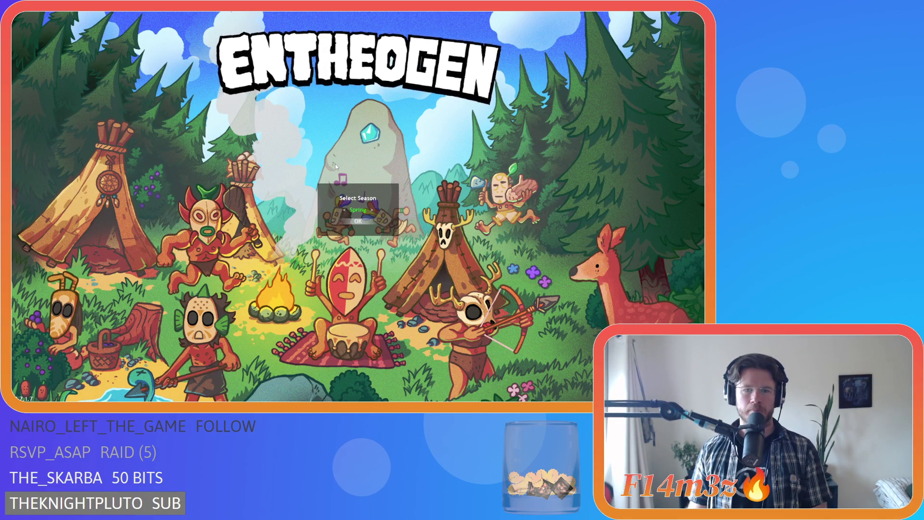
pyautogui.press('Return')
pyautogui.press('Up')
pyautogui.press('Down')
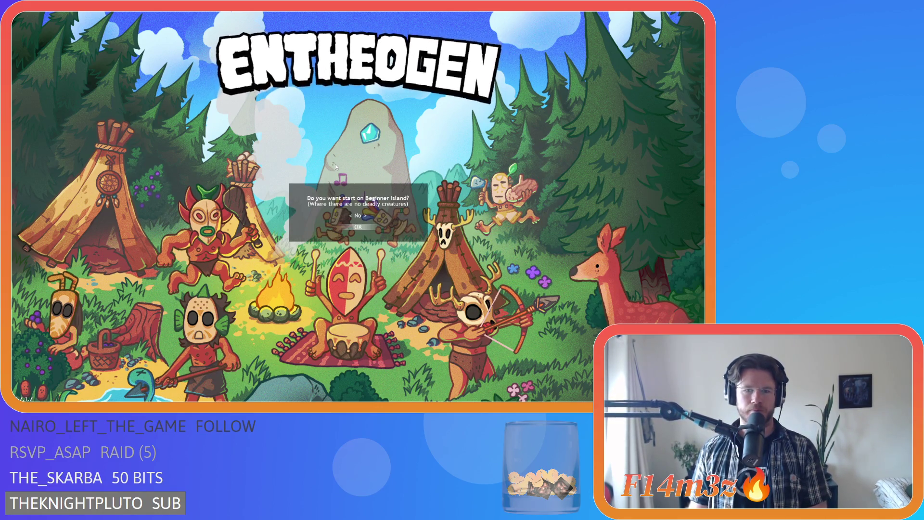
pyautogui.press('Return')
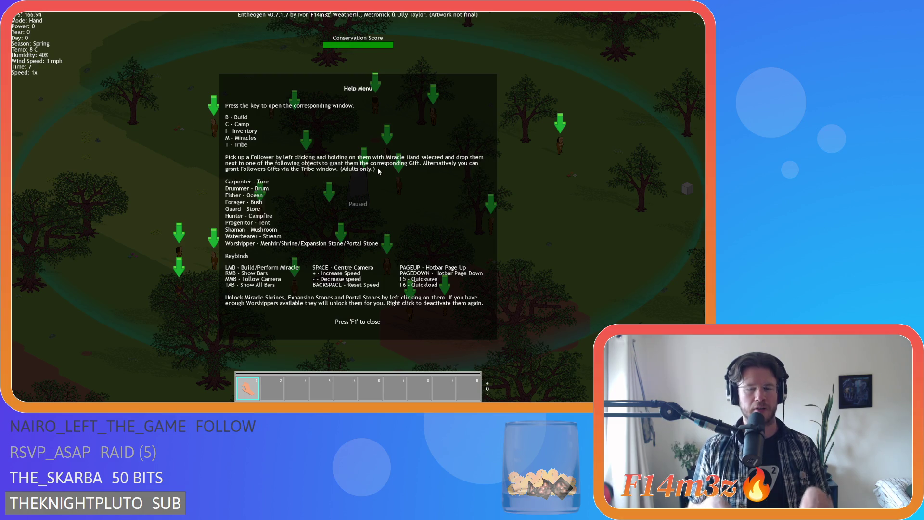
# Pan the world behind the Help Menu, then close it with F1.
pyautogui.press('a')
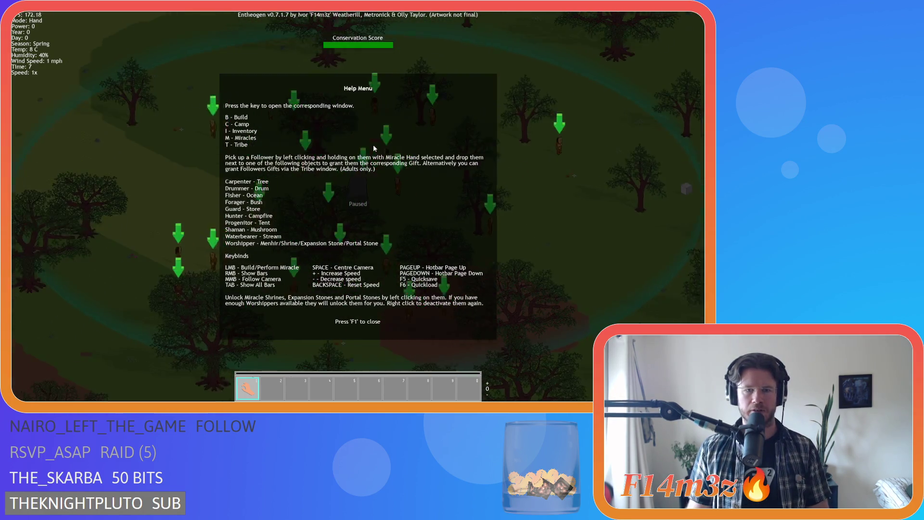
pyautogui.press('d')
pyautogui.press('d')
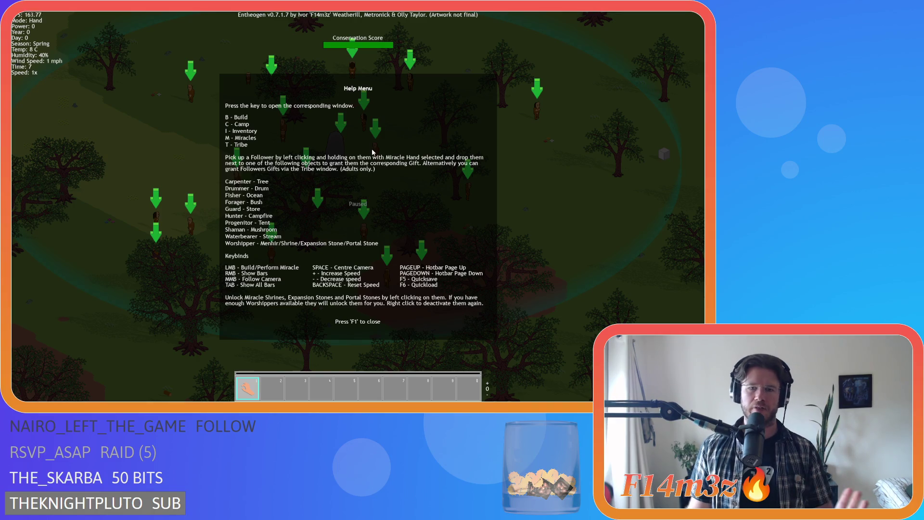
pyautogui.press('d')
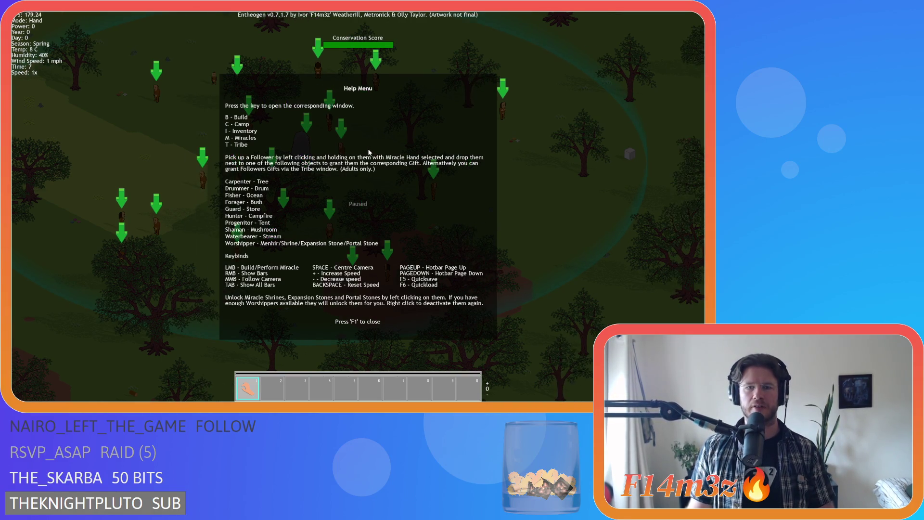
pyautogui.press('w')
pyautogui.press('F1')
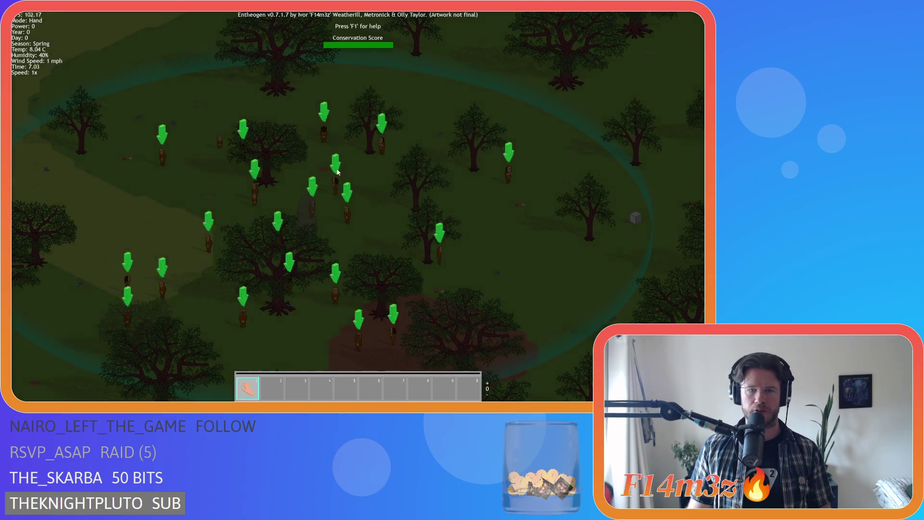
# Place a Store building on open ground near the camp.
pyautogui.press('a')
pyautogui.press('b')
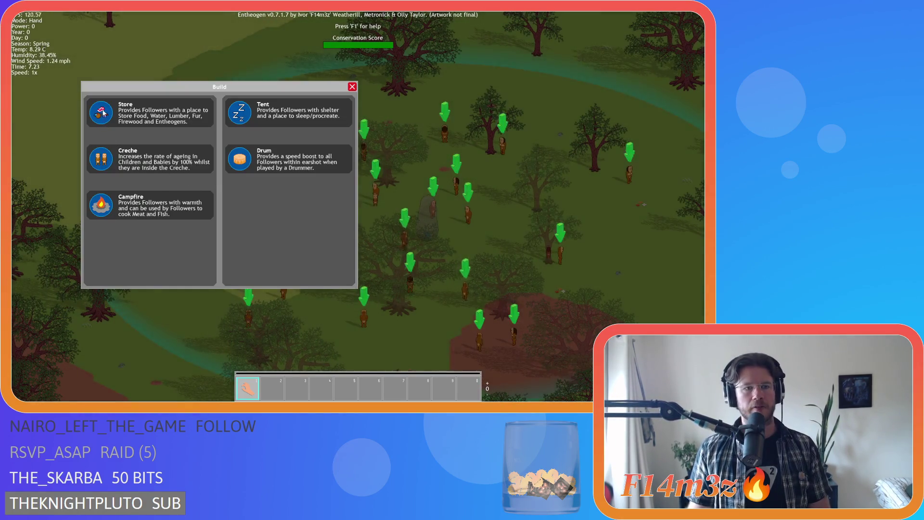
pyautogui.click(103, 114)
pyautogui.scroll(5, 315, 177)
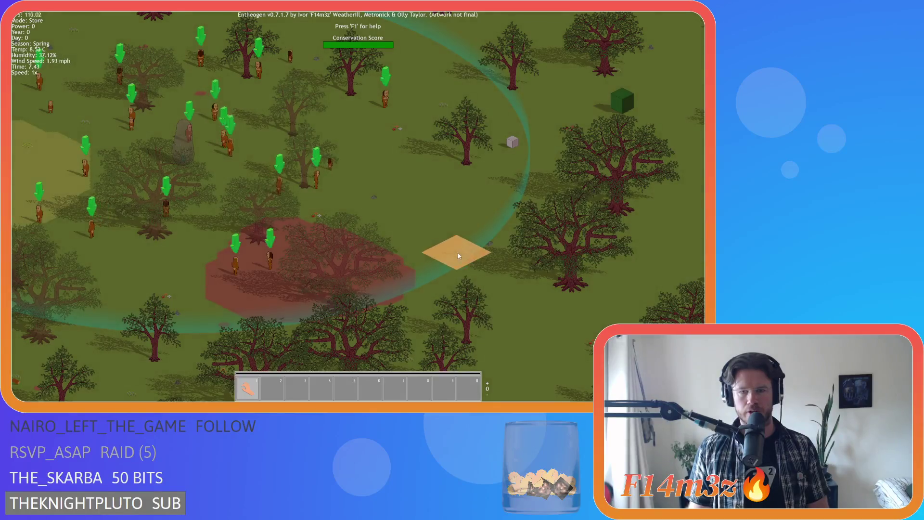
pyautogui.click(457, 254)
# Pan across the clearing and place a Campfire on the map.
pyautogui.press('b')
pyautogui.press('d')
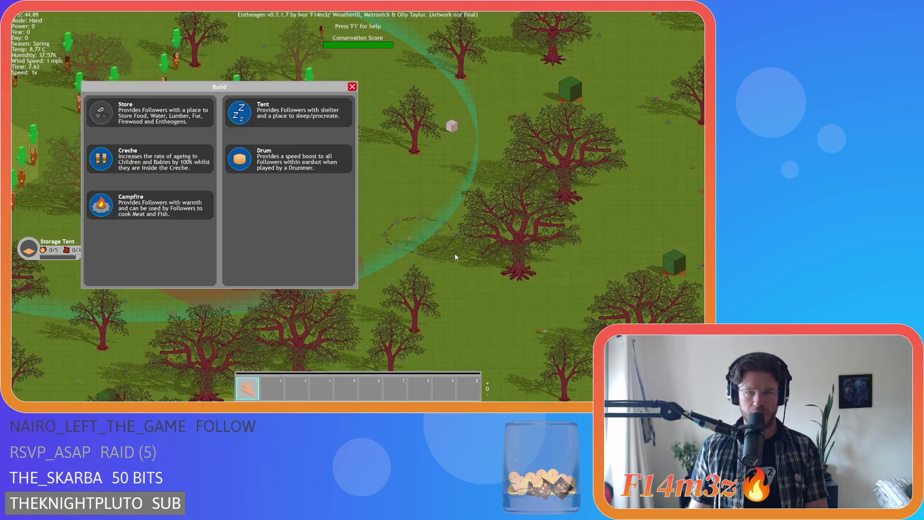
pyautogui.press('a')
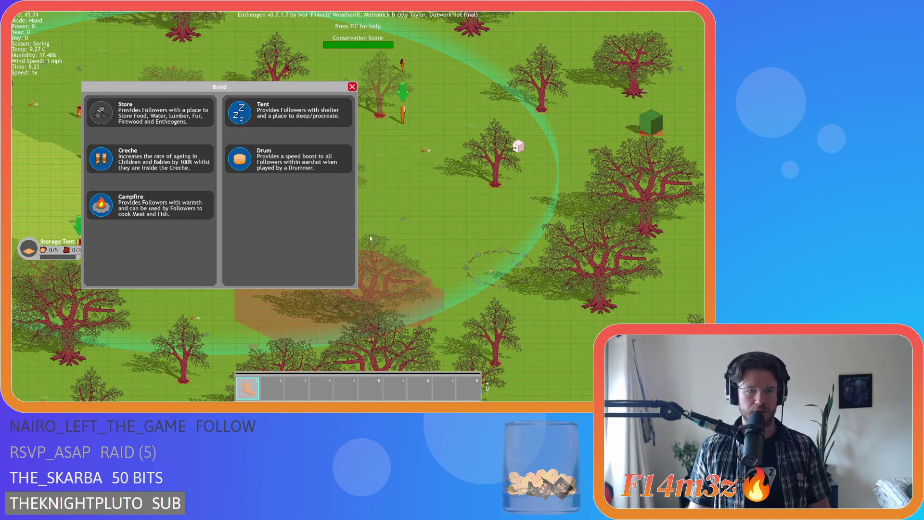
pyautogui.press('a')
pyautogui.click(240, 121)
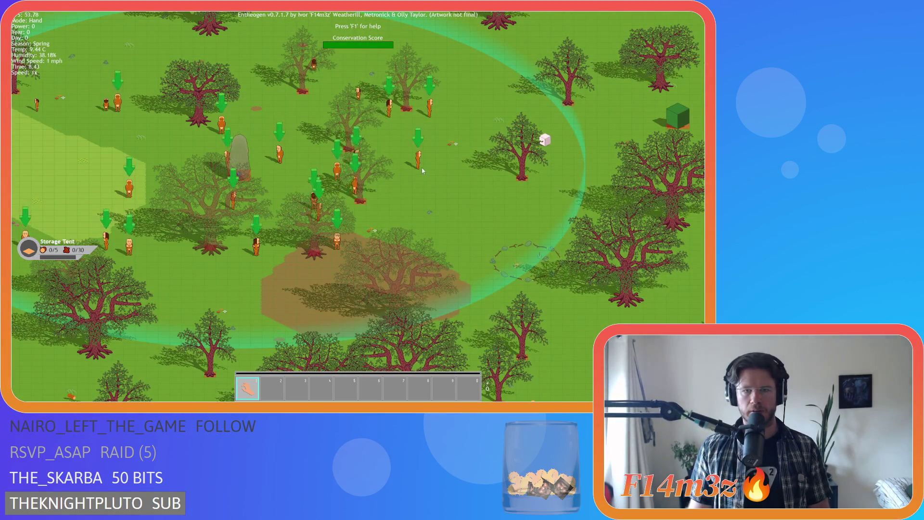
pyautogui.press('d')
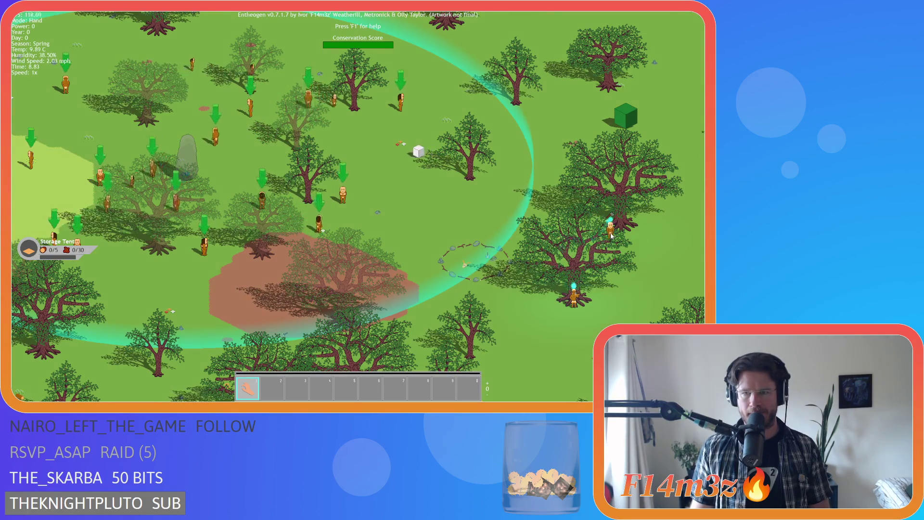
pyautogui.press('d')
pyautogui.press('s')
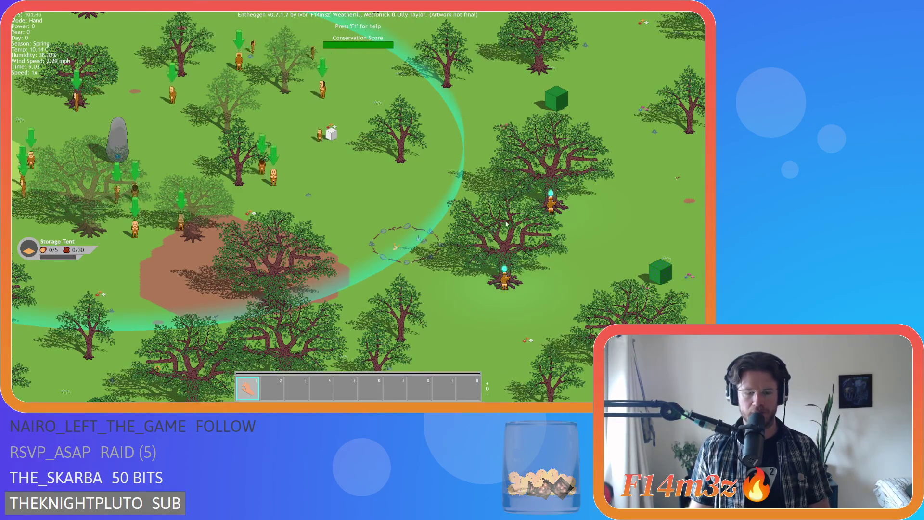
pyautogui.press('s')
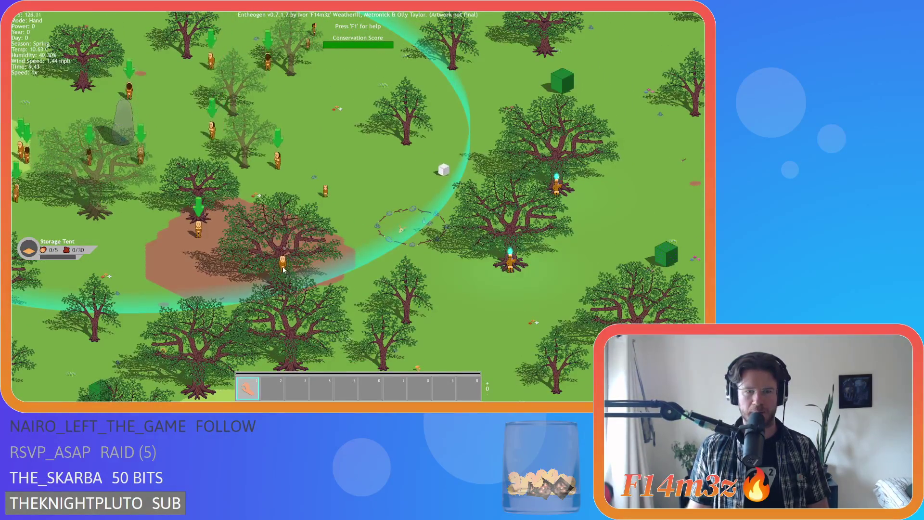
pyautogui.press('b')
pyautogui.click(108, 204)
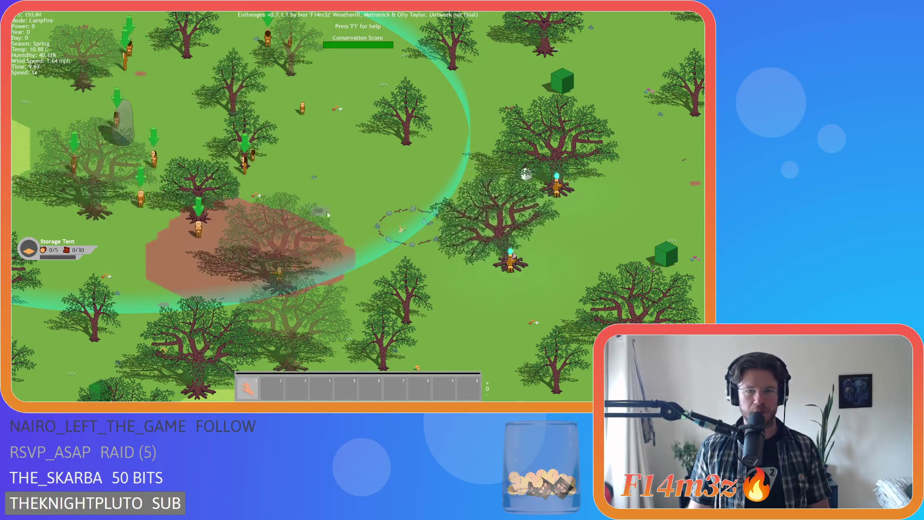
pyautogui.click(361, 231)
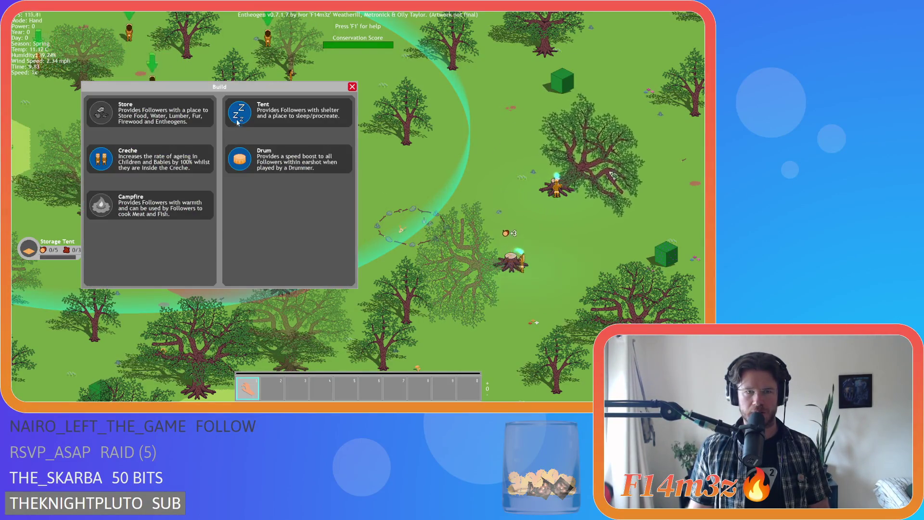
# Cancel stray Tent and Drum placements, then place two sleeping tent sites.
pyautogui.click(239, 113)
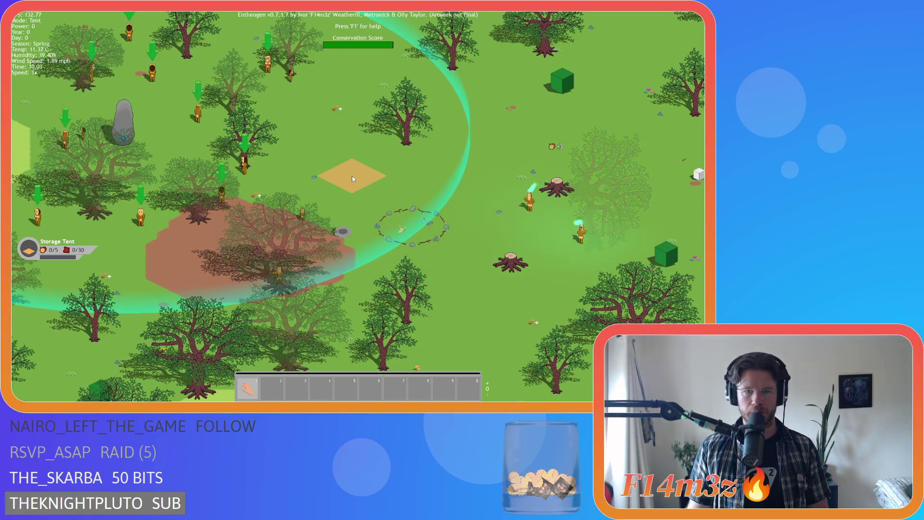
pyautogui.rightClick(351, 178)
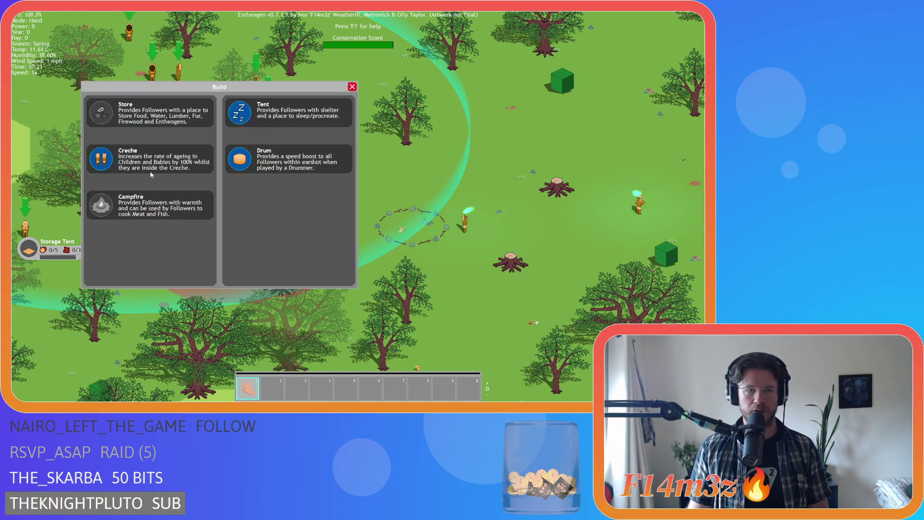
pyautogui.click(239, 154)
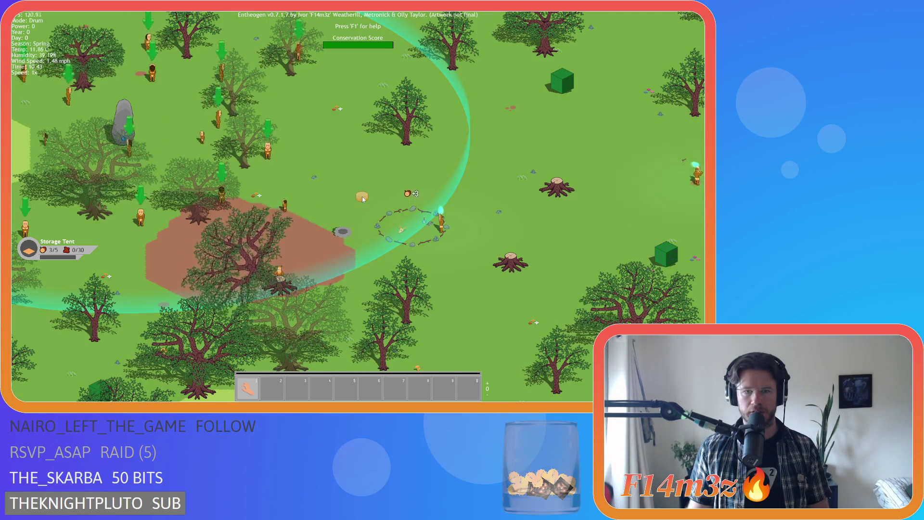
pyautogui.rightClick(360, 205)
pyautogui.click(240, 112)
pyautogui.click(361, 154)
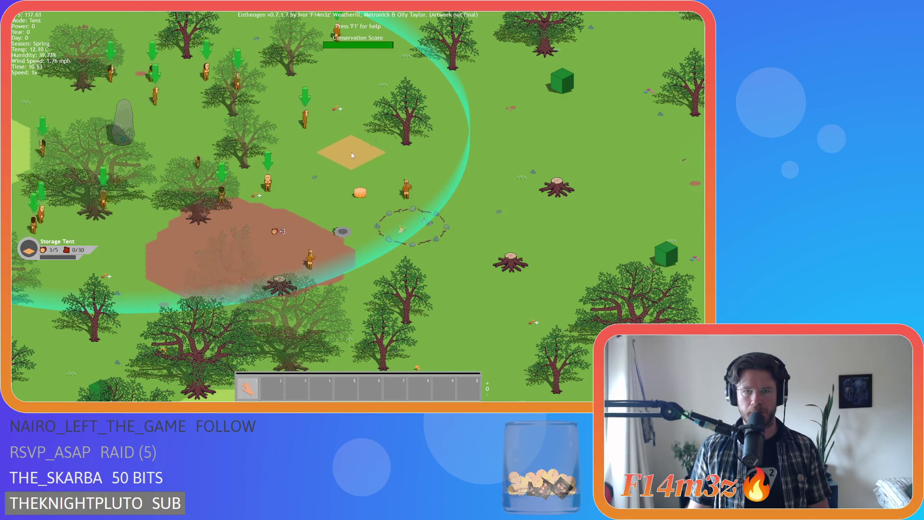
pyautogui.rightClick(351, 152)
pyautogui.click(239, 112)
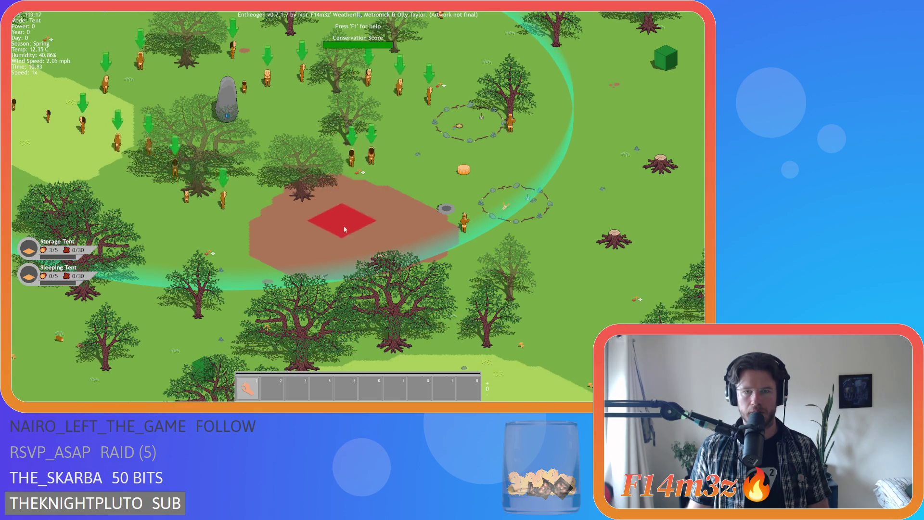
pyautogui.click(350, 241)
# Place three more sleeping tent sites around the camp.
pyautogui.rightClick(353, 229)
pyautogui.click(240, 112)
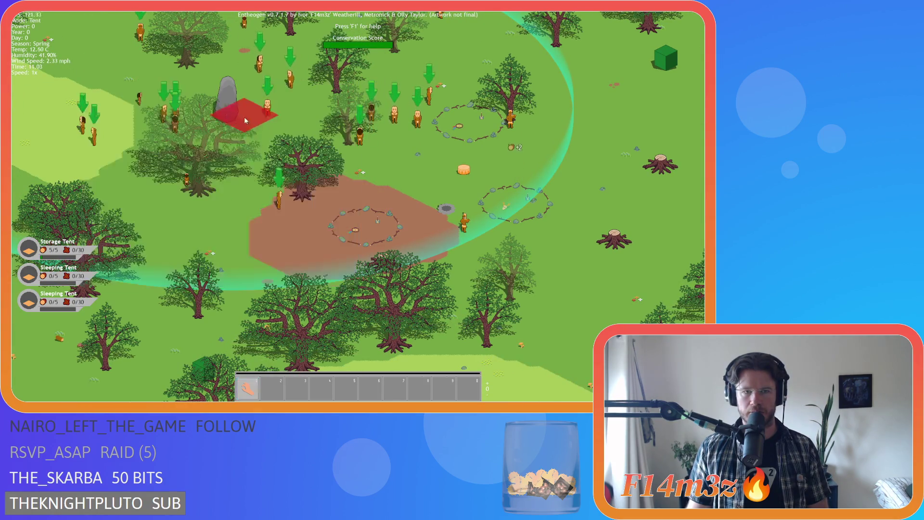
pyautogui.click(309, 252)
pyautogui.rightClick(309, 252)
pyautogui.click(239, 112)
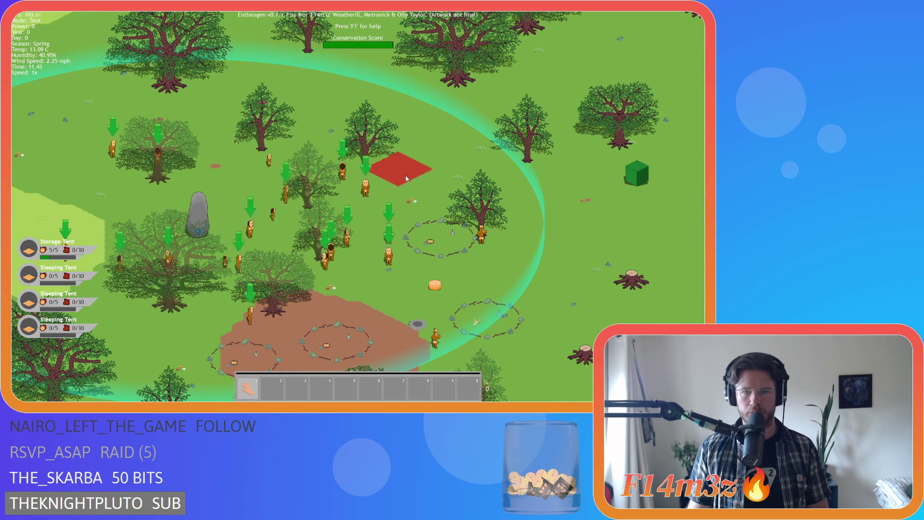
pyautogui.click(428, 175)
pyautogui.rightClick(430, 174)
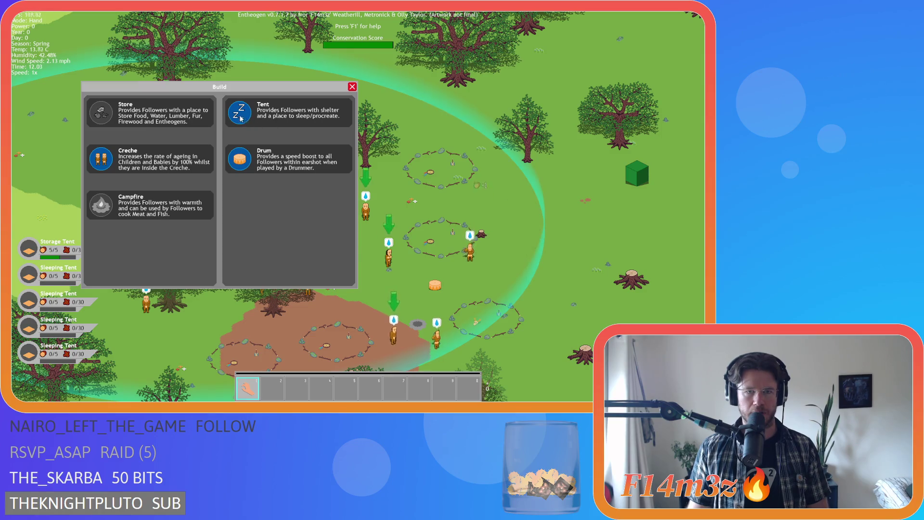
pyautogui.click(241, 118)
pyautogui.click(433, 148)
# Place a Creche site beside the tents and dismiss the build choices.
pyautogui.rightClick(433, 148)
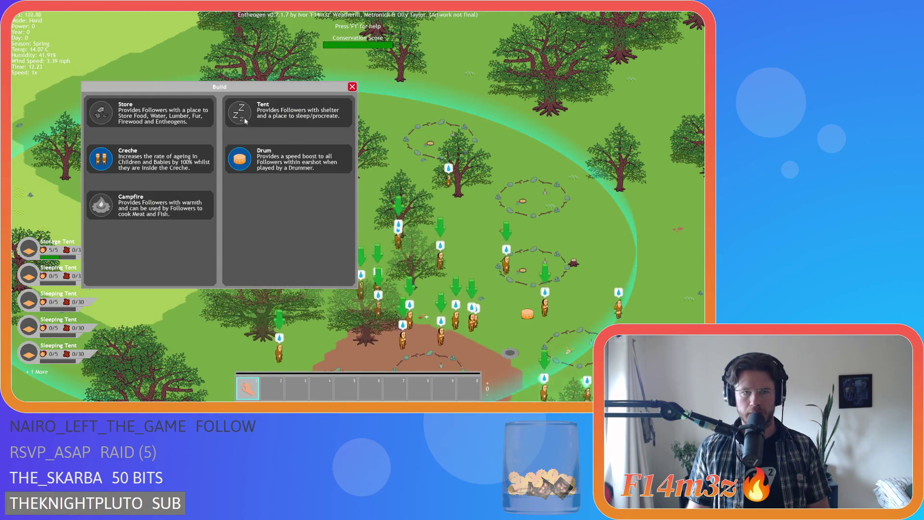
pyautogui.click(149, 159)
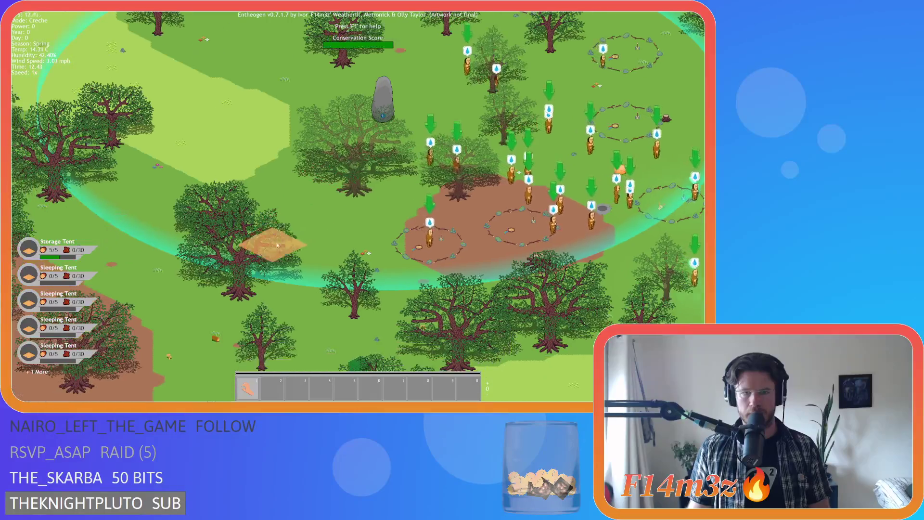
pyautogui.click(306, 222)
pyautogui.rightClick(308, 222)
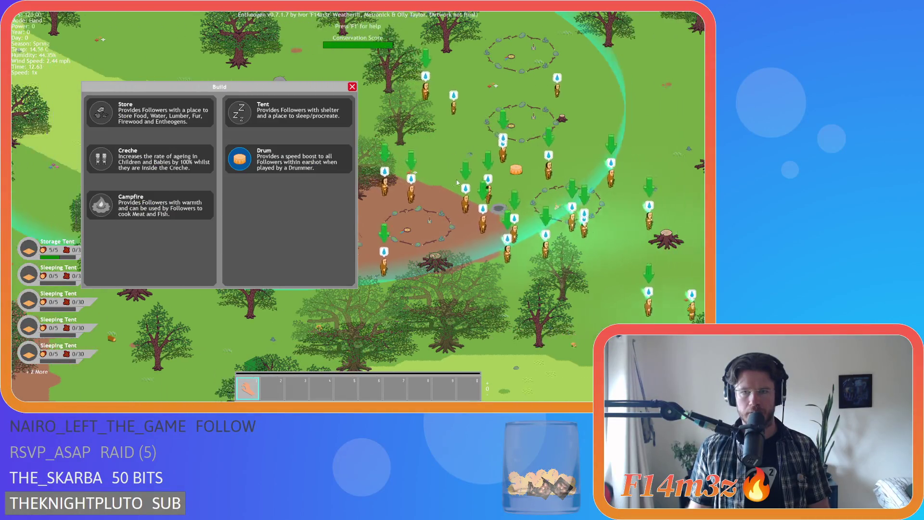
pyautogui.rightClick(457, 183)
pyautogui.scroll(-6, 462, 188)
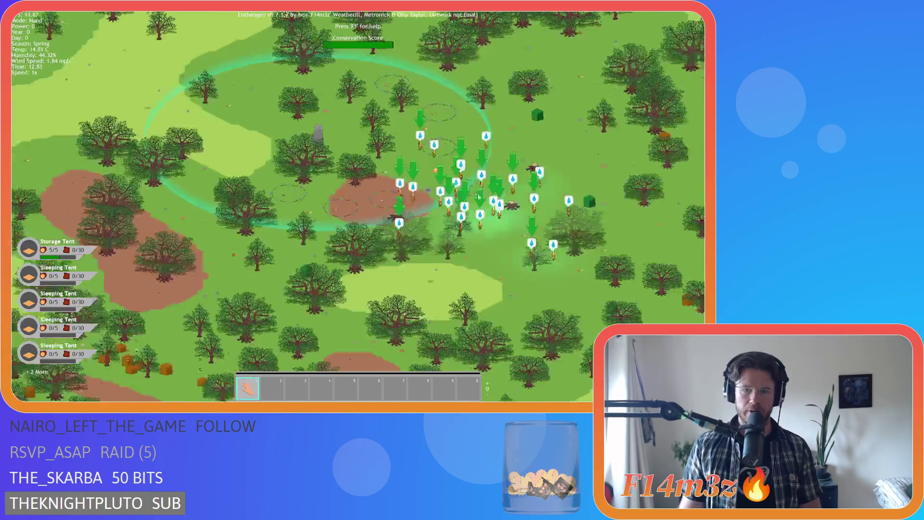
# Centre the camp with info labels shown and harvest the large tree for lumber.
pyautogui.scroll(5, 378, 200)
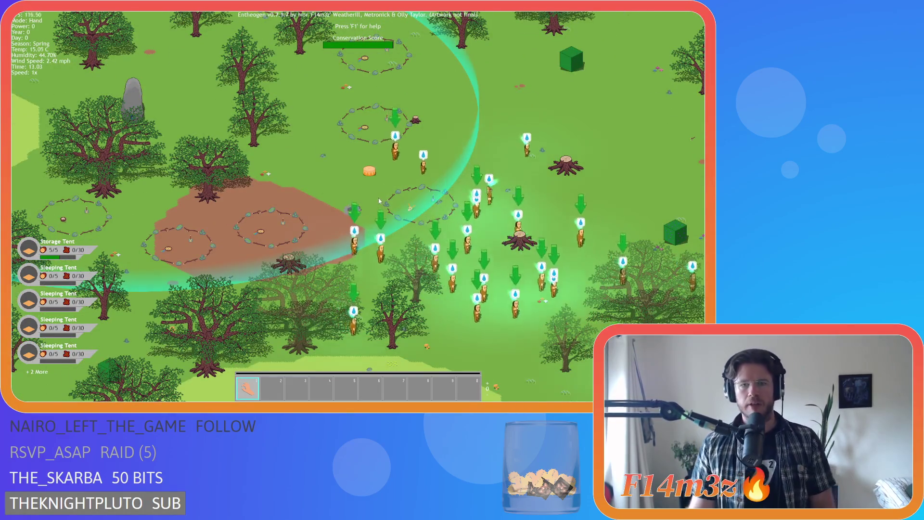
pyautogui.moveTo(379, 201)
pyautogui.mouseDown()
pyautogui.moveTo(328, 247)
pyautogui.moveTo(341, 199)
pyautogui.mouseUp()
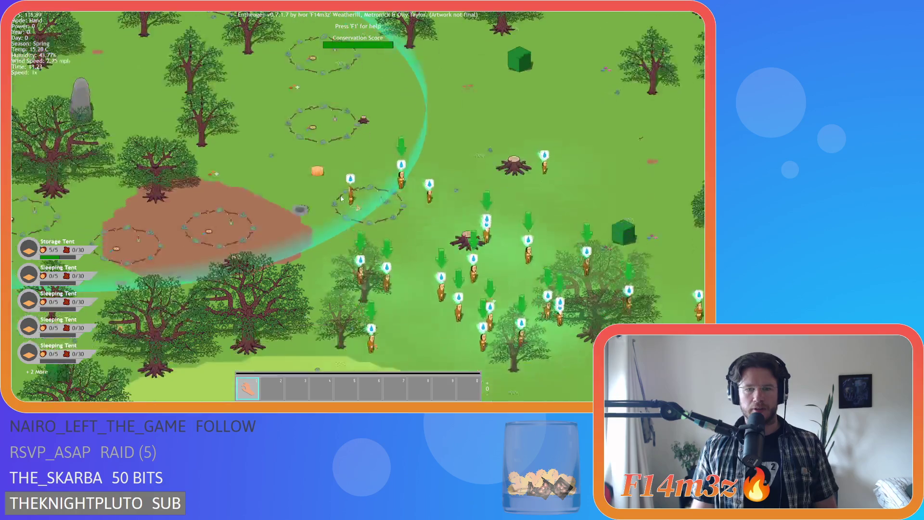
pyautogui.scroll(-5, 341, 198)
pyautogui.scroll(3, 317, 220)
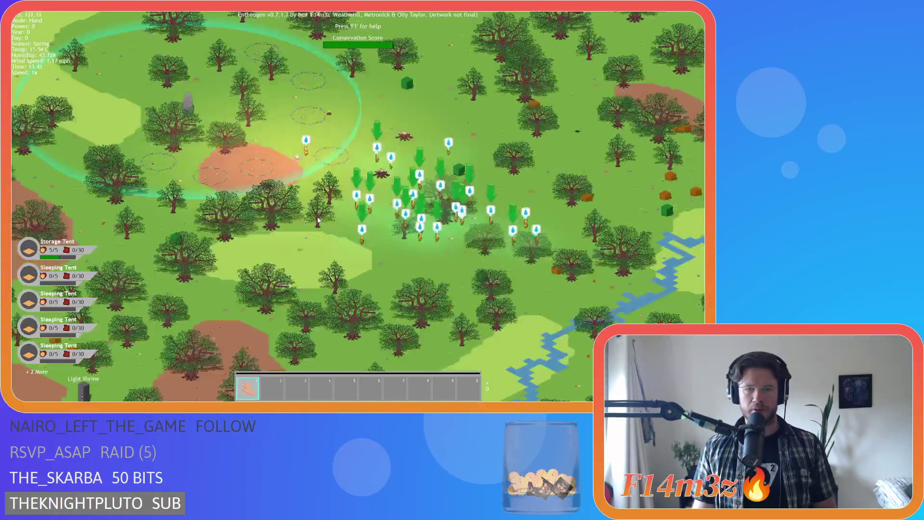
pyautogui.scroll(3, 317, 220)
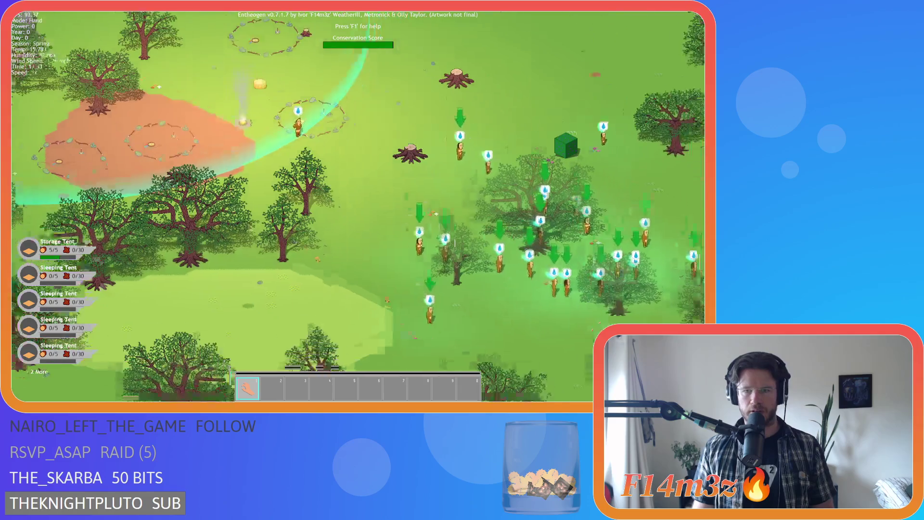
pyautogui.press('w')
pyautogui.press('a')
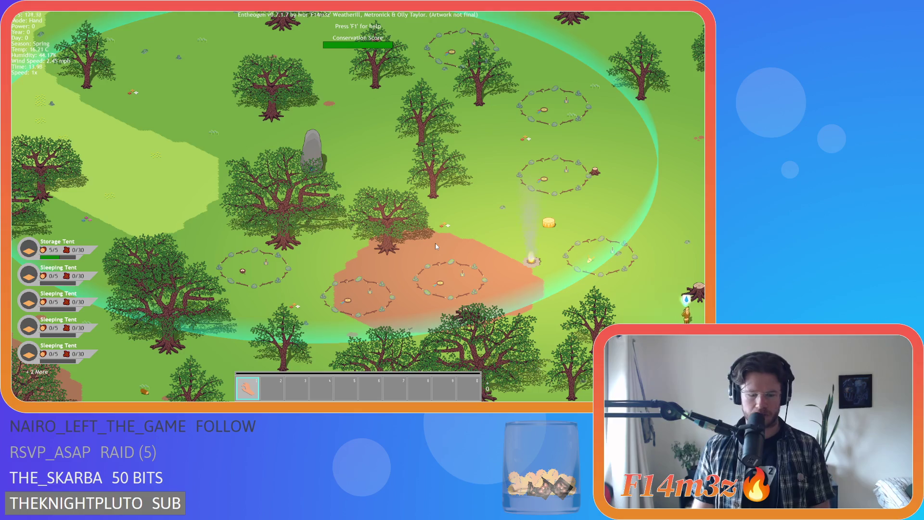
pyautogui.press('alt')
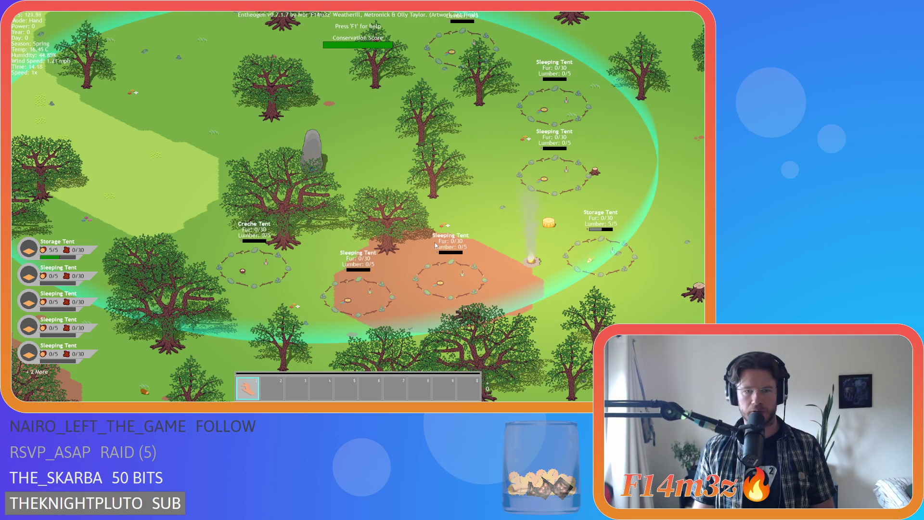
pyautogui.press('alt')
pyautogui.press('d')
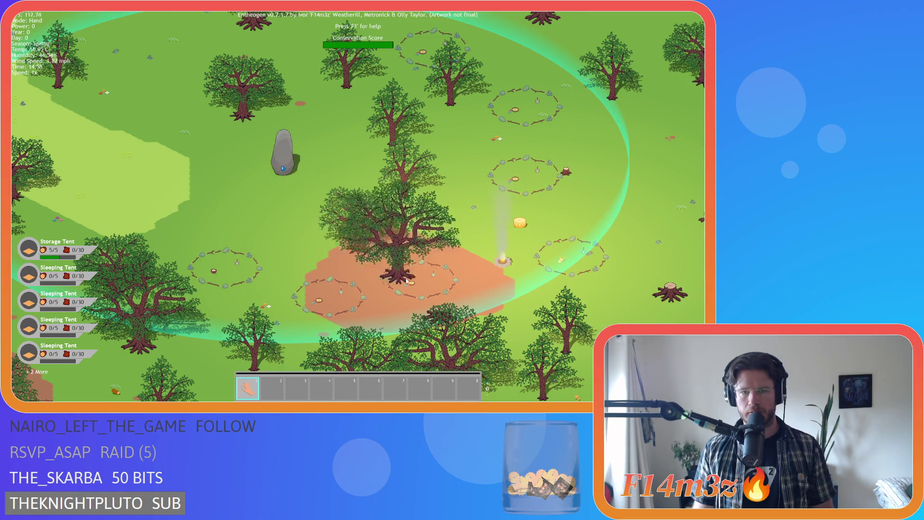
pyautogui.click(402, 279)
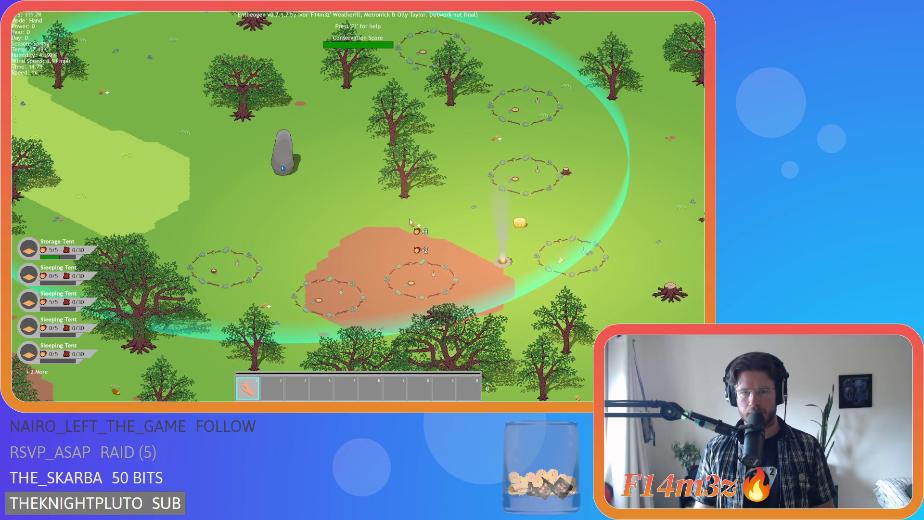
# Drag several oak trees onto the tent sites to deliver their lumber.
pyautogui.press('w')
pyautogui.press('d')
pyautogui.moveTo(192, 77); pyautogui.dragTo(467, 212)
pyautogui.moveTo(185, 158); pyautogui.dragTo(380, 224)
pyautogui.press('w')
pyautogui.press('d')
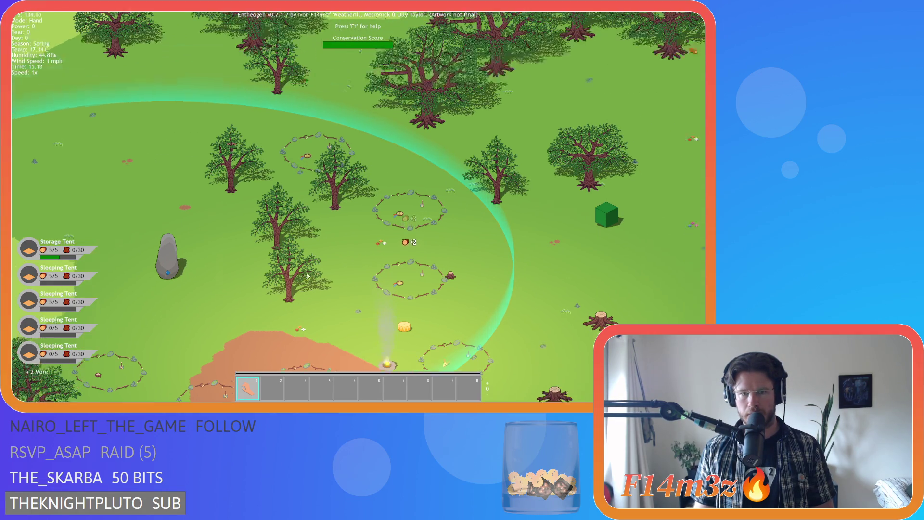
pyautogui.moveTo(343, 209); pyautogui.dragTo(384, 235)
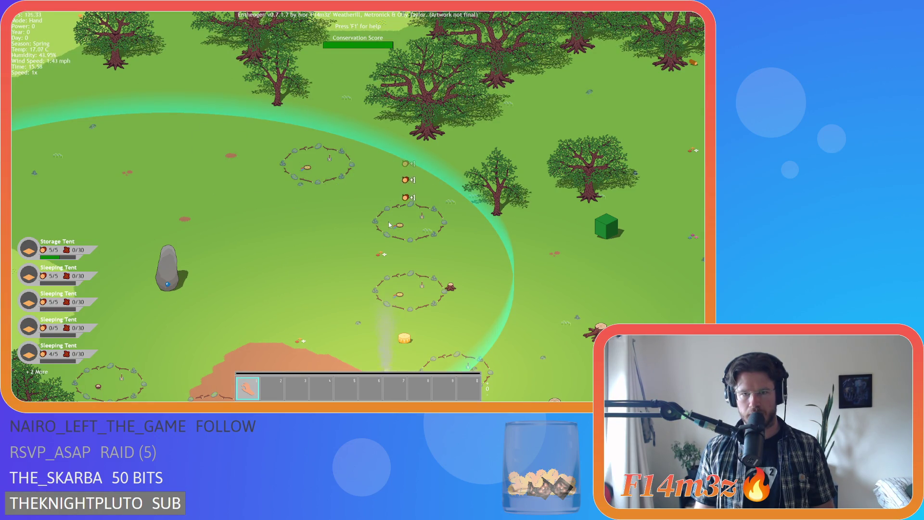
pyautogui.press('s')
pyautogui.press('a')
pyautogui.press('w')
pyautogui.press('d')
pyautogui.moveTo(298, 200)
pyautogui.mouseDown()
pyautogui.moveTo(378, 191)
pyautogui.moveTo(398, 207)
pyautogui.mouseUp()
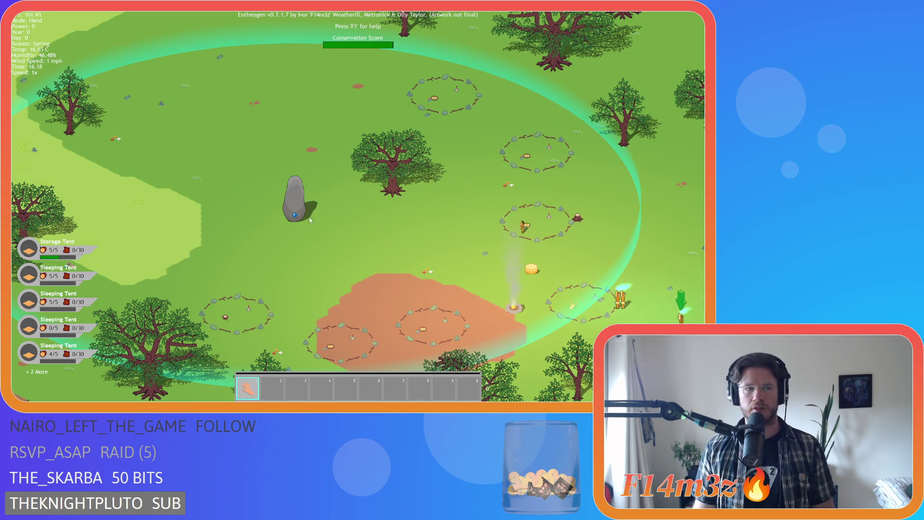
pyautogui.press('a')
pyautogui.moveTo(127, 111); pyautogui.dragTo(119, 115)
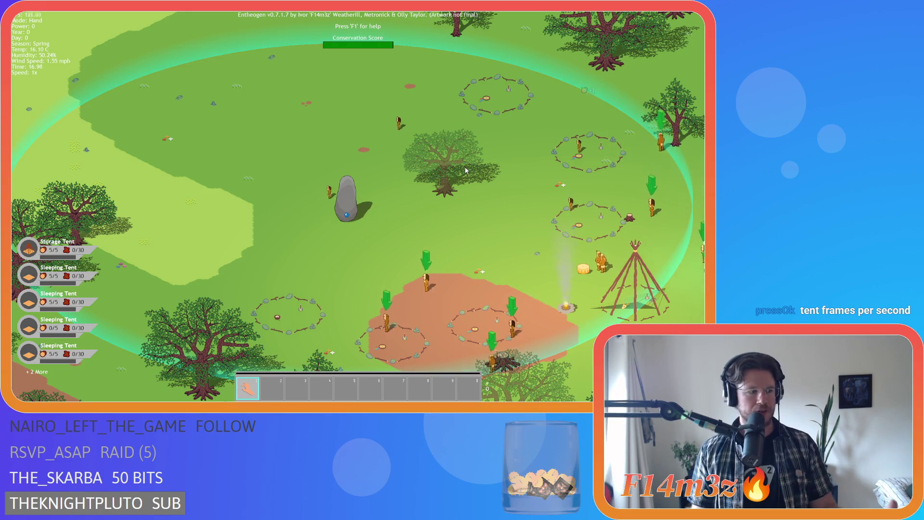
pyautogui.press('s')
pyautogui.press('d')
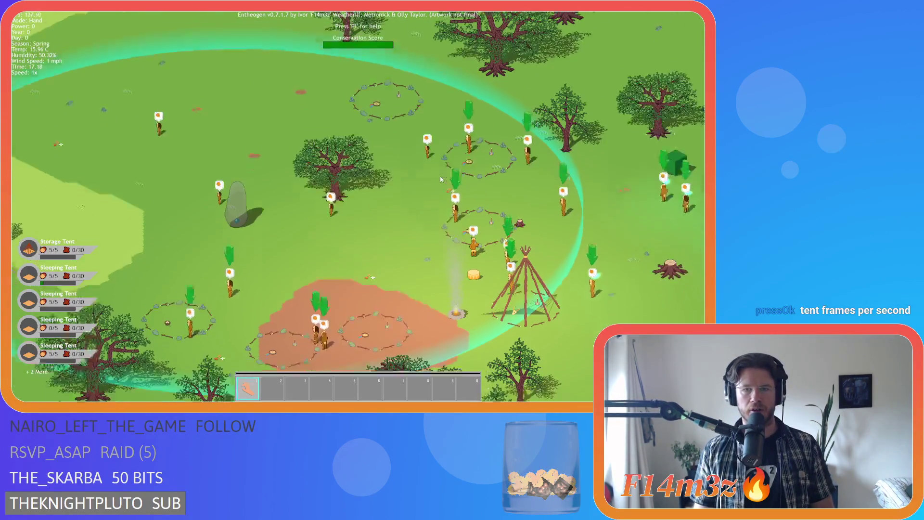
pyautogui.press('a')
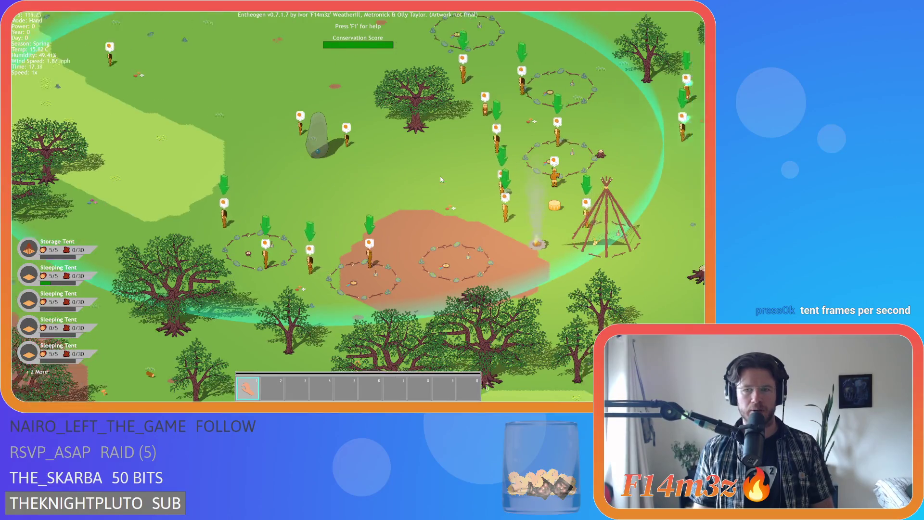
pyautogui.press('d')
pyautogui.press('s')
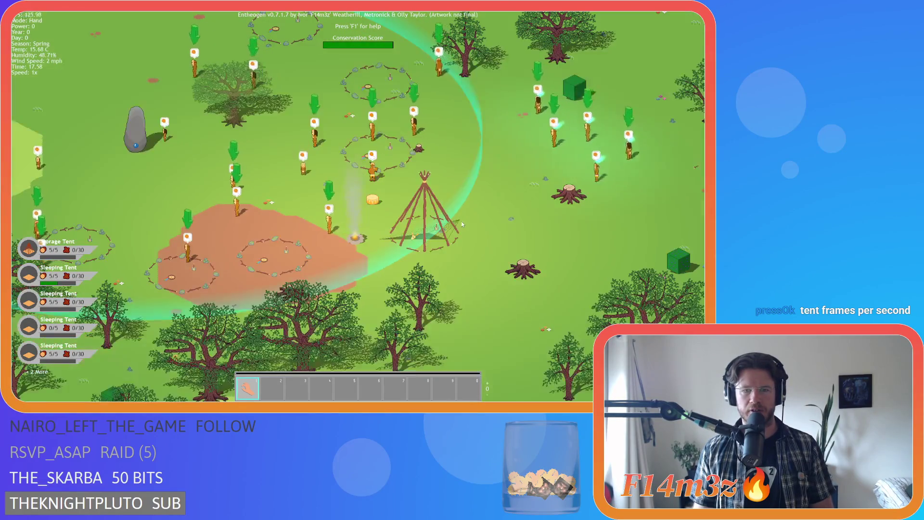
pyautogui.press('a')
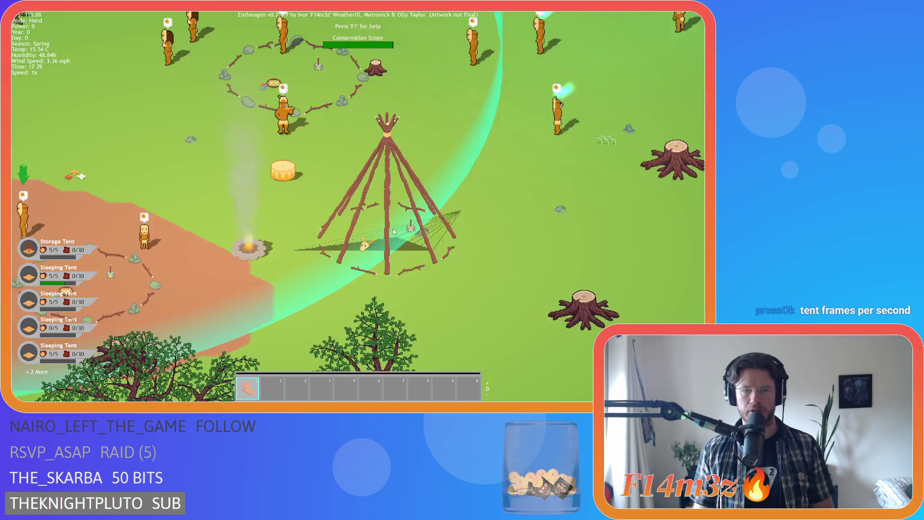
pyautogui.scroll(3, 410, 225)
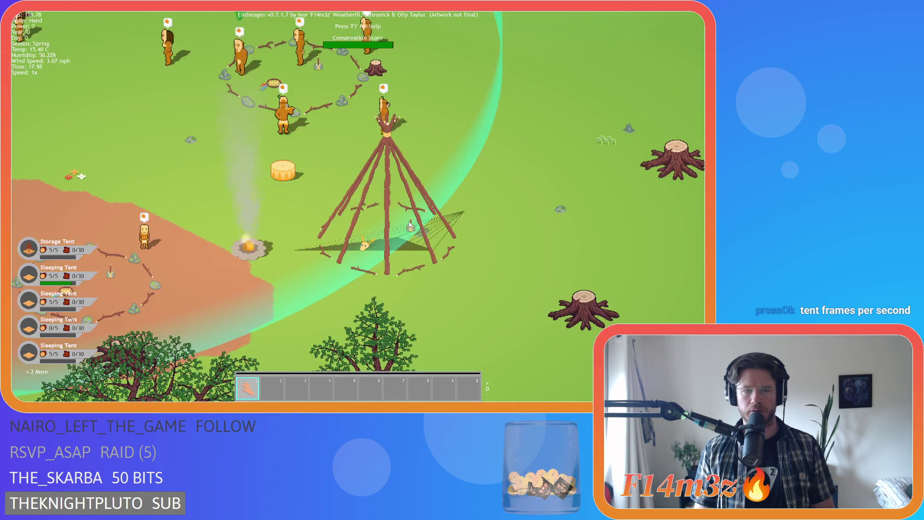
pyautogui.scroll(-3, 410, 225)
pyautogui.scroll(3, 410, 224)
pyautogui.scroll(-3, 409, 224)
pyautogui.scroll(3, 409, 224)
pyautogui.scroll(-3, 409, 224)
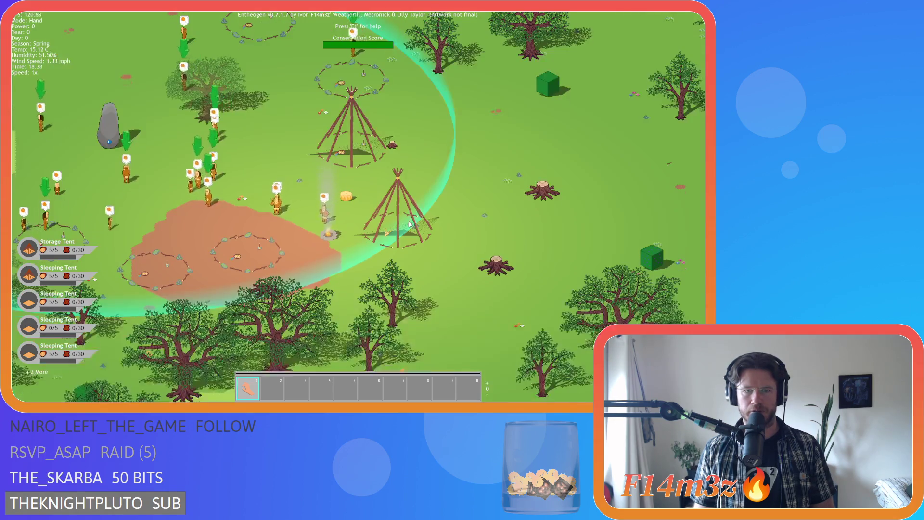
pyautogui.scroll(3, 410, 224)
pyautogui.scroll(-3, 407, 223)
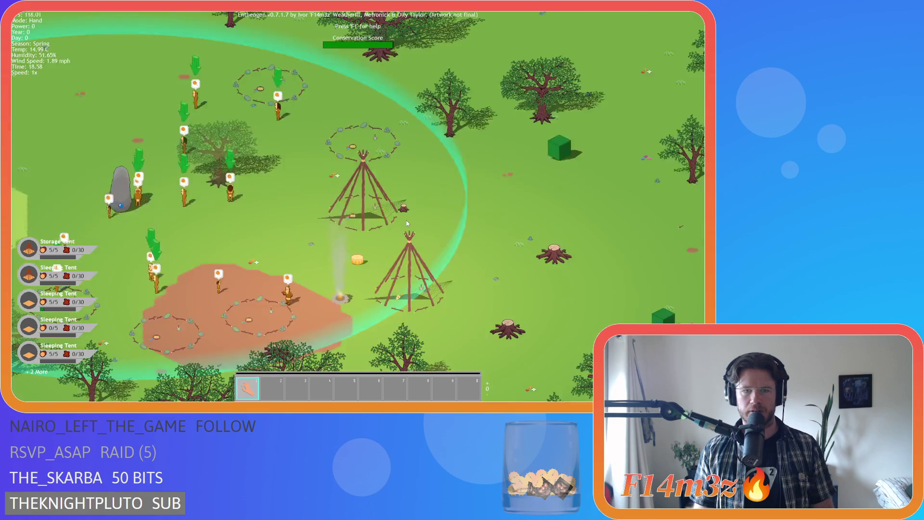
pyautogui.scroll(3, 417, 190)
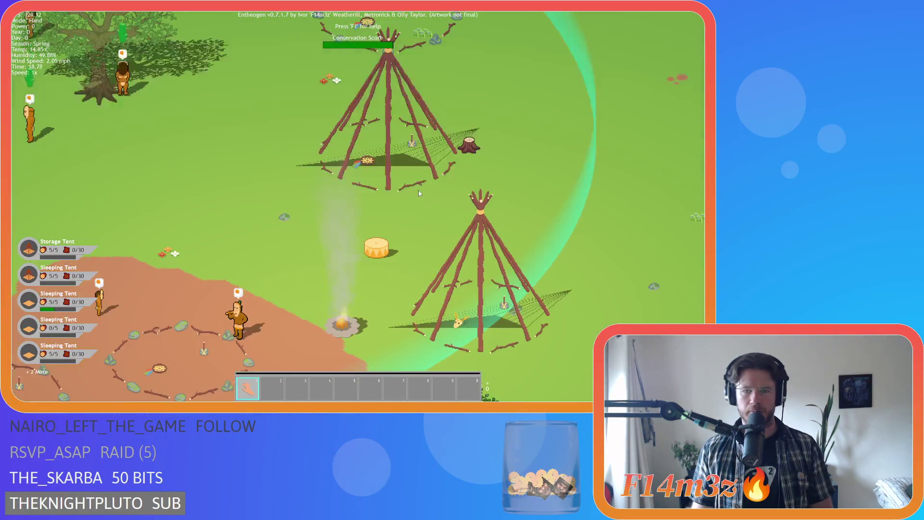
pyautogui.scroll(-3, 418, 190)
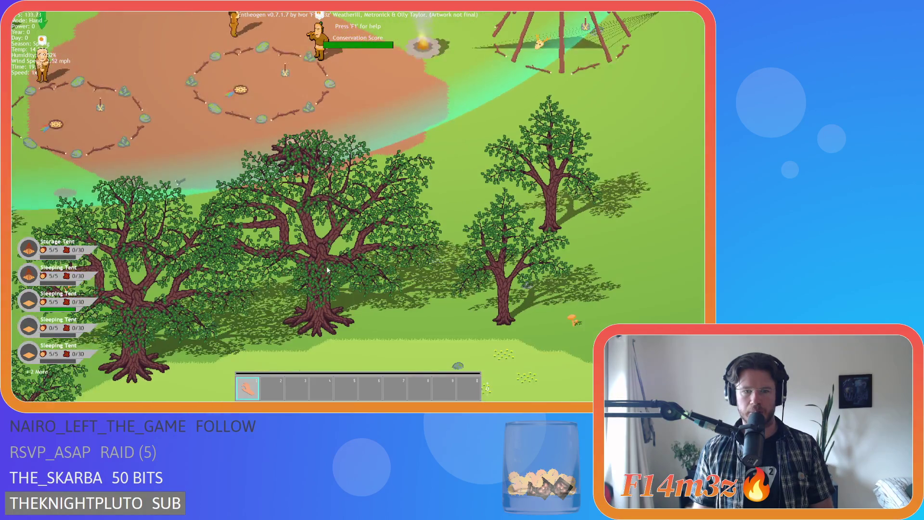
pyautogui.scroll(3, 326, 266)
pyautogui.scroll(-2, 345, 262)
pyautogui.scroll(4, 342, 262)
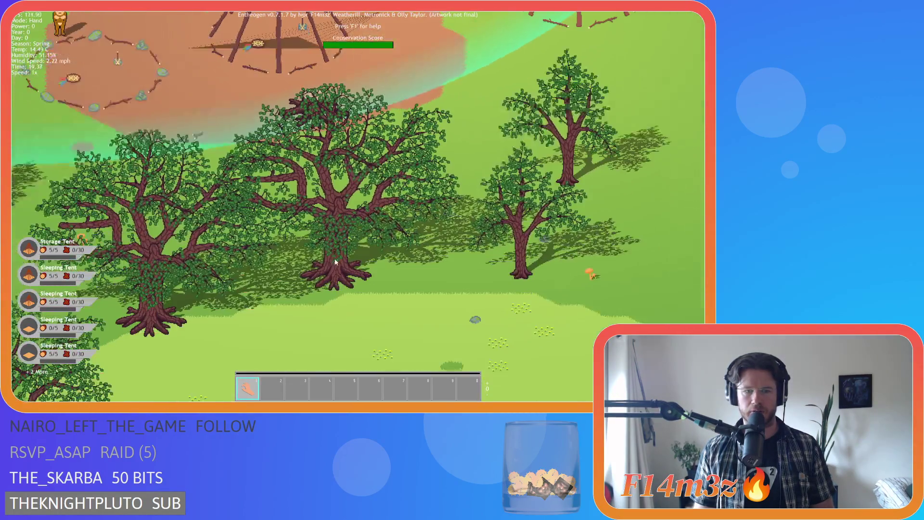
pyautogui.scroll(-2, 359, 255)
pyautogui.scroll(2, 359, 255)
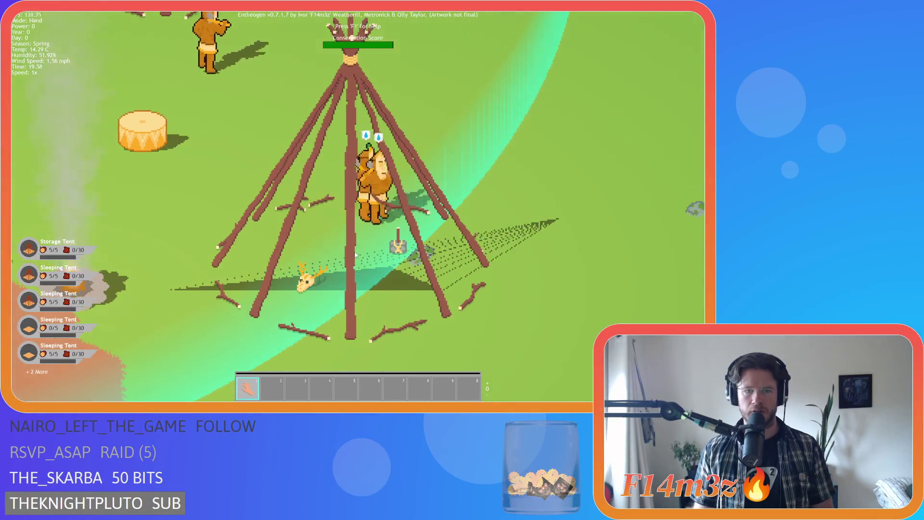
pyautogui.scroll(-2, 355, 254)
pyautogui.scroll(-3, 356, 254)
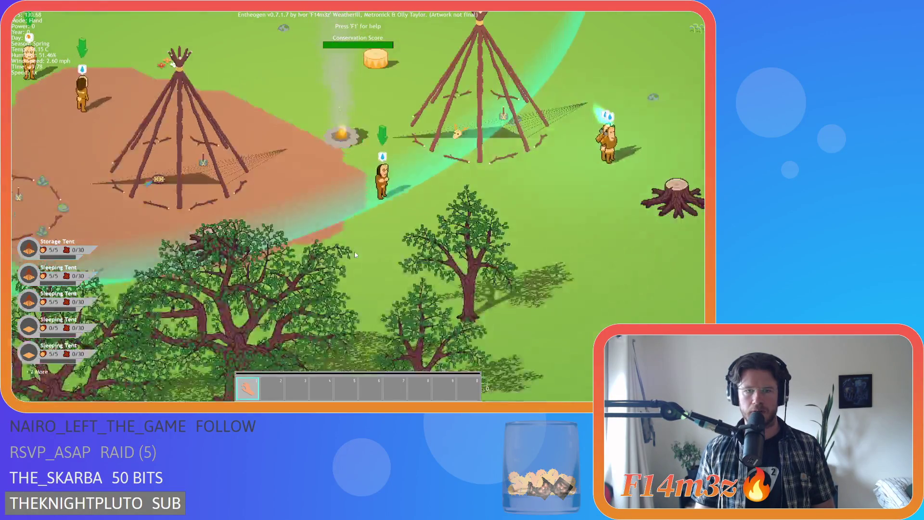
pyautogui.scroll(3, 356, 254)
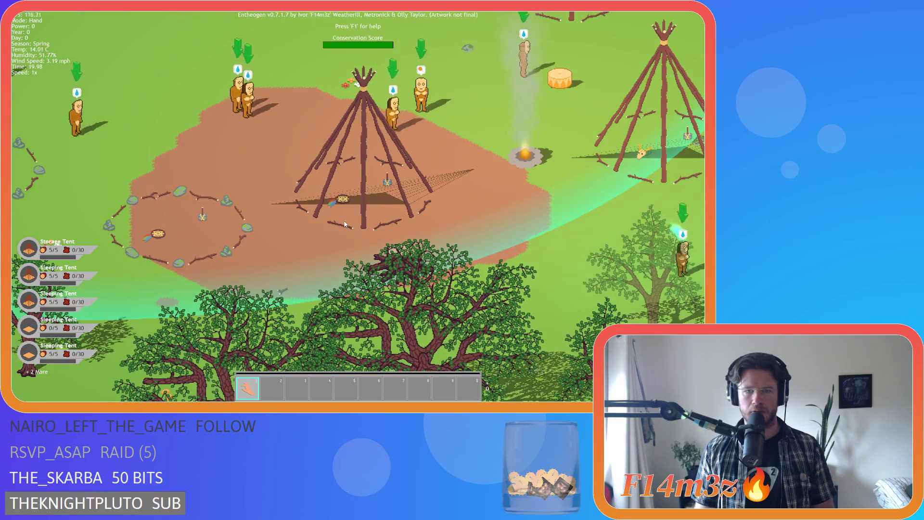
pyautogui.scroll(-3, 345, 224)
pyautogui.scroll(3, 318, 203)
pyautogui.scroll(-3, 318, 202)
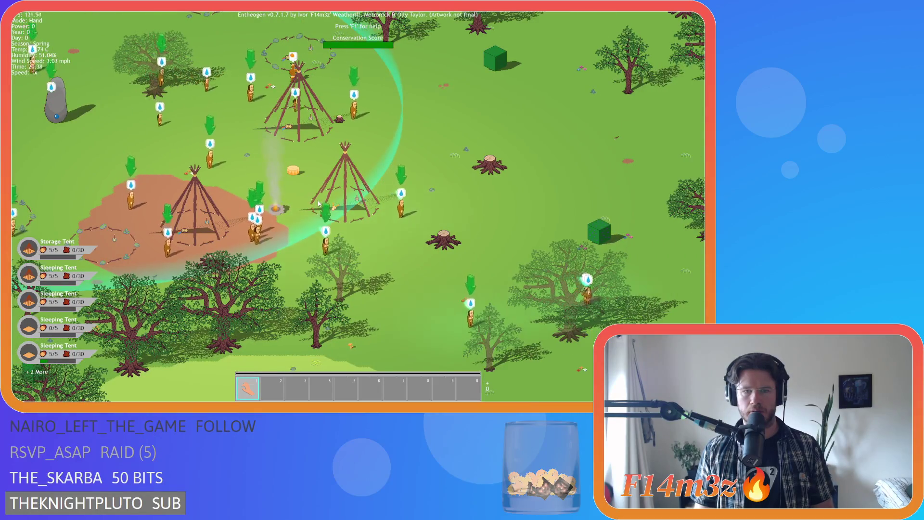
pyautogui.scroll(3, 318, 193)
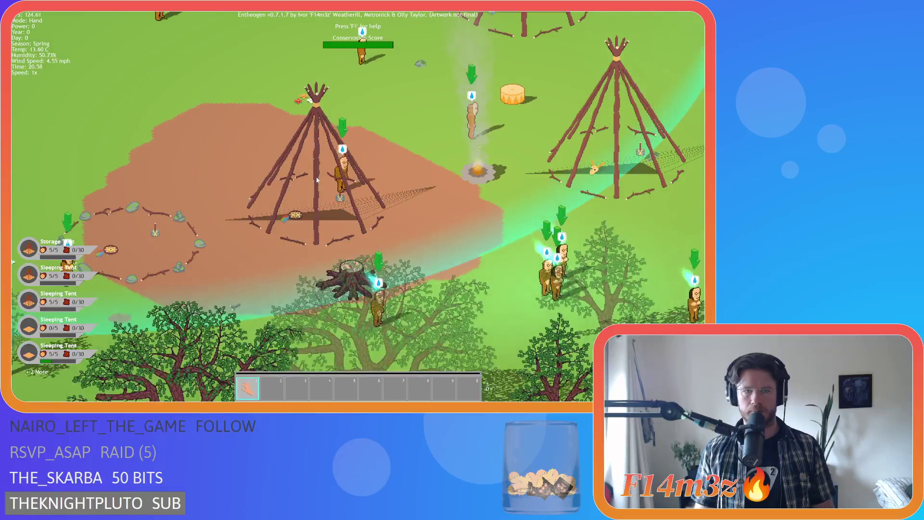
pyautogui.scroll(-3, 317, 180)
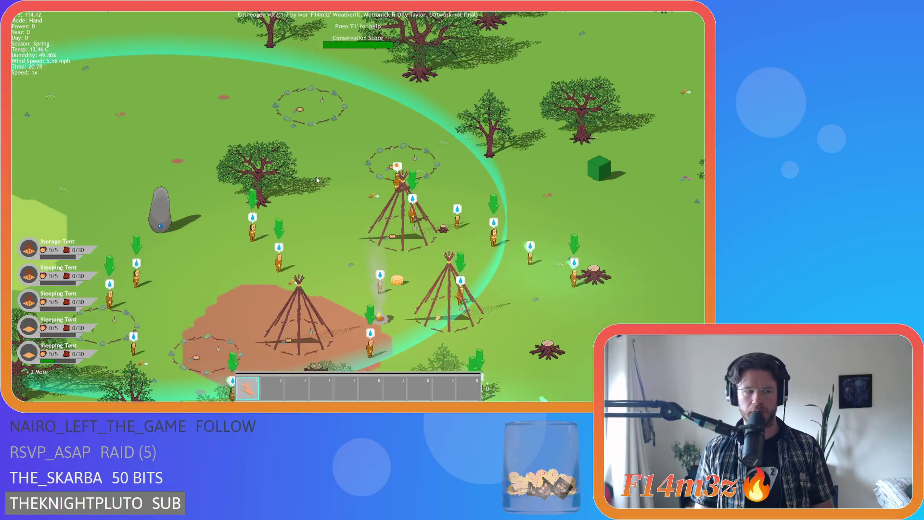
pyautogui.press('a')
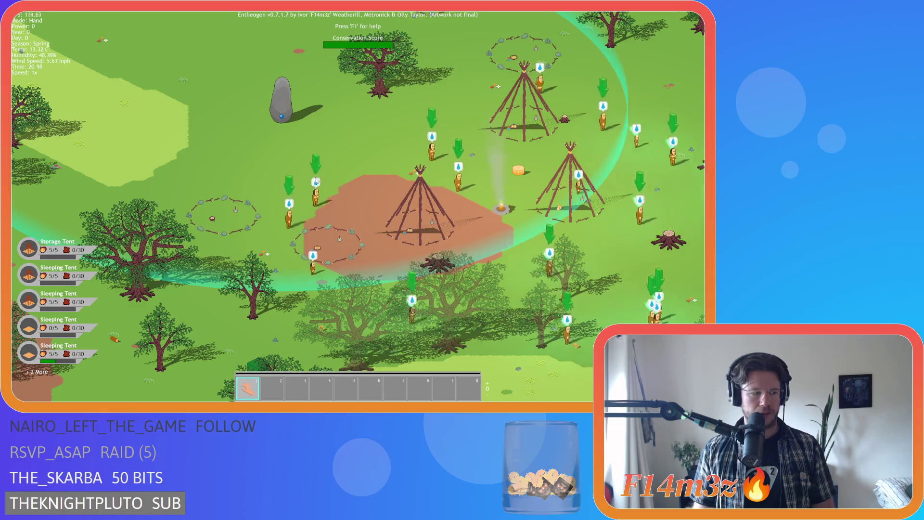
# Pan the camera around the camp to inspect the tents and villagers with labels showing.
pyautogui.press('w')
pyautogui.press('d')
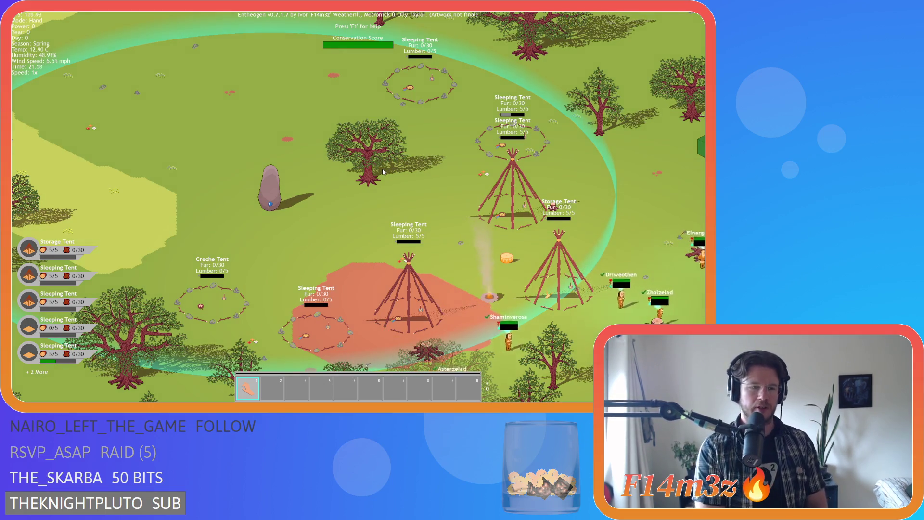
pyautogui.press('s')
pyautogui.press('a')
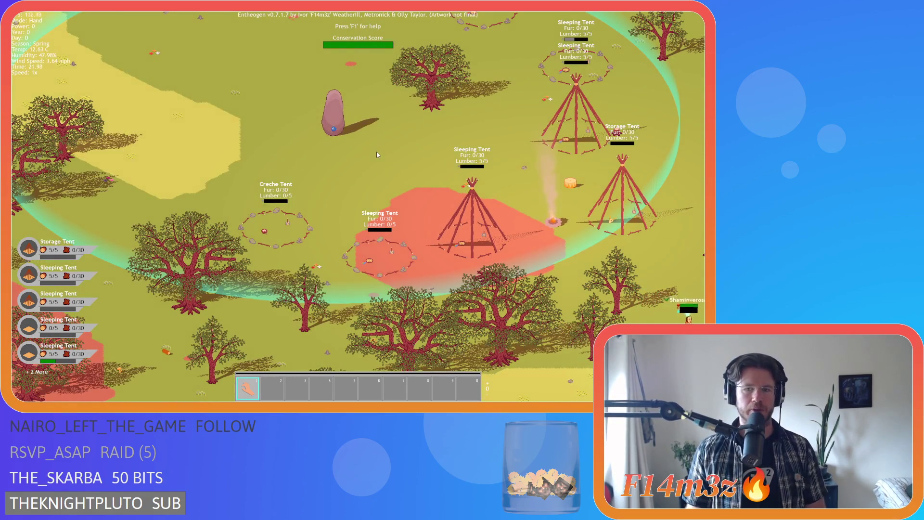
pyautogui.press('d')
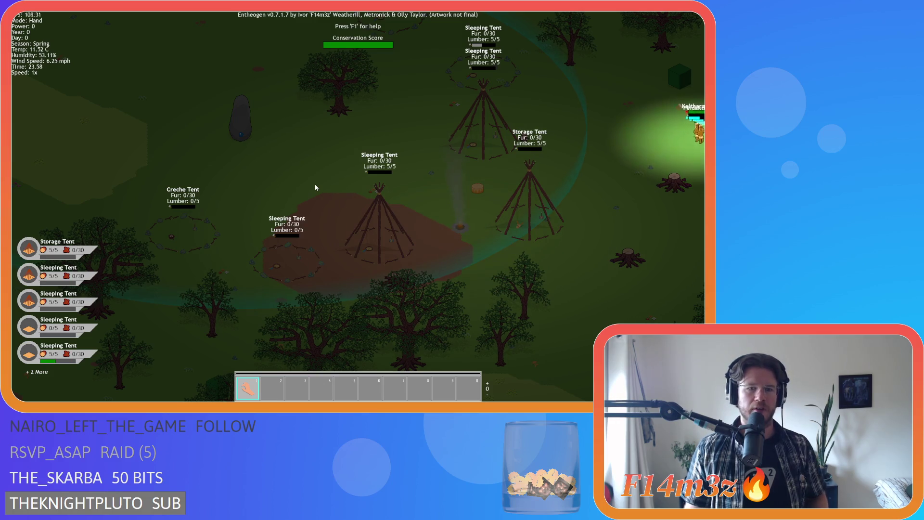
pyautogui.press('a')
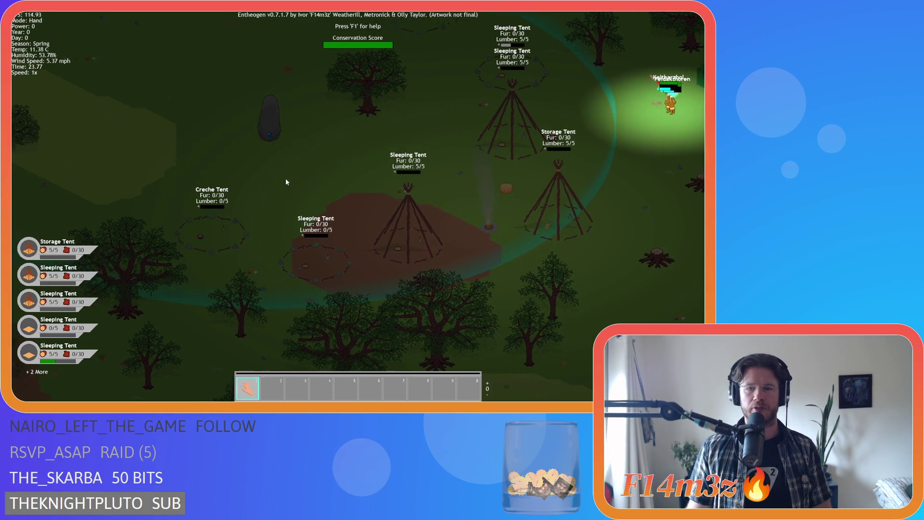
pyautogui.press('w')
pyautogui.press('d')
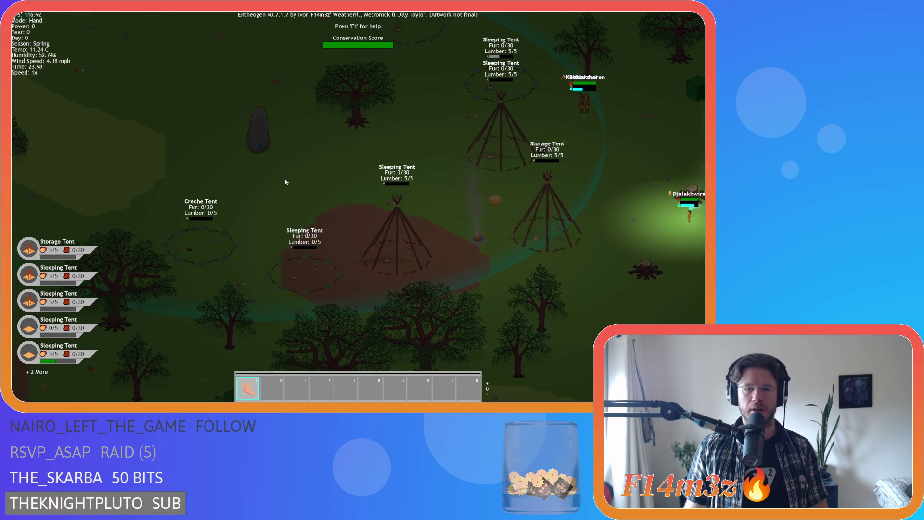
pyautogui.press('w')
pyautogui.press('d')
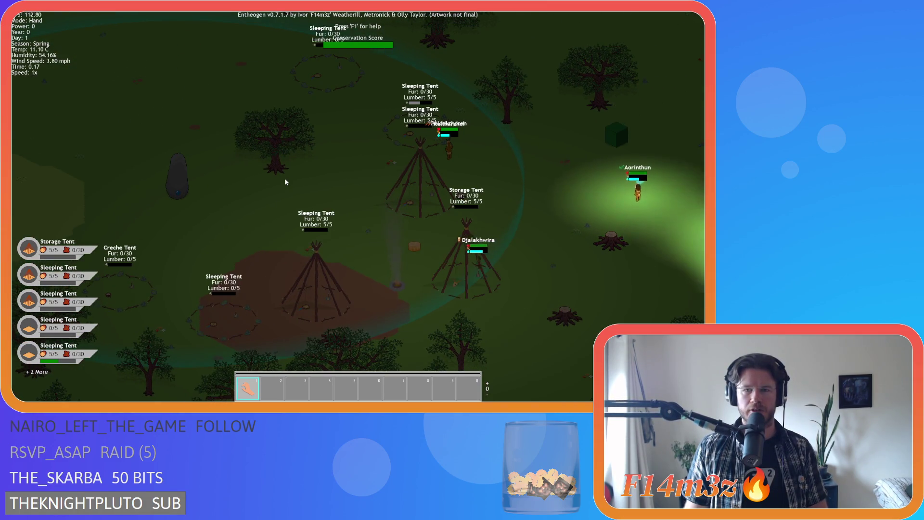
pyautogui.press('s')
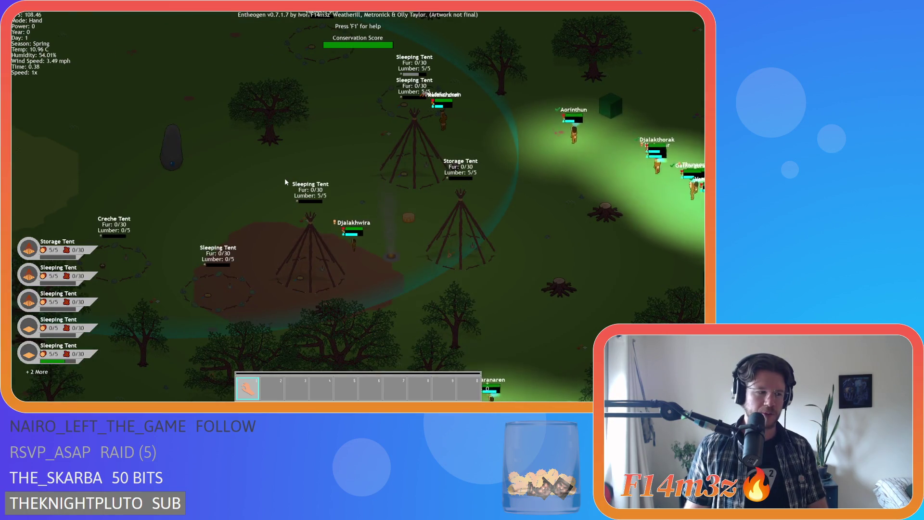
pyautogui.press('d')
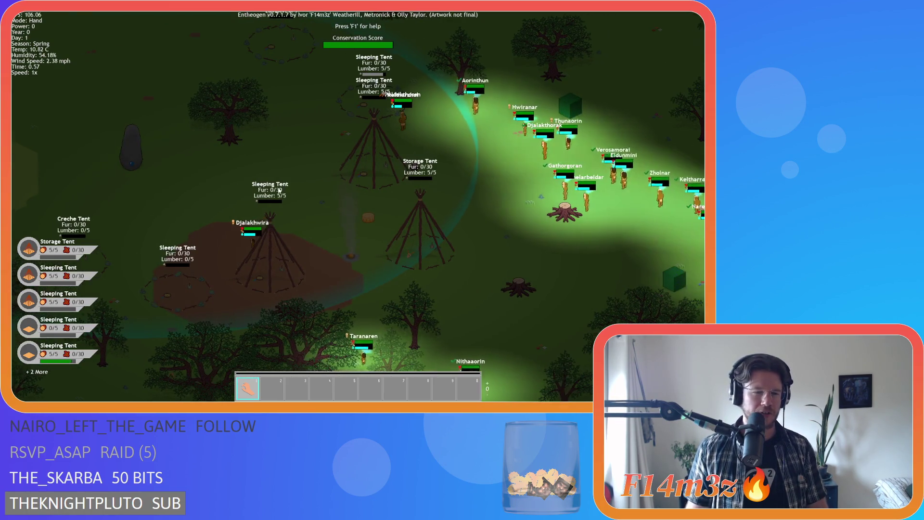
pyautogui.press('a')
pyautogui.press('a')
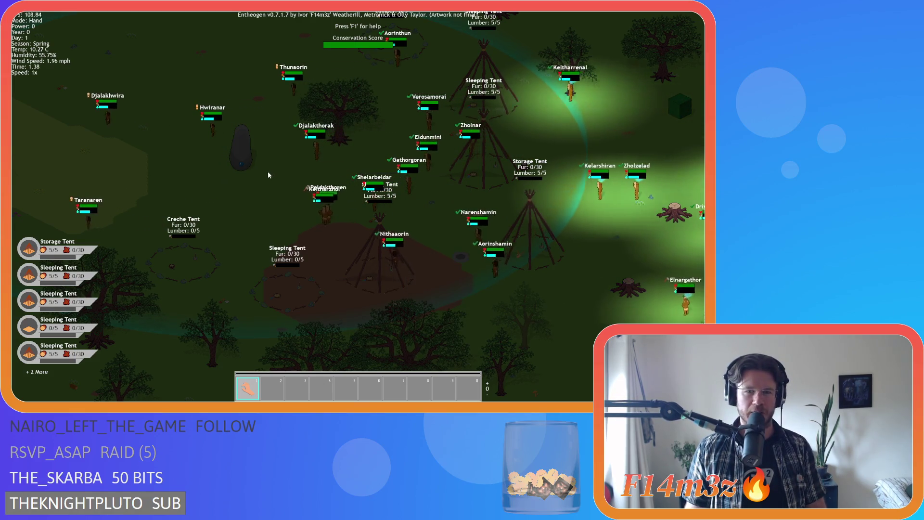
pyautogui.press('s')
pyautogui.press('d')
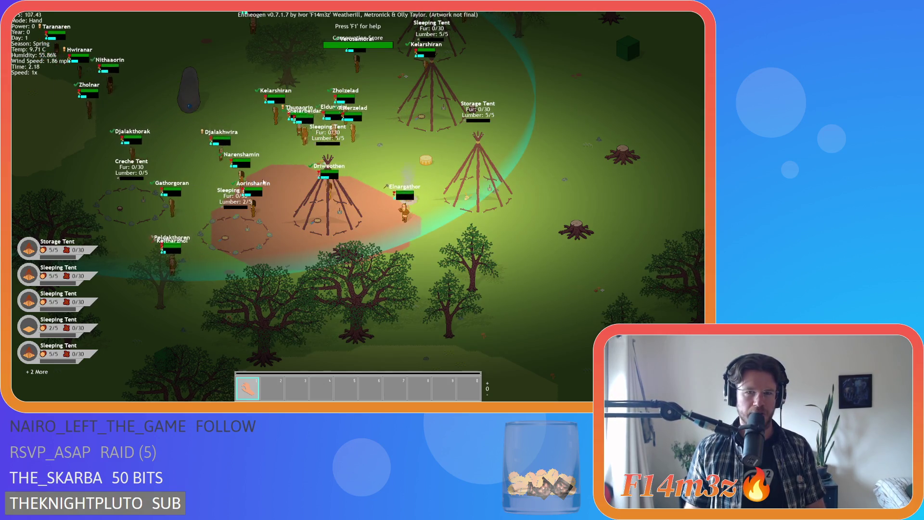
pyautogui.press('a')
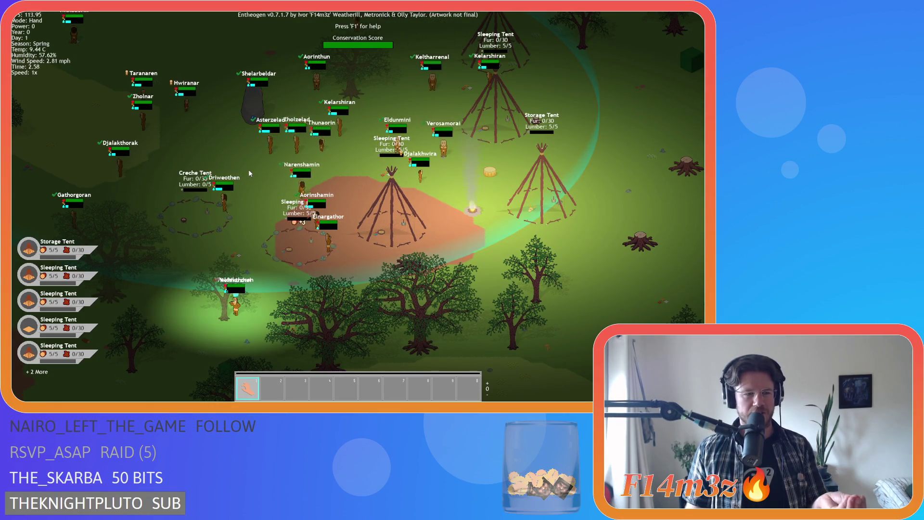
pyautogui.press('a')
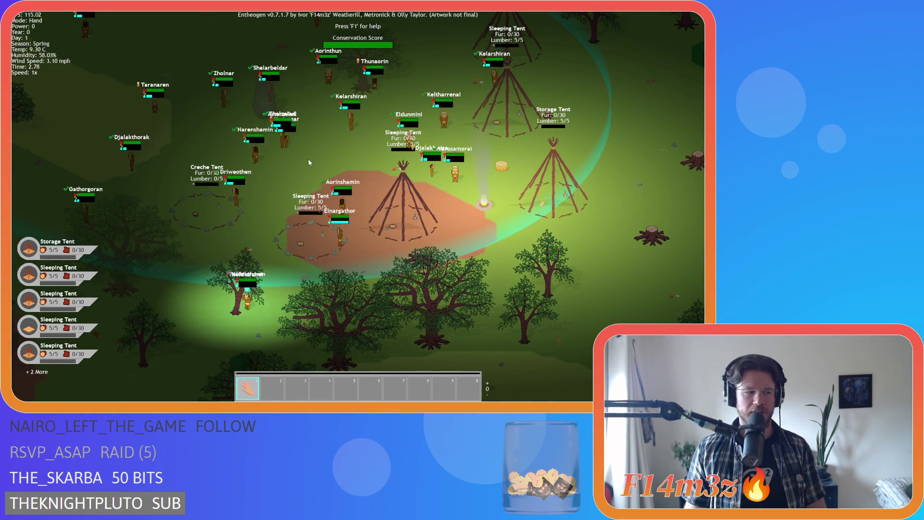
pyautogui.press('w')
pyautogui.press('d')
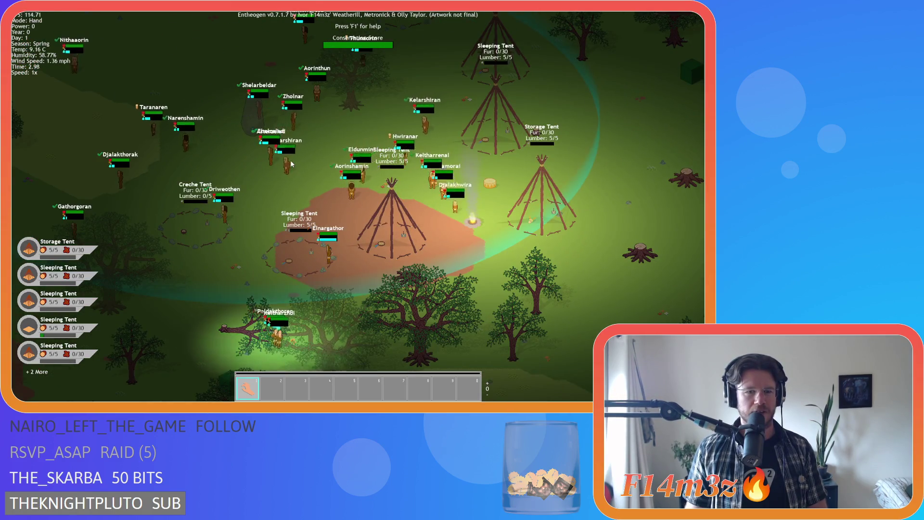
pyautogui.press('s')
pyautogui.press('w')
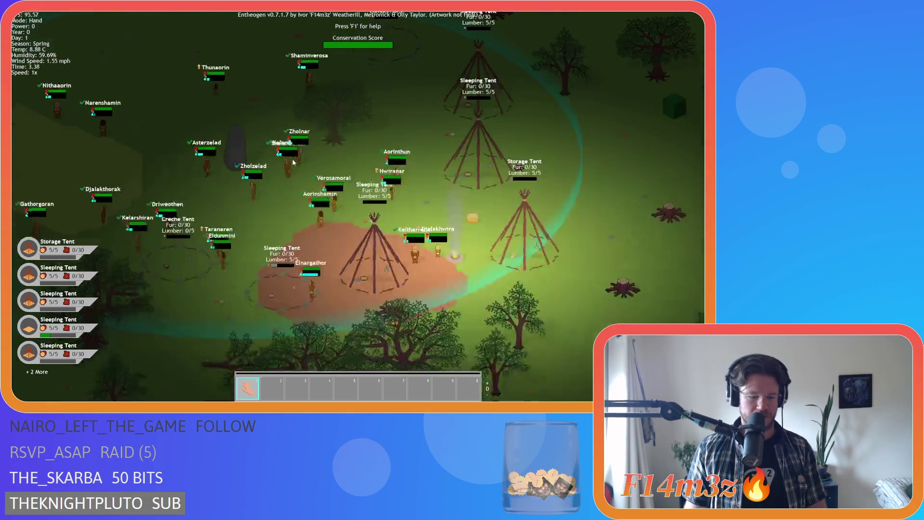
# Zoom over the tent groups, then quit the game with Escape and Y.
pyautogui.scroll(5, 369, 180)
pyautogui.scroll(-5, 369, 180)
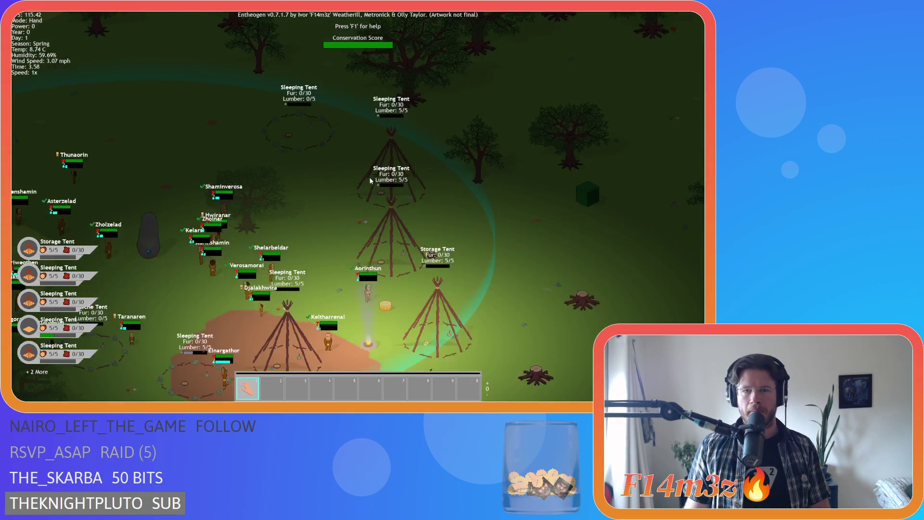
pyautogui.press('s')
pyautogui.press('d')
pyautogui.scroll(5, 371, 182)
pyautogui.scroll(-4, 370, 181)
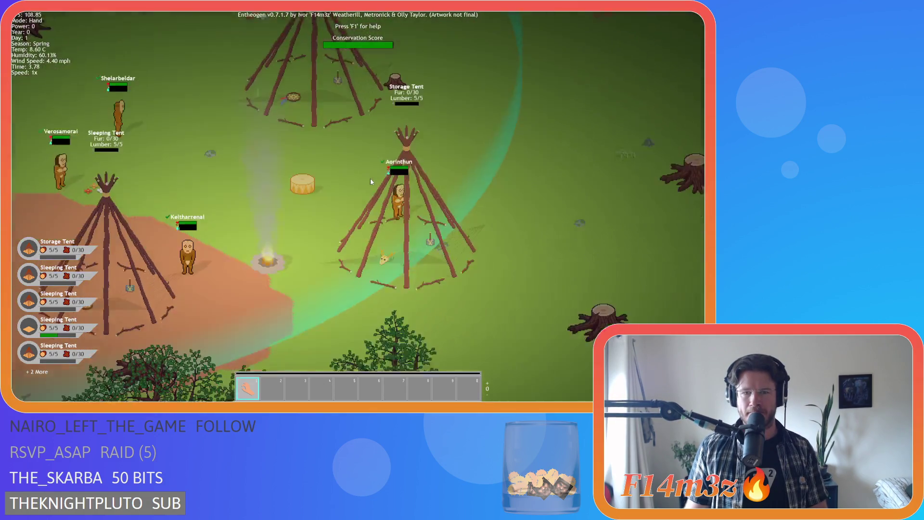
pyautogui.scroll(1, 371, 181)
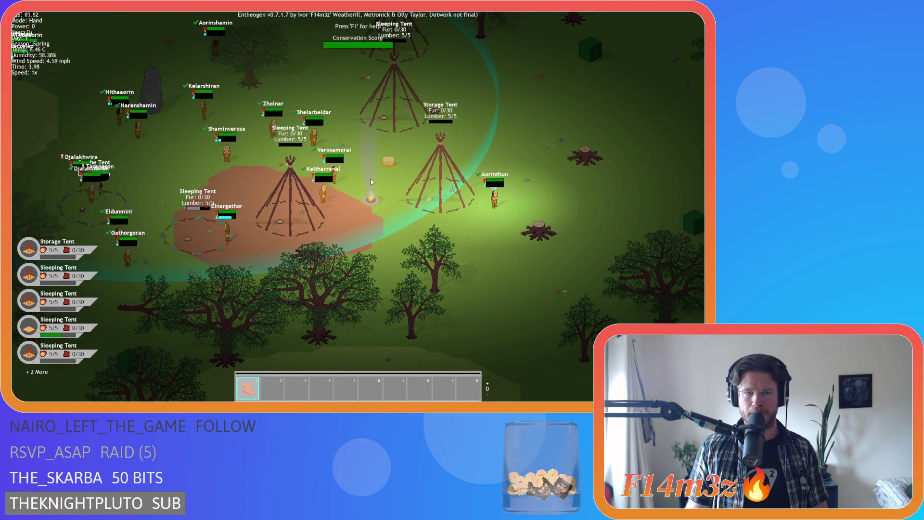
pyautogui.scroll(3, 371, 182)
pyautogui.press('a')
pyautogui.press('s')
pyautogui.scroll(-3, 371, 181)
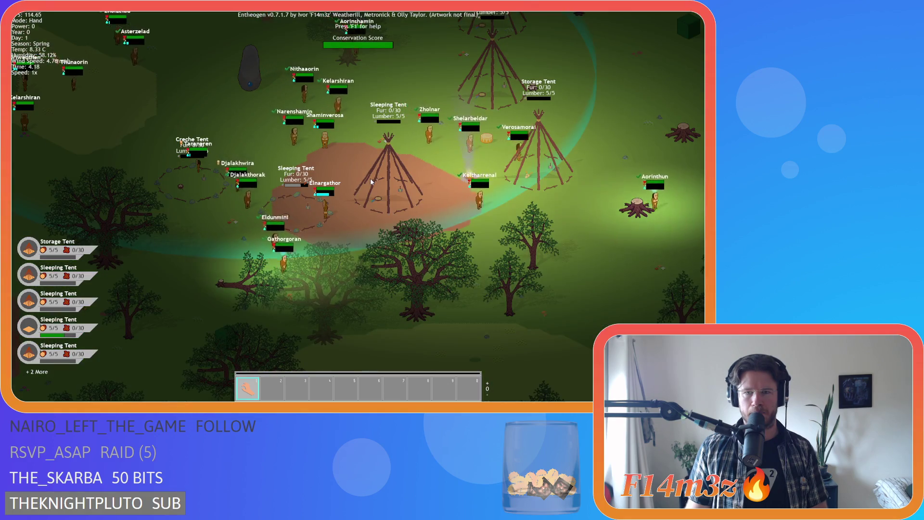
pyautogui.scroll(-3, 371, 181)
pyautogui.press('w')
pyautogui.press('d')
pyautogui.scroll(3, 371, 182)
pyautogui.press('a')
pyautogui.press('s')
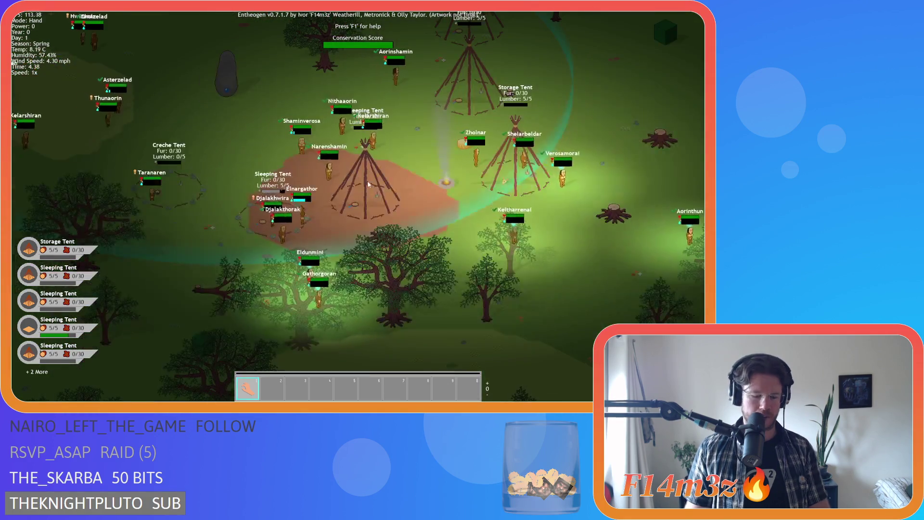
pyautogui.press('Escape')
pyautogui.press('y')
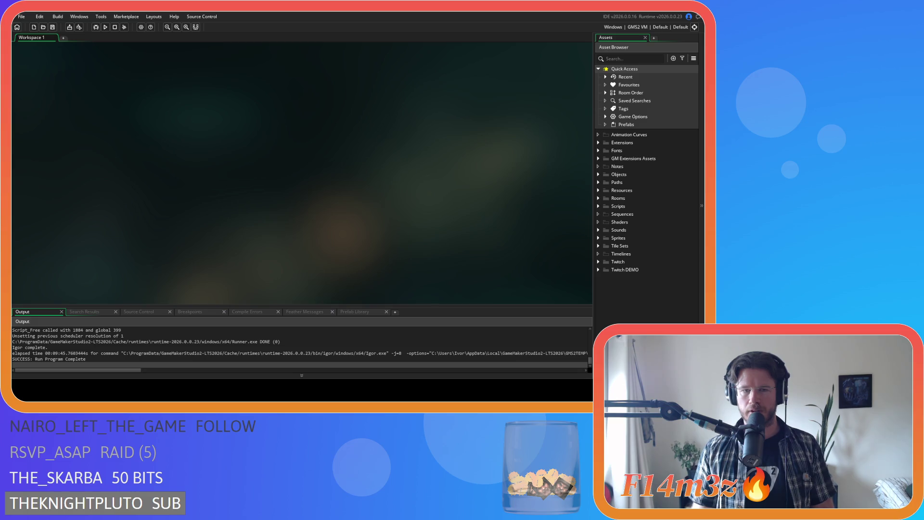
# Alt+Tab from the GameMaker IDE to Aseprite's Home tab.
pyautogui.hotkey('alt', 'Tab')
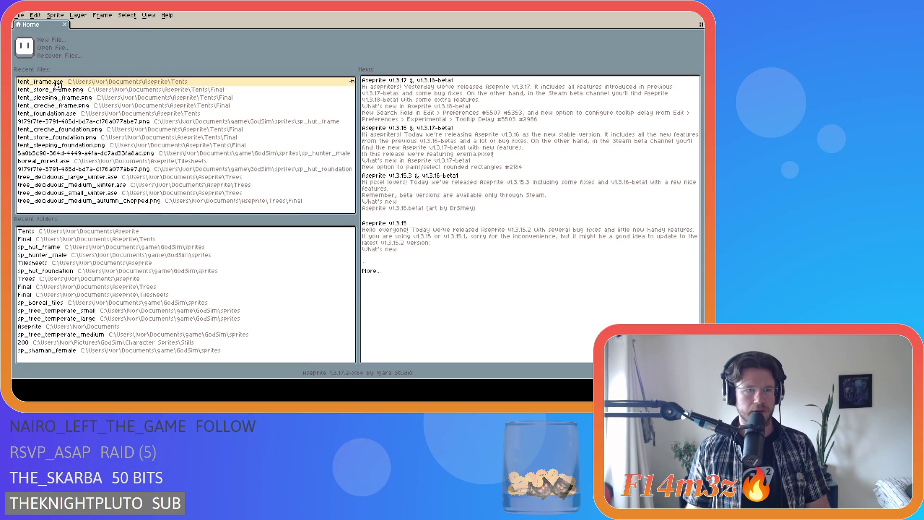
# Open tent_frame.ase from the recent files and zoom around its 256×256 canvas.
pyautogui.click(63, 82)
pyautogui.scroll(1, 271, 230)
pyautogui.scroll(1, 289, 214)
pyautogui.scroll(-1, 290, 212)
pyautogui.moveTo(690, 211)
pyautogui.mouseDown()
pyautogui.moveTo(687, 174)
pyautogui.moveTo(687, 203)
pyautogui.mouseUp()
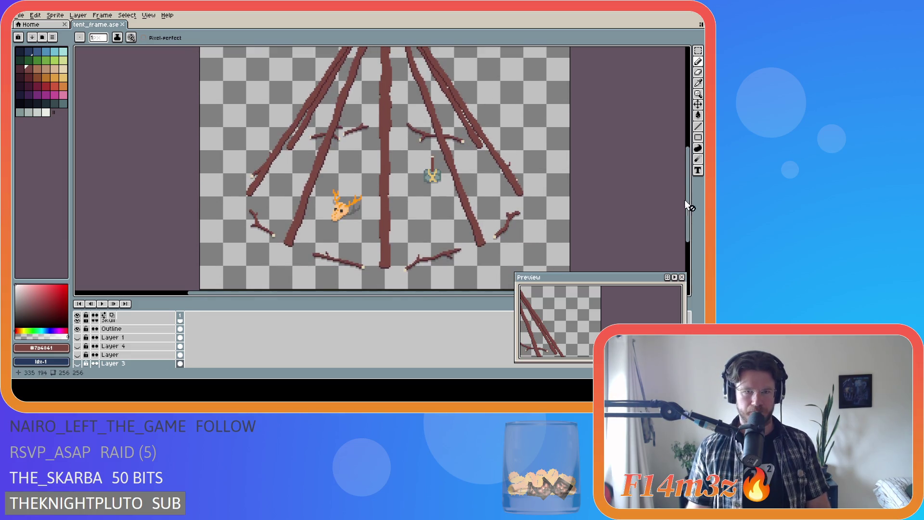
pyautogui.scroll(2, 297, 241)
pyautogui.scroll(1, 312, 201)
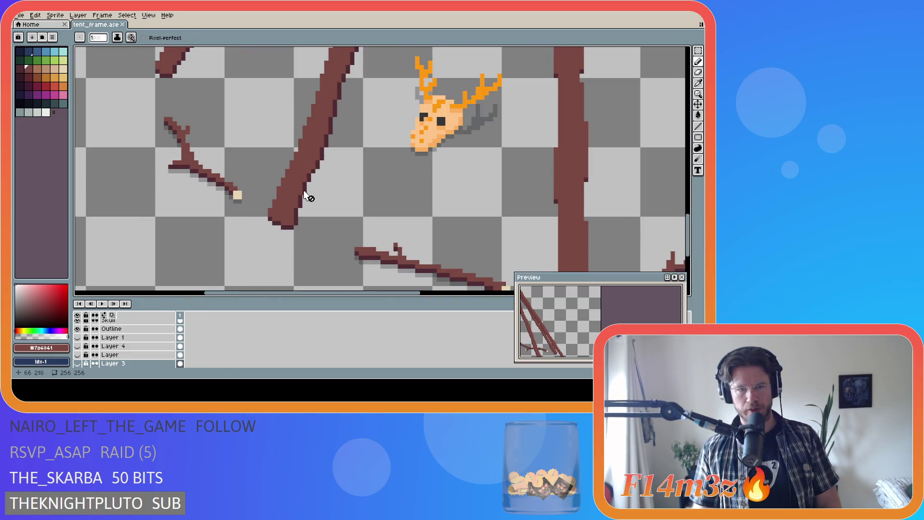
pyautogui.scroll(-3, 389, 197)
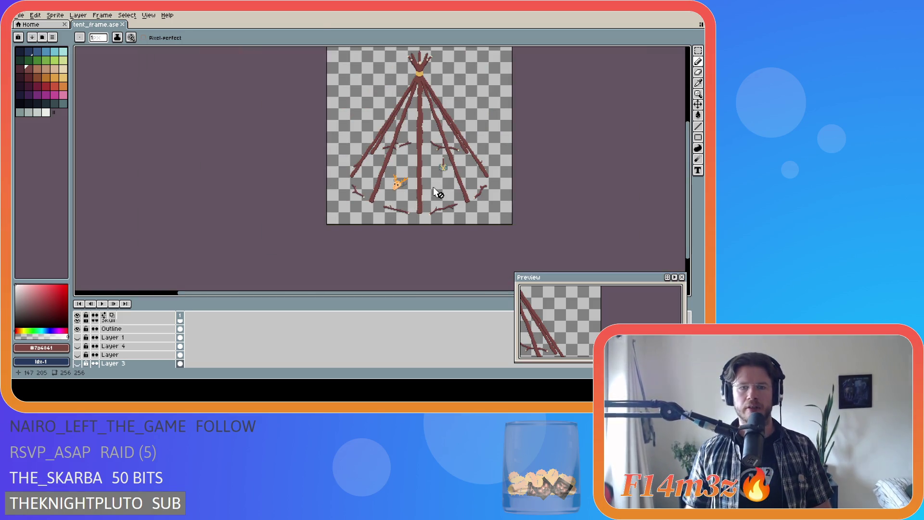
pyautogui.scroll(2, 432, 191)
pyautogui.scroll(-1, 538, 203)
pyautogui.scroll(1, 590, 193)
pyautogui.scroll(-1, 577, 197)
pyautogui.scroll(1, 525, 210)
pyautogui.scroll(-1, 674, 193)
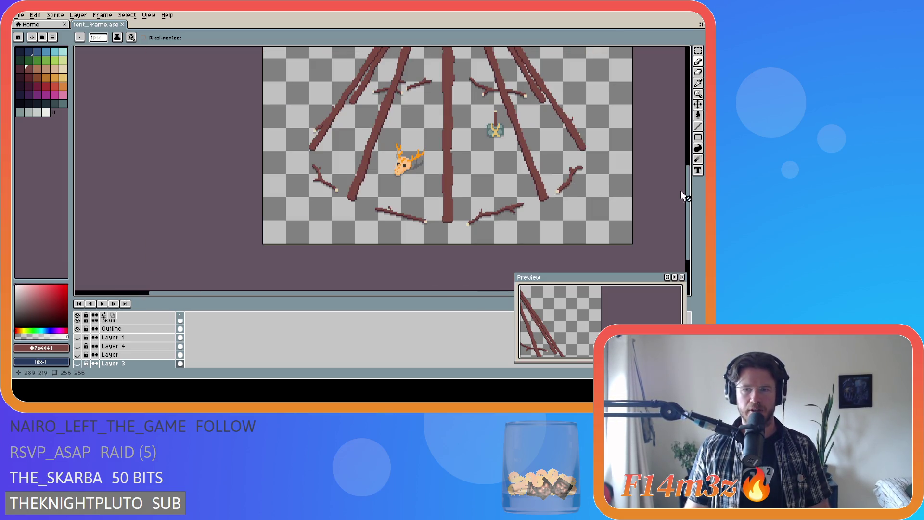
pyautogui.moveTo(688, 247); pyautogui.dragTo(692, 228)
# Switch to the Move tool and save tent_frame.ase with Ctrl+S.
pyautogui.press('v')
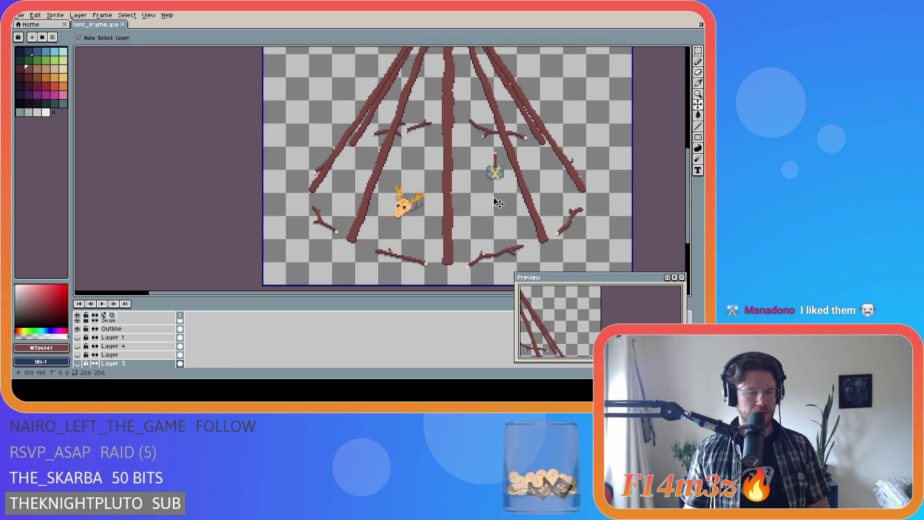
pyautogui.hotkey('ctrl', 's')
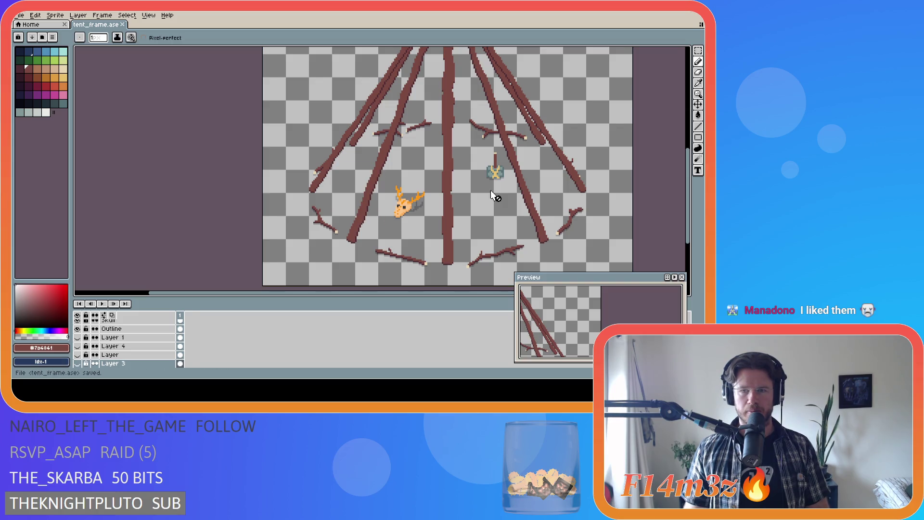
pyautogui.moveTo(326, 292); pyautogui.dragTo(388, 292)
pyautogui.moveTo(690, 218)
pyautogui.mouseDown()
pyautogui.moveTo(690, 154)
pyautogui.moveTo(689, 207)
pyautogui.mouseUp()
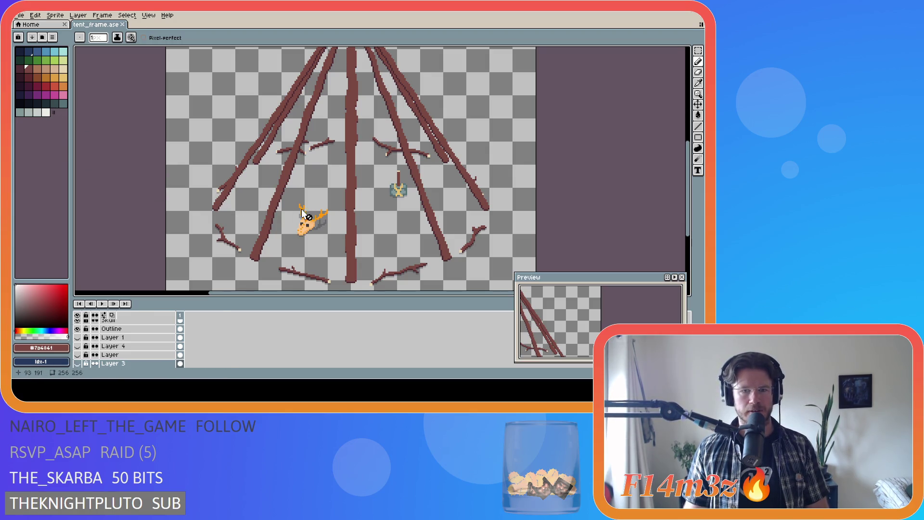
pyautogui.scroll(-2, 385, 216)
pyautogui.scroll(2, 376, 193)
pyautogui.scroll(-2, 366, 190)
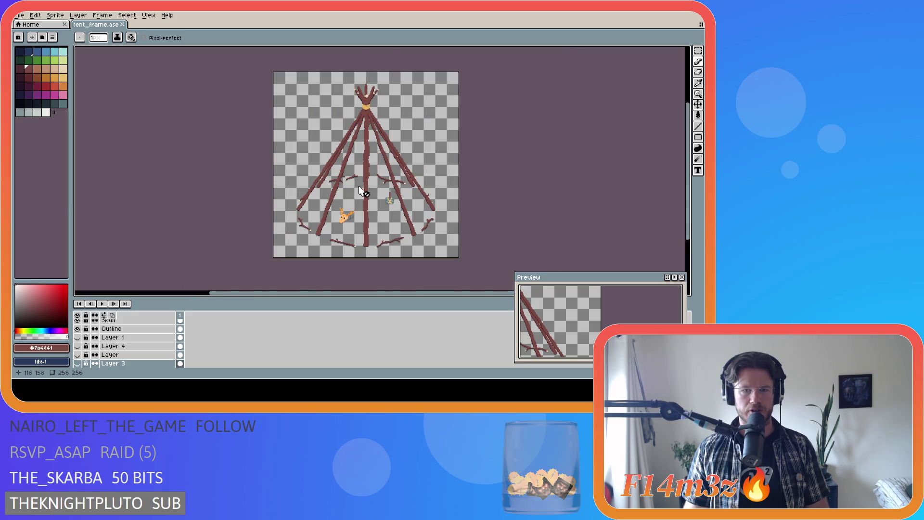
pyautogui.scroll(3, 346, 187)
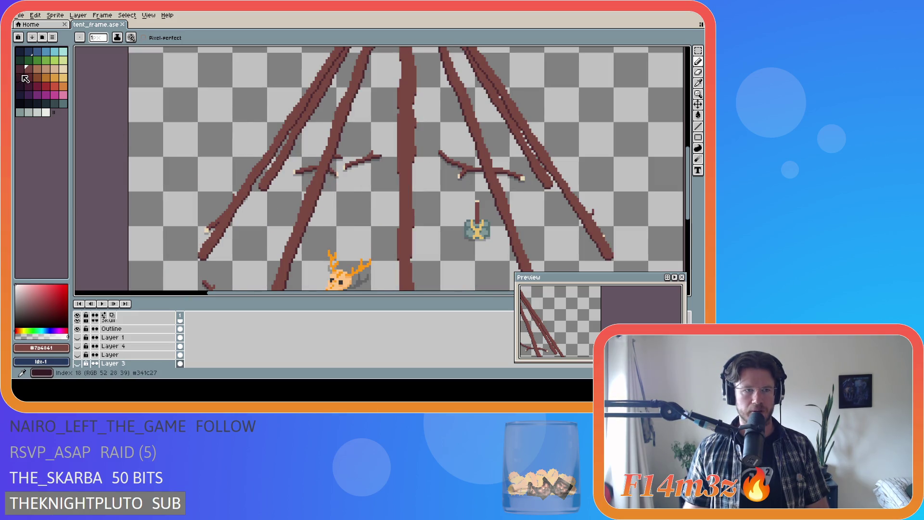
# Pick the darker red at palette index 12, expand the Poles Copy group and select Layer 9.
pyautogui.click(21, 71)
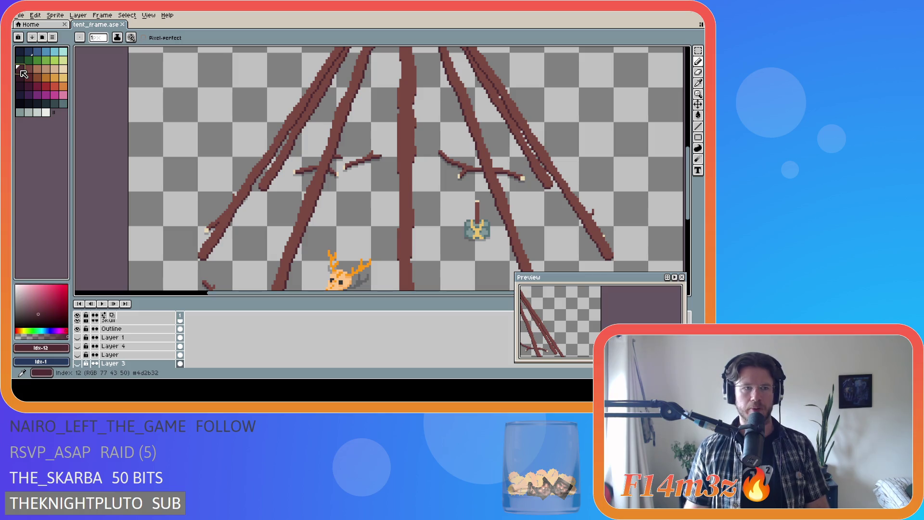
pyautogui.scroll(5, 144, 347)
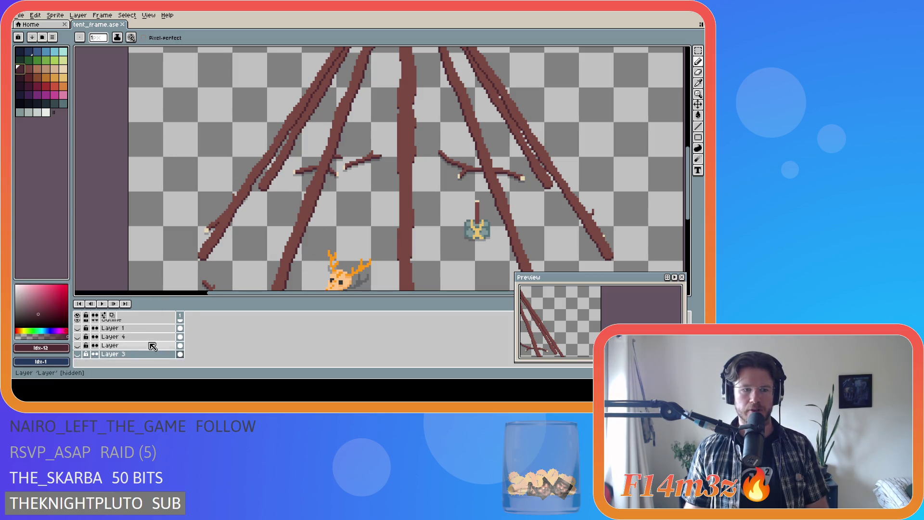
pyautogui.click(95, 334)
pyautogui.scroll(-1, 142, 344)
pyautogui.click(143, 342)
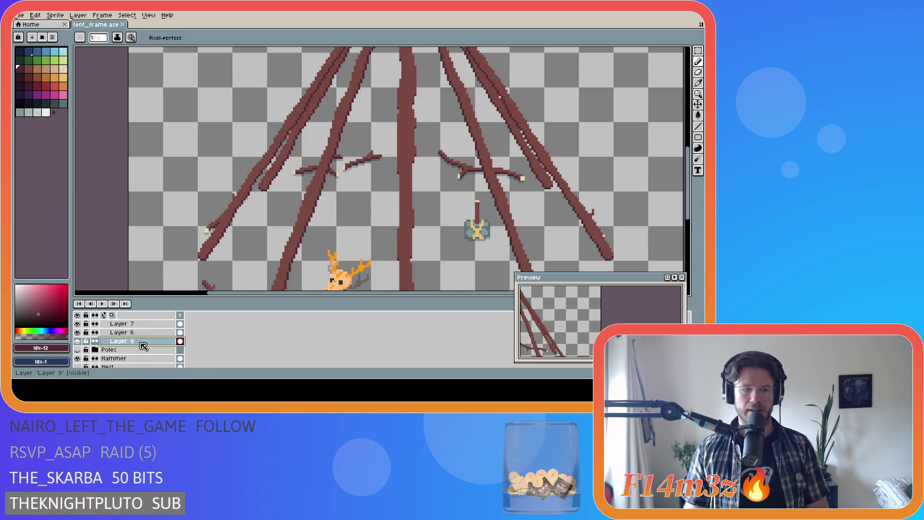
# Hide Layers 6, 7, 8 and Poles so only the single copied pole shows.
pyautogui.scroll(2, 164, 350)
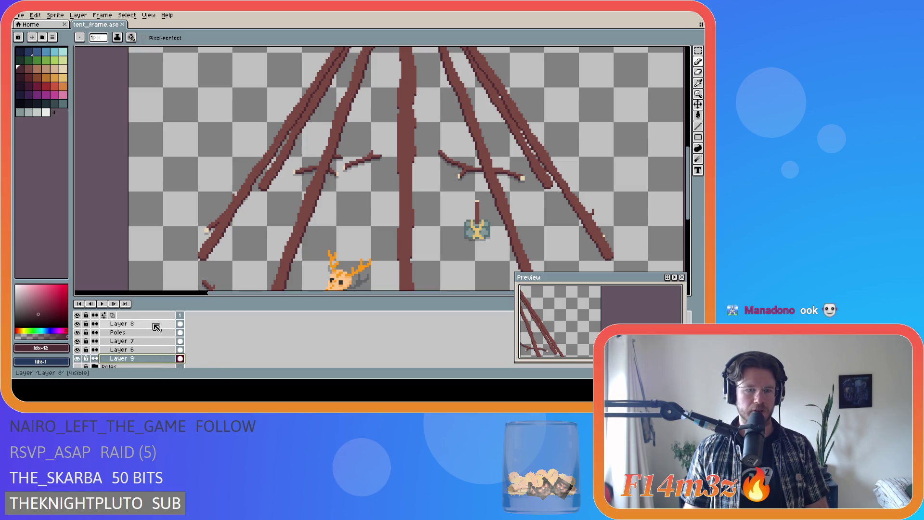
pyautogui.scroll(-3, 673, 183)
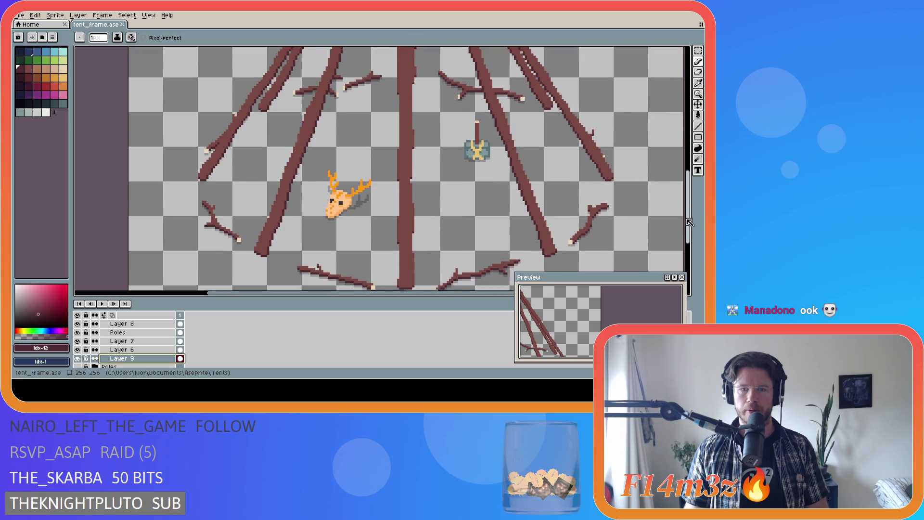
pyautogui.moveTo(364, 295); pyautogui.dragTo(398, 294)
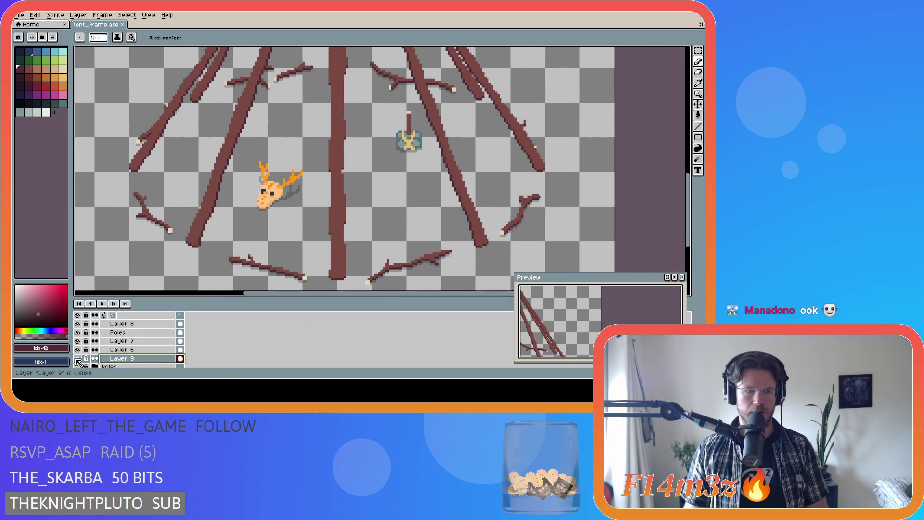
pyautogui.scroll(3, 96, 361)
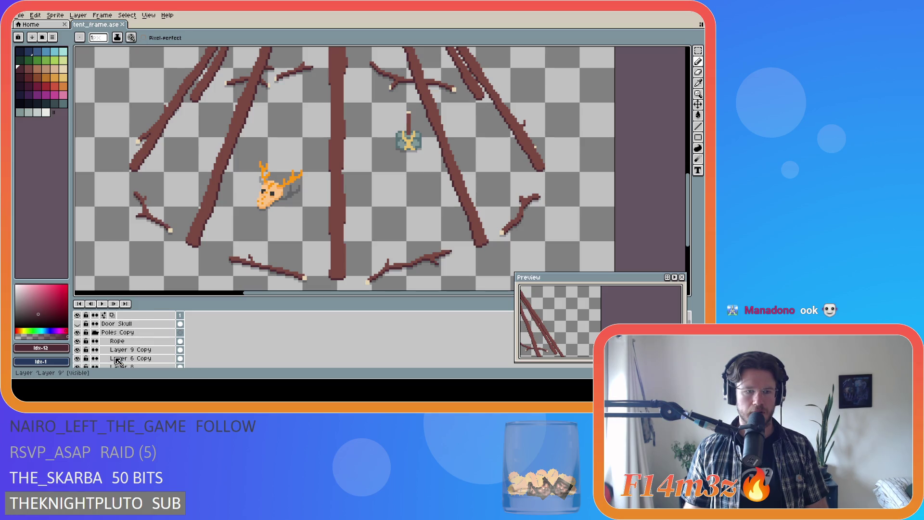
pyautogui.scroll(-3, 120, 359)
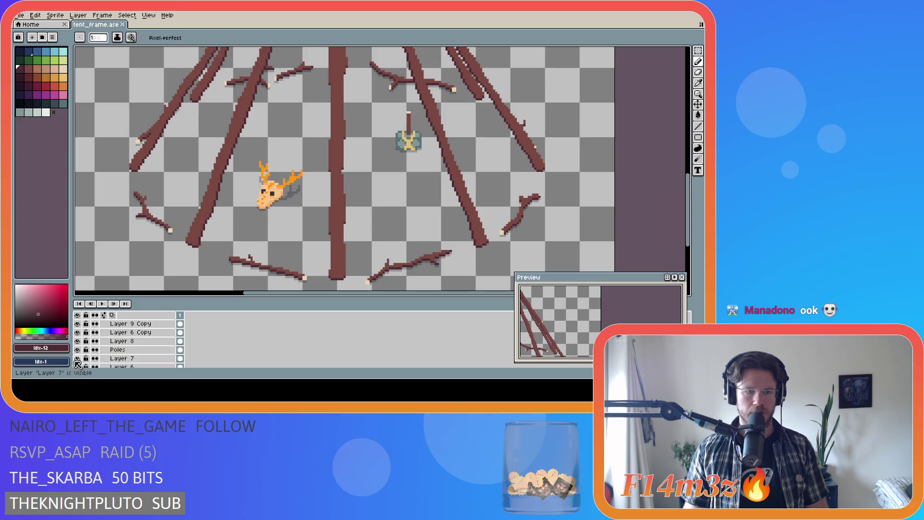
pyautogui.moveTo(80, 368); pyautogui.dragTo(82, 343)
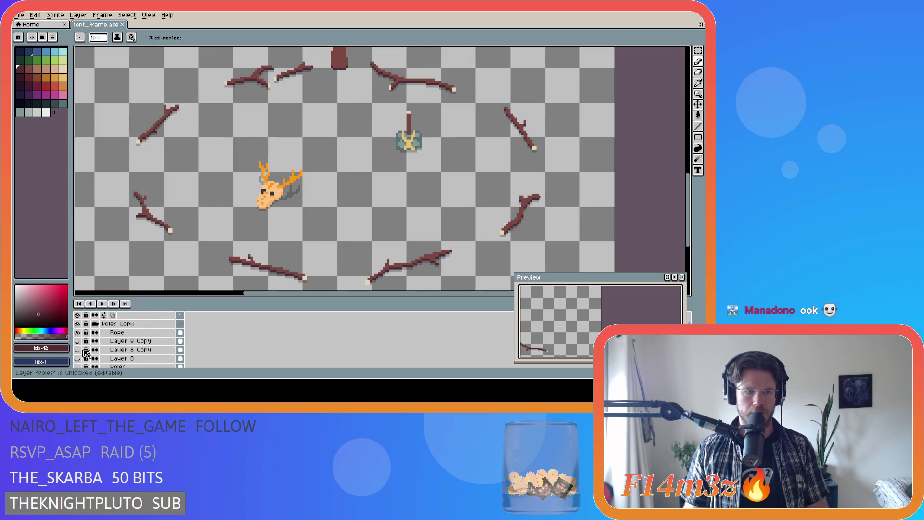
pyautogui.scroll(1, 96, 357)
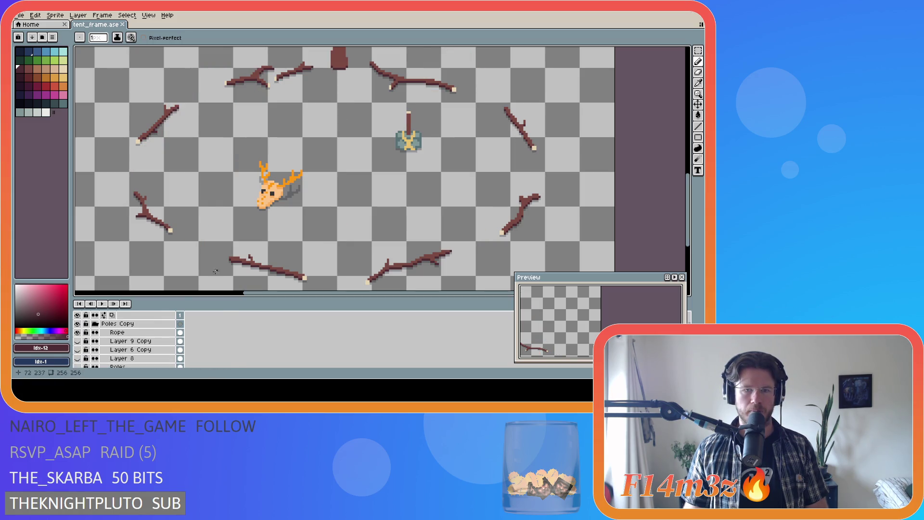
pyautogui.moveTo(688, 198)
pyautogui.mouseDown()
pyautogui.moveTo(683, 133)
pyautogui.moveTo(680, 143)
pyautogui.mouseUp()
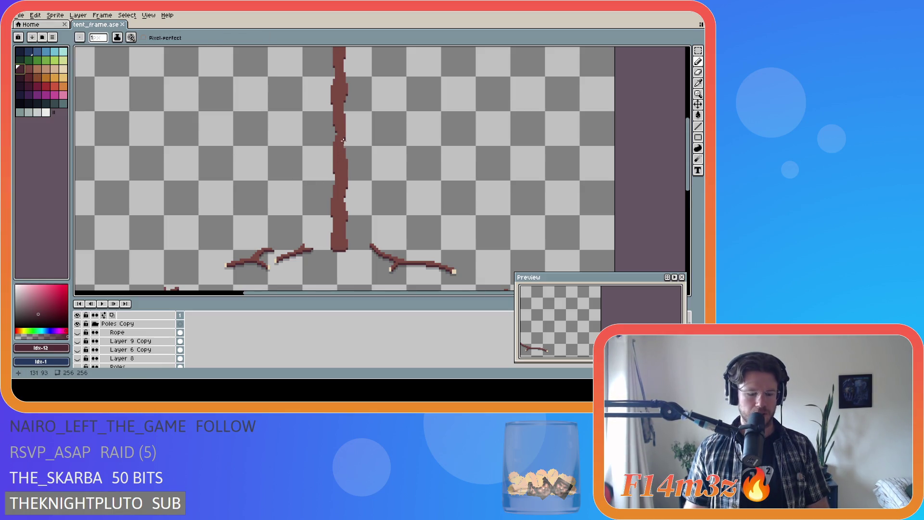
# Bucket-fill the single pole on Layer 9 with the darker red.
pyautogui.press('g')
pyautogui.click(337, 114)
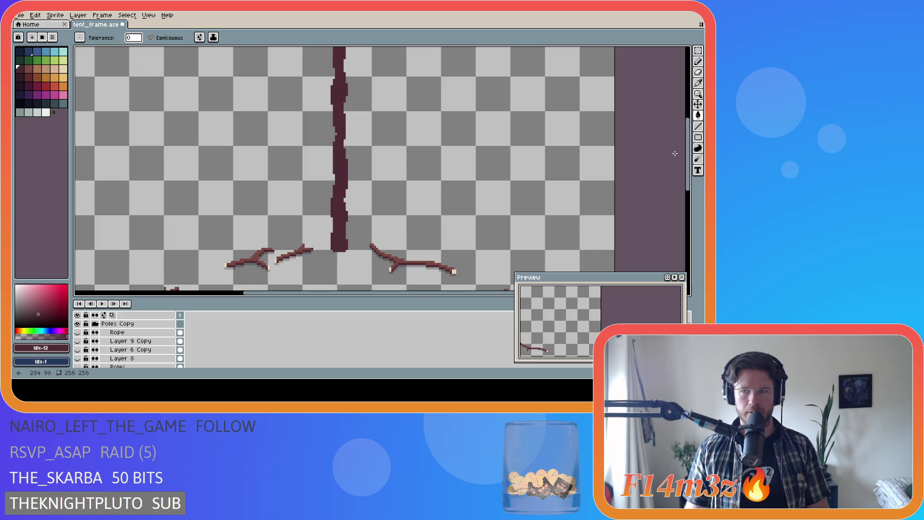
pyautogui.moveTo(692, 201); pyautogui.dragTo(689, 201)
pyautogui.scroll(-5, 680, 216)
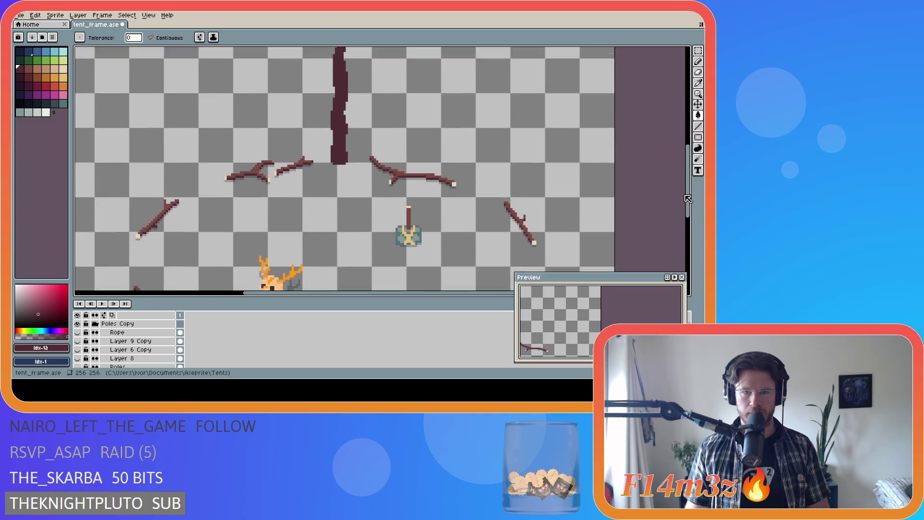
pyautogui.scroll(-2, 681, 216)
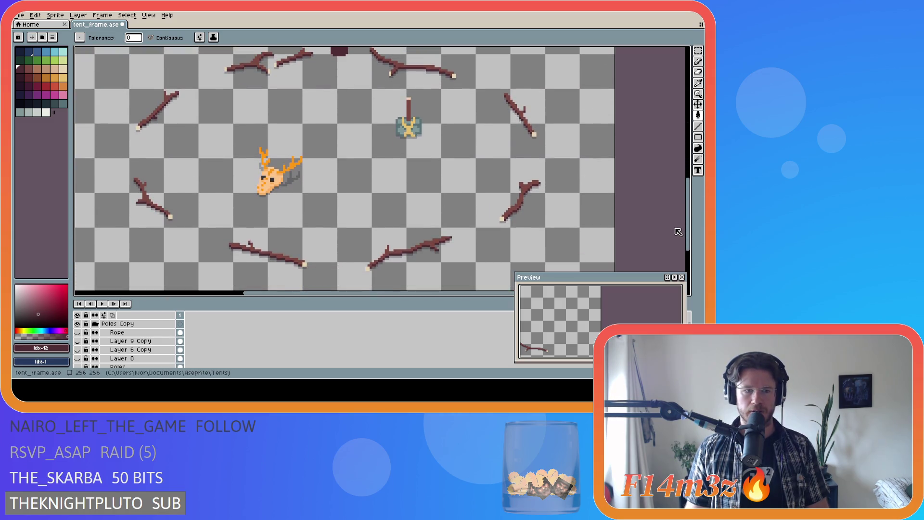
pyautogui.scroll(-3, 134, 350)
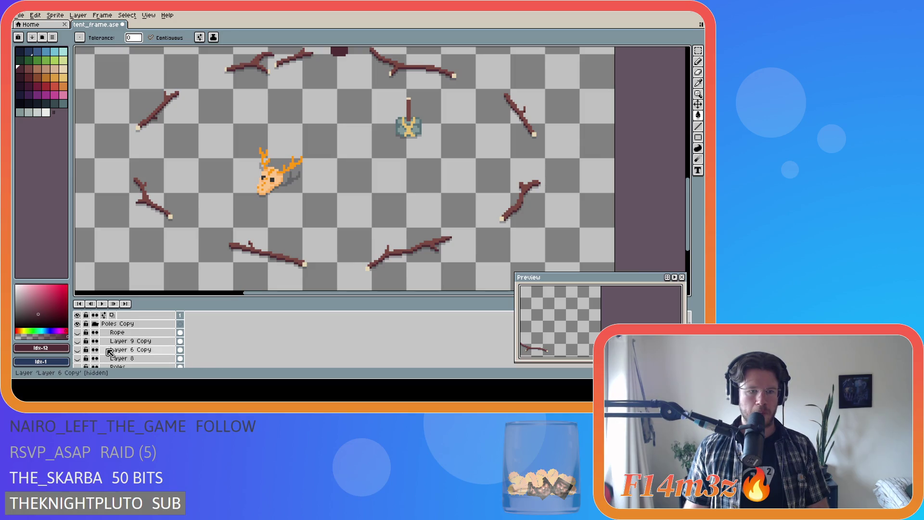
# Show Layer 6 and fill its triangle poles dark maroon.
pyautogui.click(77, 350)
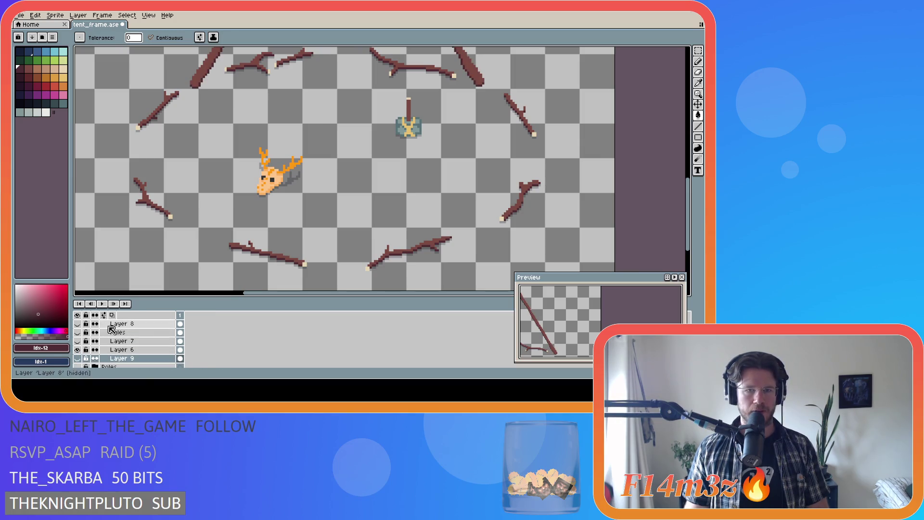
pyautogui.moveTo(694, 195)
pyautogui.mouseDown()
pyautogui.moveTo(695, 165)
pyautogui.moveTo(637, 155)
pyautogui.mouseUp()
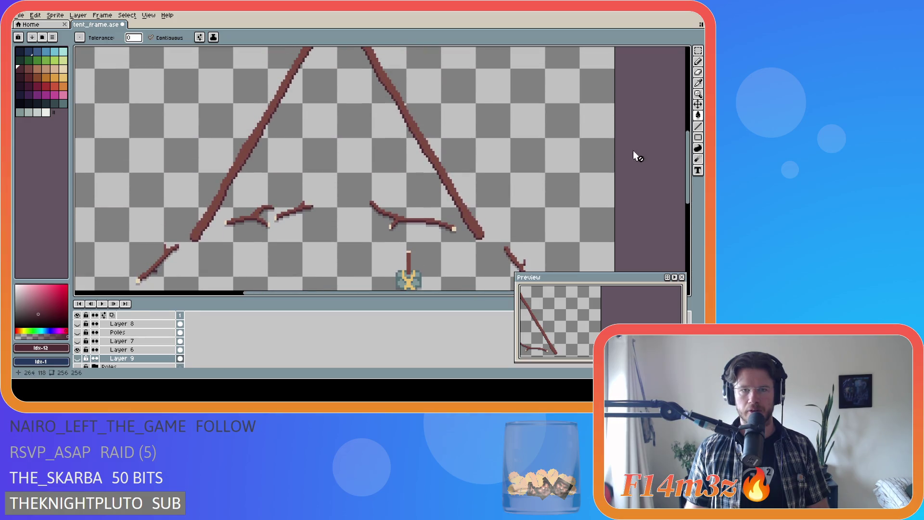
pyautogui.moveTo(682, 177)
pyautogui.mouseDown()
pyautogui.moveTo(688, 160)
pyautogui.moveTo(693, 172)
pyautogui.moveTo(691, 132)
pyautogui.moveTo(688, 176)
pyautogui.mouseUp()
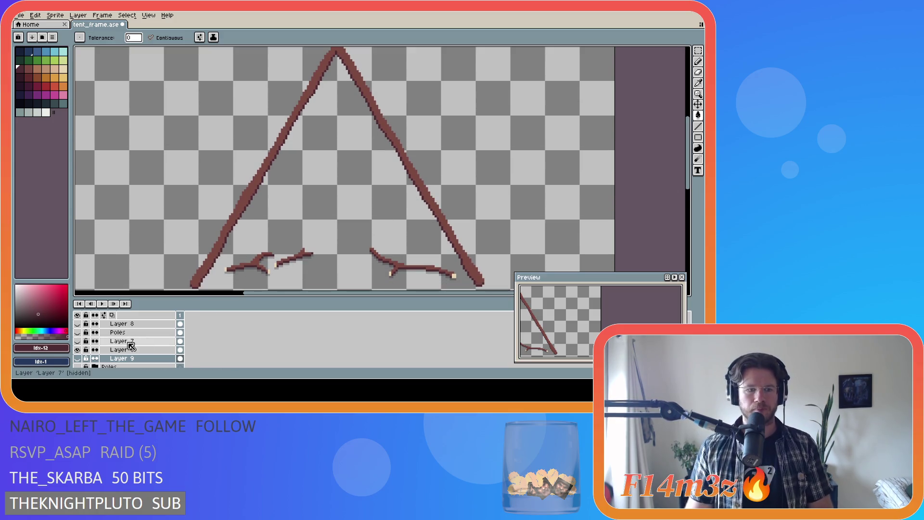
pyautogui.scroll(-1, 109, 353)
pyautogui.click(109, 353)
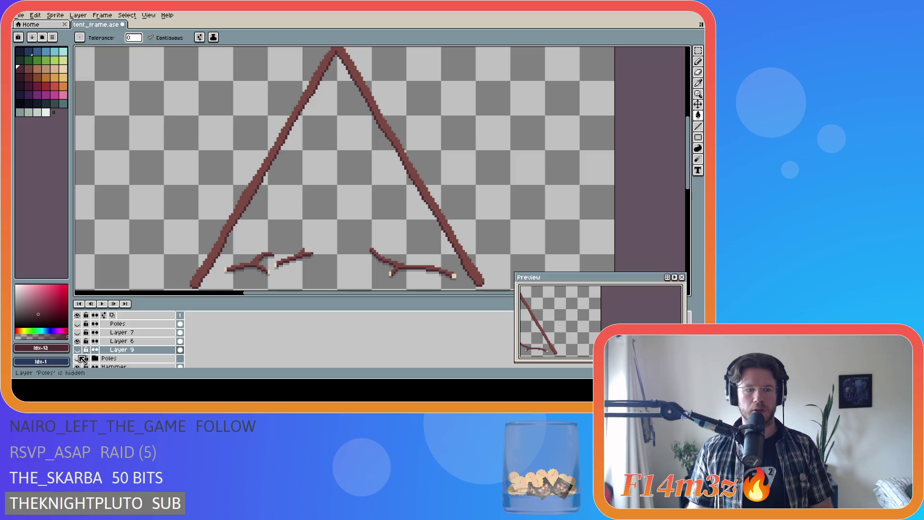
pyautogui.click(80, 343)
pyautogui.click(420, 183)
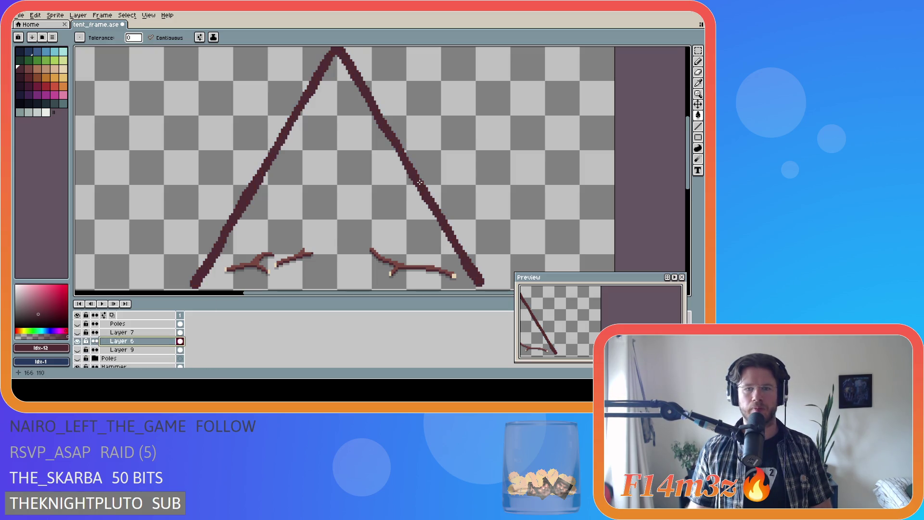
pyautogui.moveTo(682, 178); pyautogui.dragTo(683, 212)
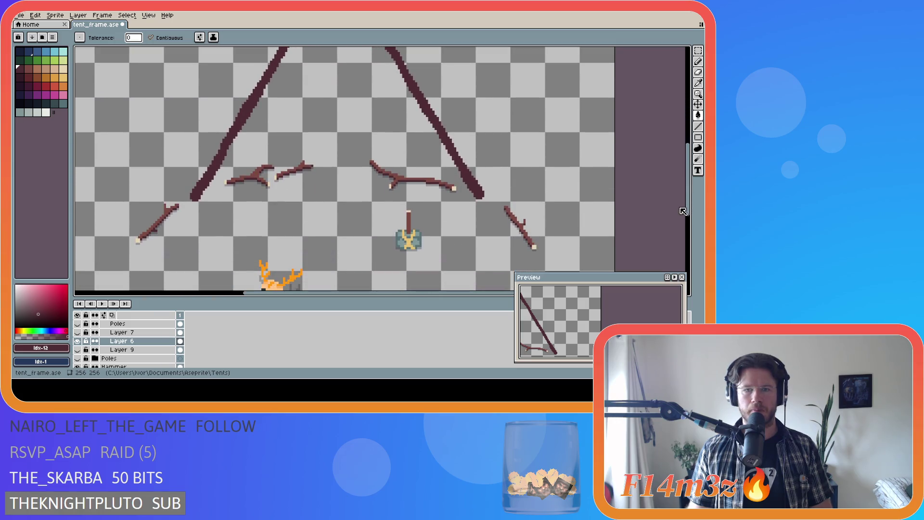
# Hide Layer 6, then show and select the lighter-brown poles on Layer 7.
pyautogui.click(78, 344)
pyautogui.click(78, 335)
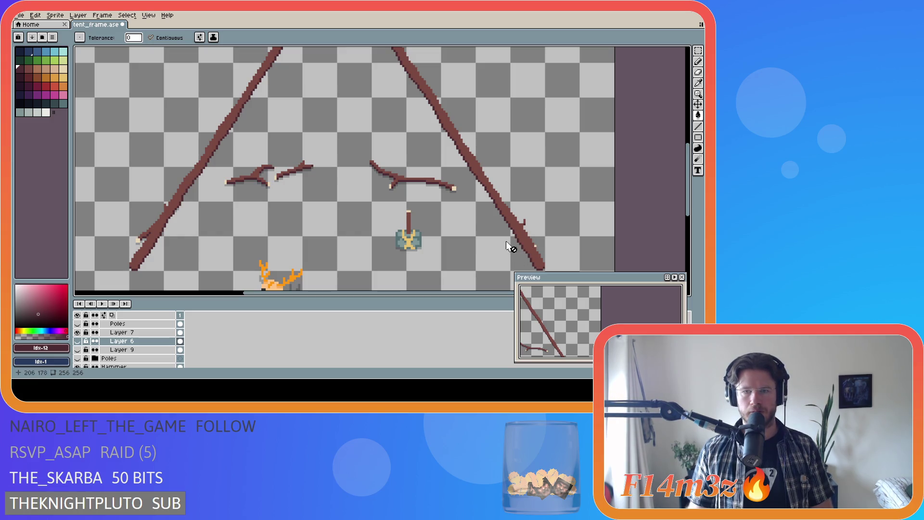
pyautogui.hotkey('alt', 'Up')
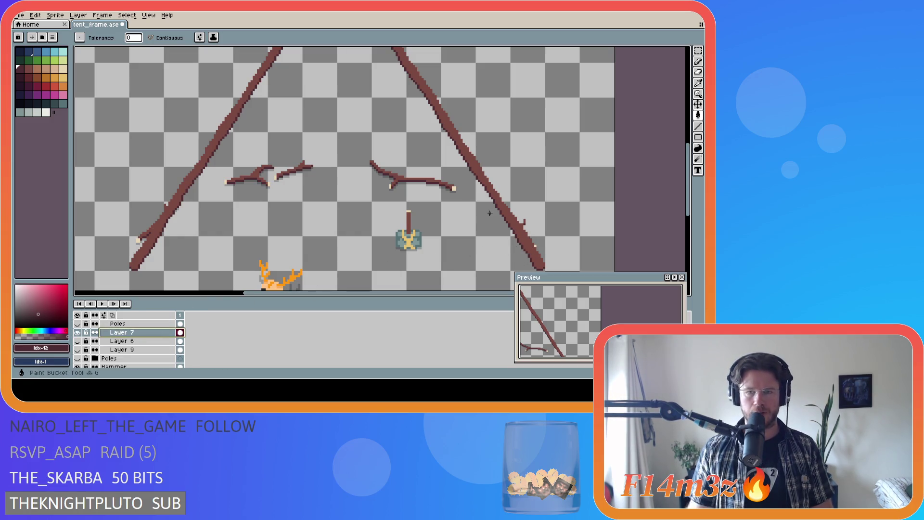
pyautogui.moveTo(688, 212)
pyautogui.mouseDown()
pyautogui.moveTo(690, 148)
pyautogui.moveTo(688, 212)
pyautogui.mouseUp()
pyautogui.press('v')
pyautogui.scroll(1, 83, 344)
# Hide Layer 7, show the Poles layer and fill its poles with the darker maroon.
pyautogui.click(77, 340)
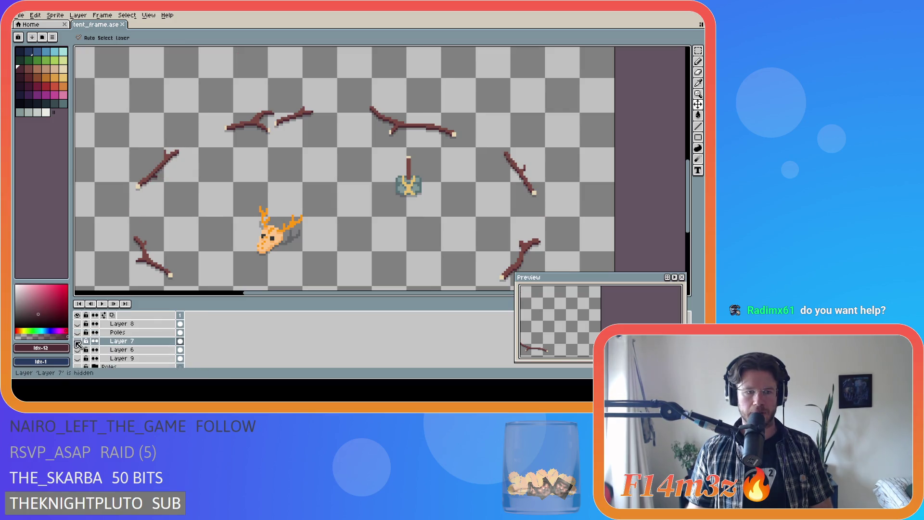
pyautogui.click(77, 333)
pyautogui.press('g')
pyautogui.moveTo(689, 208)
pyautogui.mouseDown()
pyautogui.moveTo(690, 230)
pyautogui.moveTo(693, 219)
pyautogui.mouseUp()
pyautogui.hotkey('alt', 'Up')
pyautogui.click(464, 207)
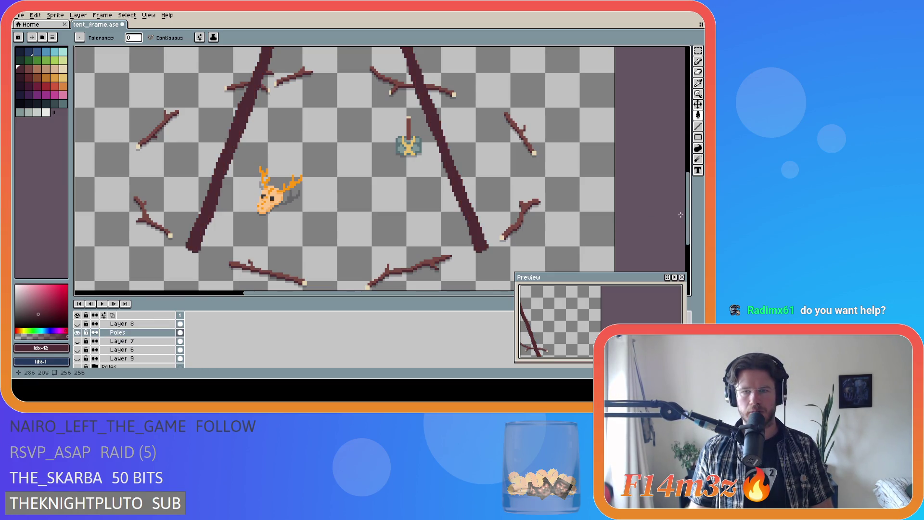
pyautogui.scroll(3, 464, 207)
pyautogui.scroll(-3, 385, 169)
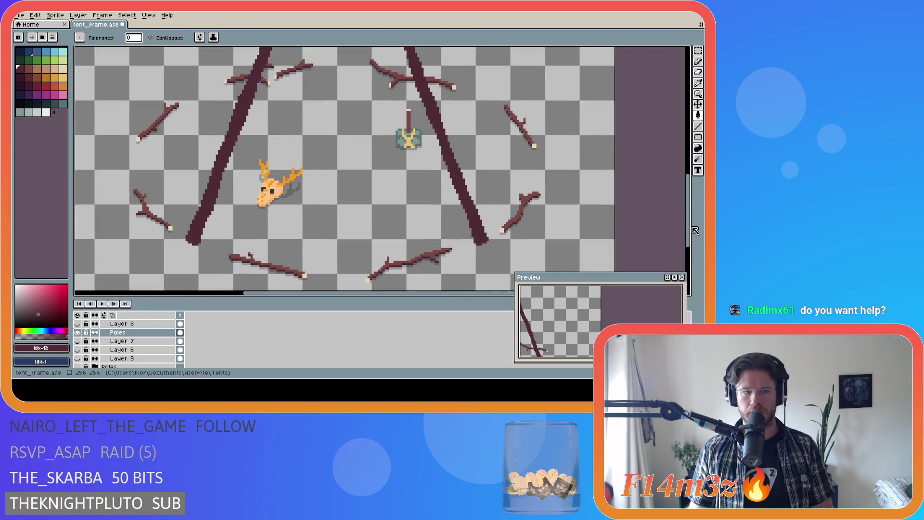
# Hide Poles, reveal and select Layer 8's vertical pole, then hide it again.
pyautogui.click(77, 333)
pyautogui.click(77, 324)
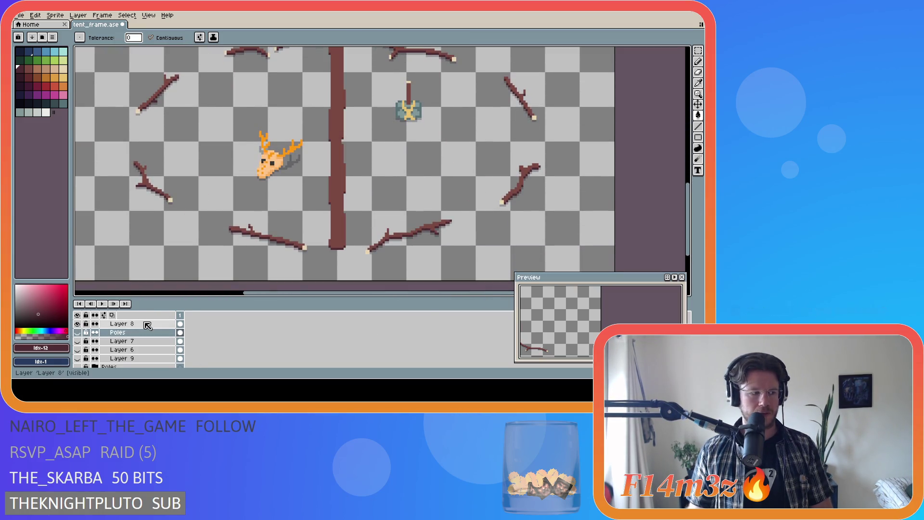
pyautogui.moveTo(688, 202)
pyautogui.mouseDown()
pyautogui.moveTo(691, 96)
pyautogui.moveTo(690, 195)
pyautogui.mouseUp()
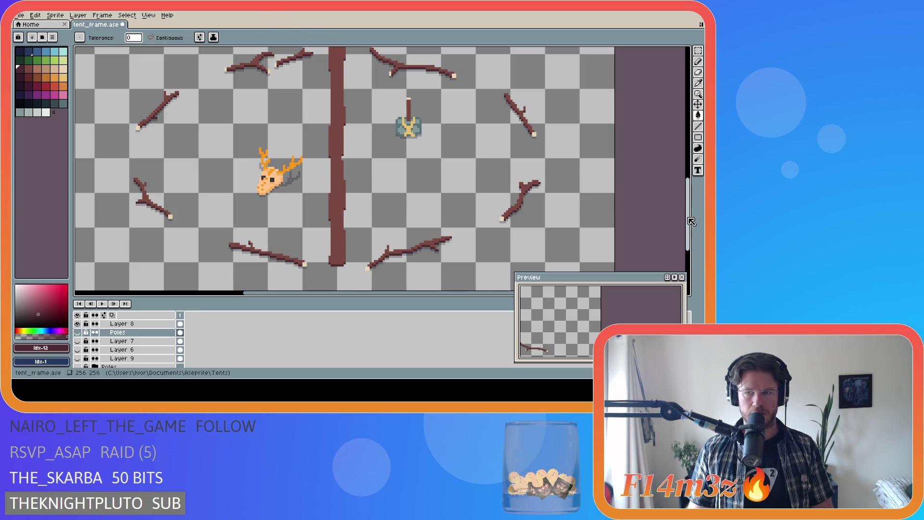
pyautogui.moveTo(688, 221); pyautogui.dragTo(681, 219)
pyautogui.click(120, 323)
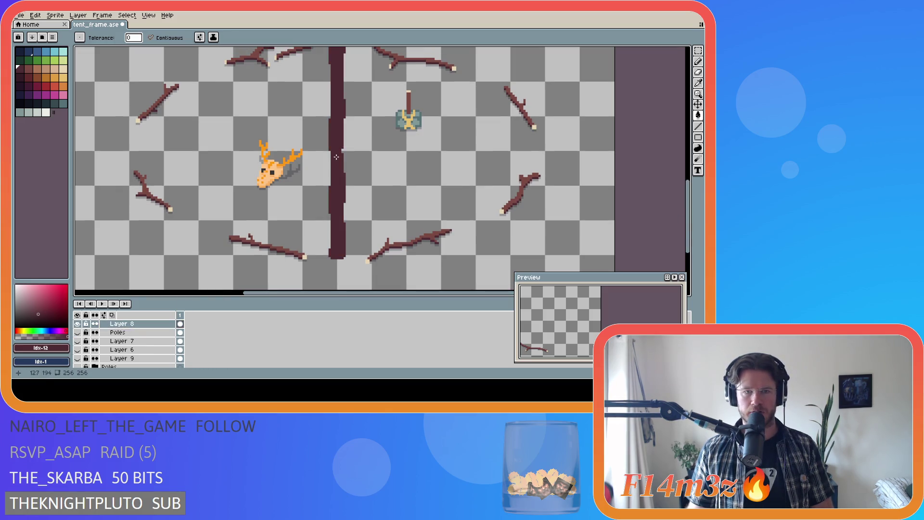
pyautogui.moveTo(687, 221)
pyautogui.mouseDown()
pyautogui.moveTo(686, 203)
pyautogui.moveTo(686, 218)
pyautogui.mouseUp()
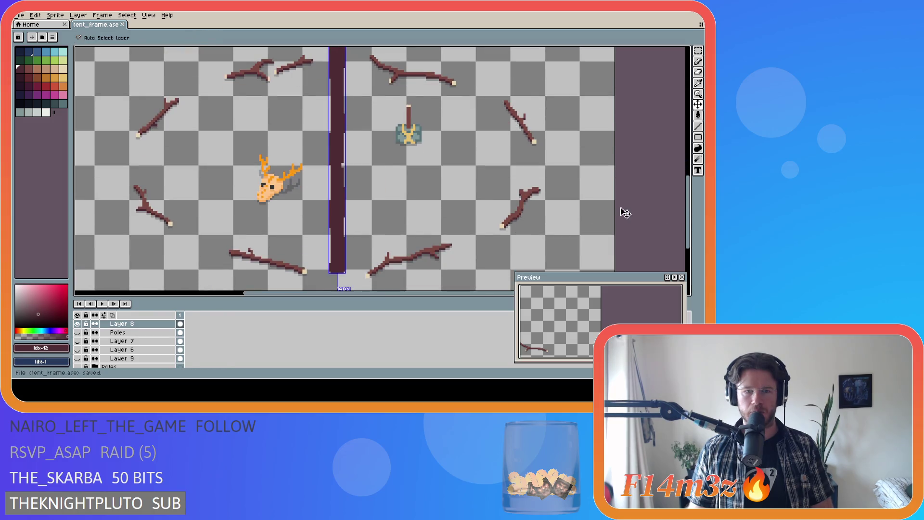
pyautogui.scroll(3, 70, 350)
pyautogui.click(77, 351)
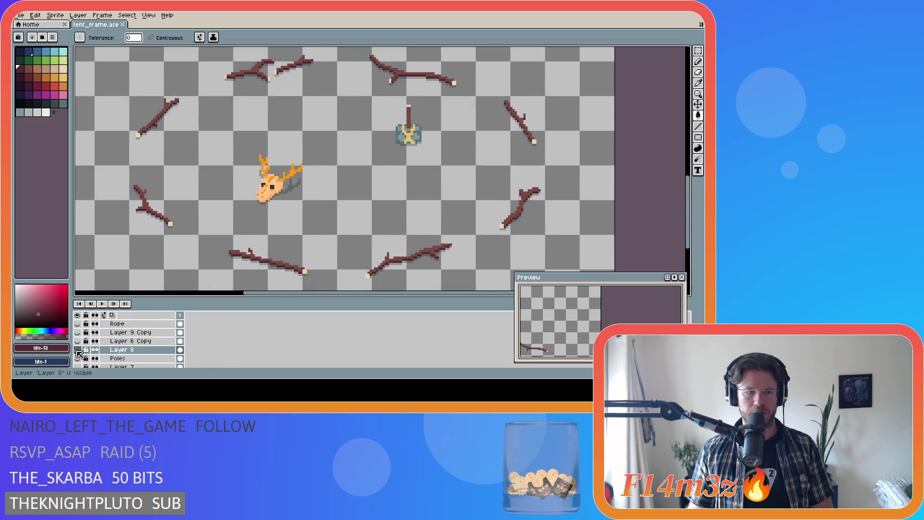
# Show Layer 6 Copy and fill its V-shaped branch dark maroon.
pyautogui.click(78, 341)
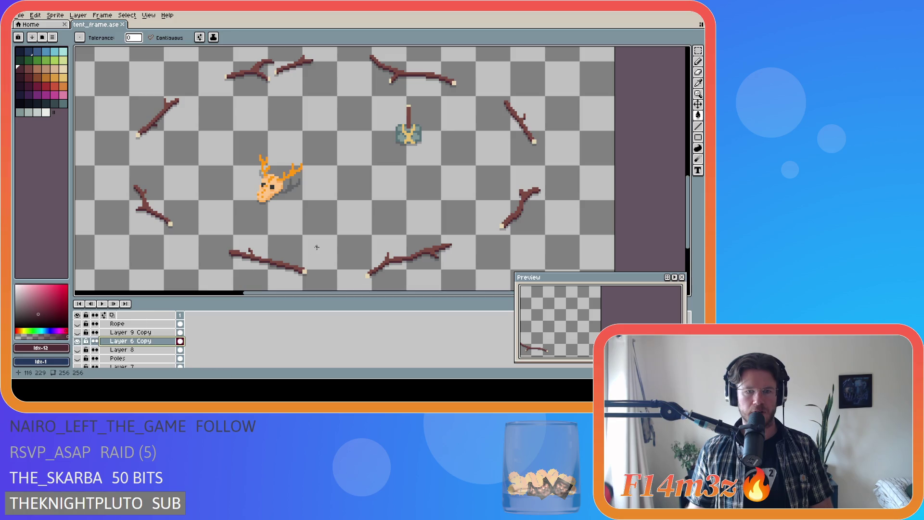
pyautogui.moveTo(689, 202); pyautogui.dragTo(692, 139)
pyautogui.scroll(2, 343, 134)
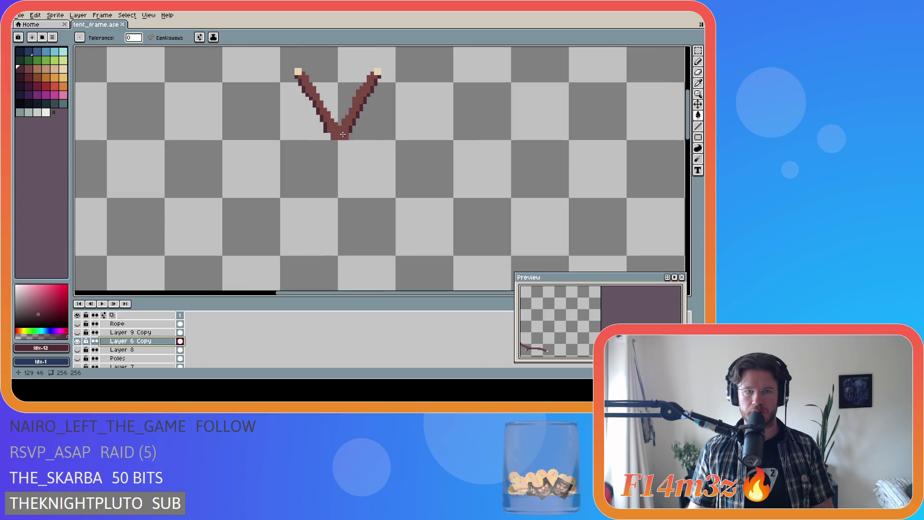
pyautogui.click(333, 136)
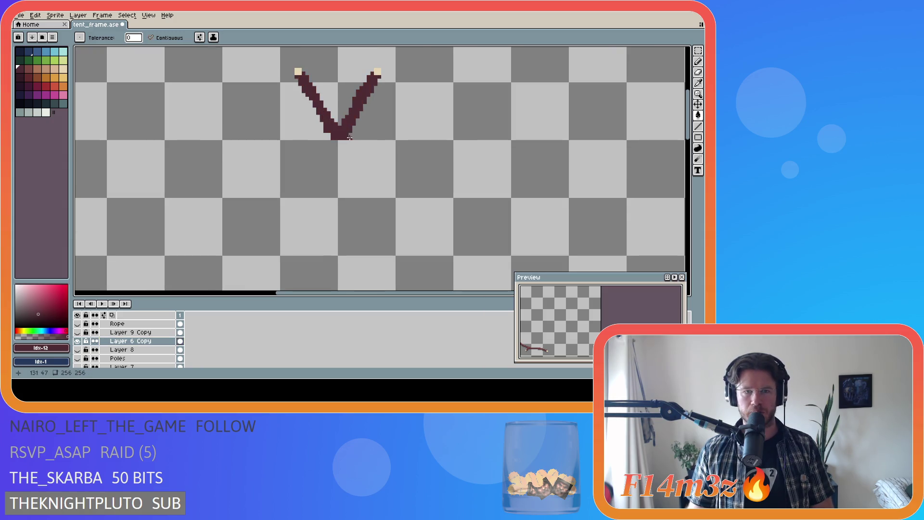
pyautogui.scroll(1, 308, 144)
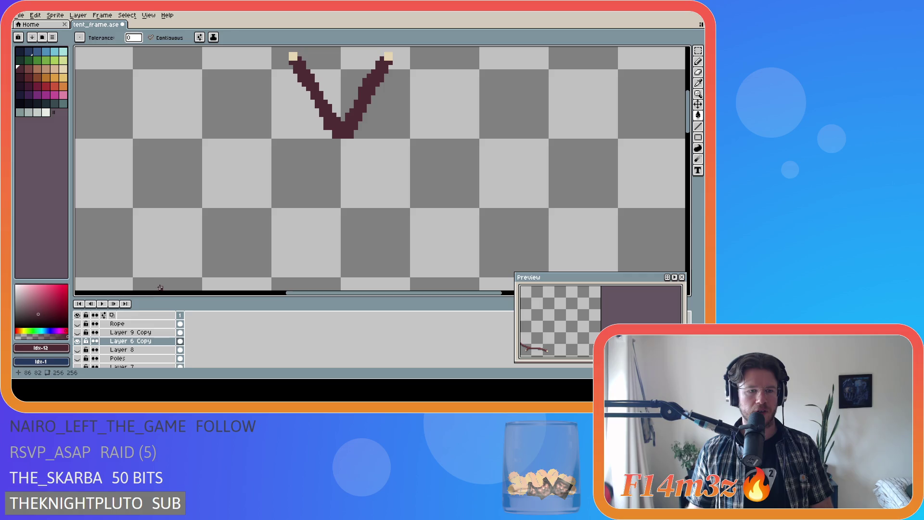
# Switch to Layer 9 Copy, fill the pole top dark maroon, and save.
pyautogui.click(78, 342)
pyautogui.click(77, 332)
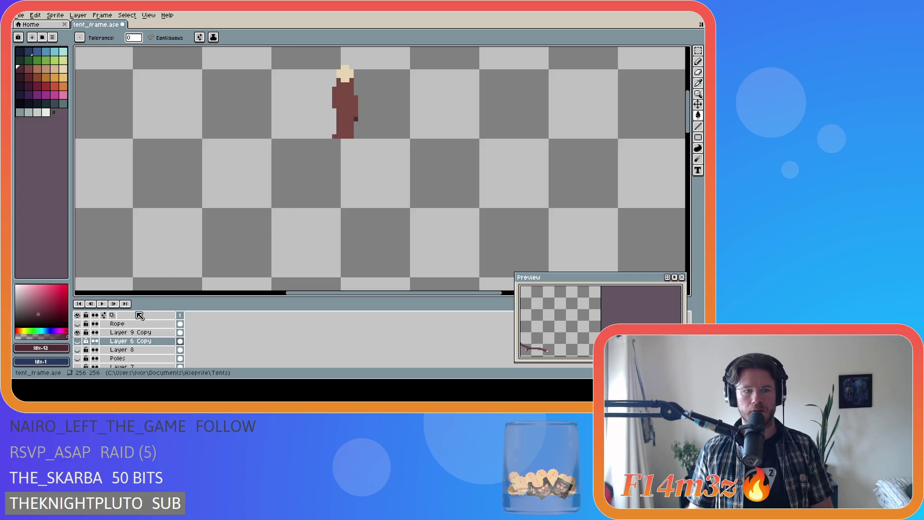
pyautogui.click(126, 332)
pyautogui.click(347, 108)
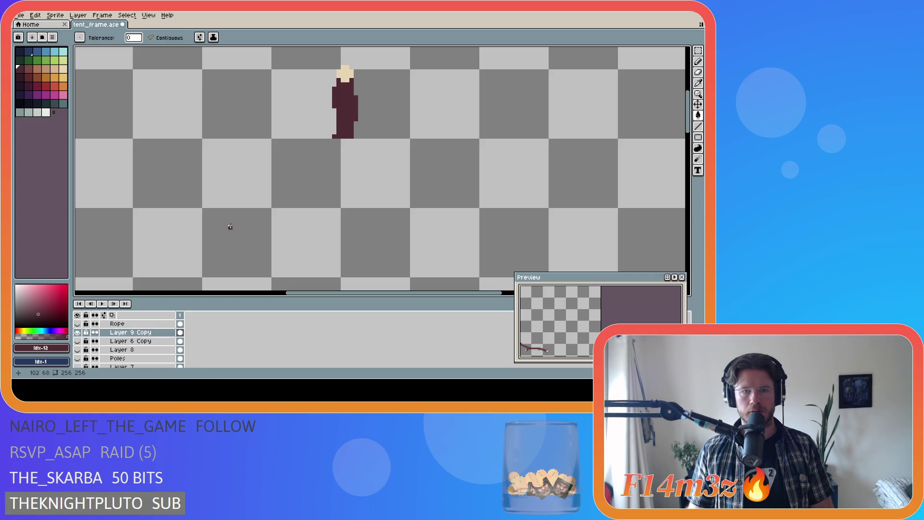
pyautogui.hotkey('ctrl', 's')
# Toggle the Rope and Layer 9 Copy layers, then show Layer 6 Copy, Layer 8, Poles and Layer 7.
pyautogui.click(78, 332)
pyautogui.click(77, 324)
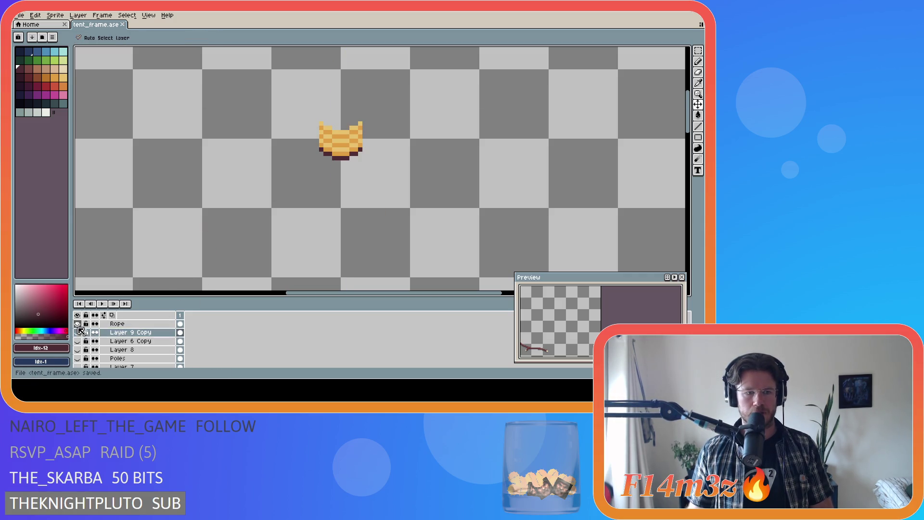
pyautogui.click(78, 323)
pyautogui.click(78, 332)
pyautogui.click(78, 333)
pyautogui.click(78, 332)
pyautogui.click(78, 341)
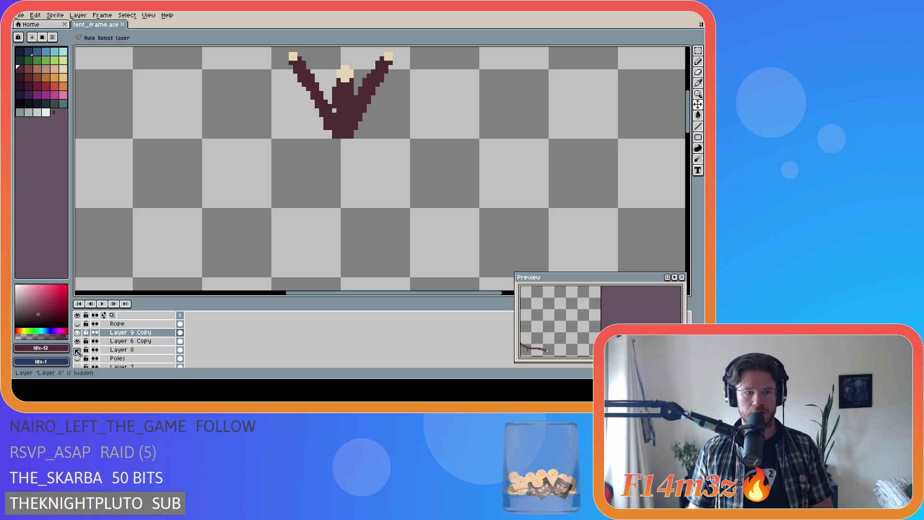
pyautogui.click(78, 350)
pyautogui.scroll(-1, 79, 354)
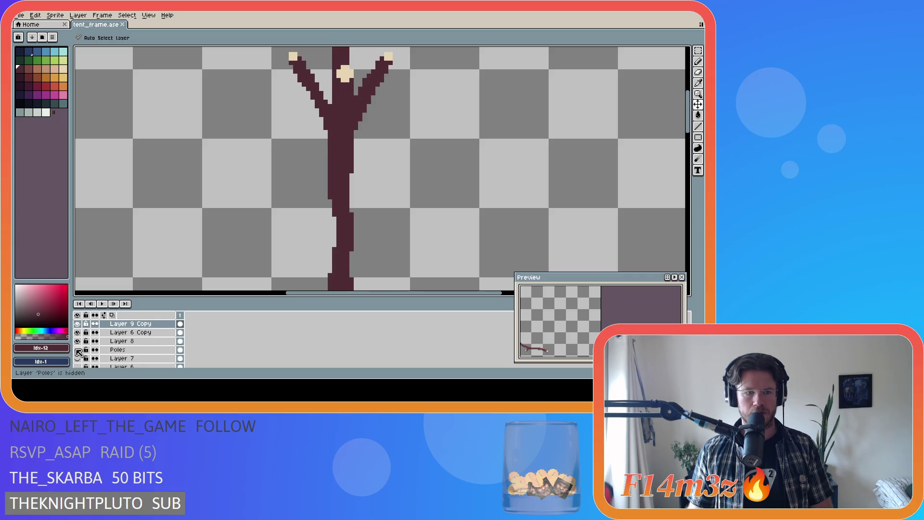
pyautogui.click(78, 349)
pyautogui.scroll(-1, 94, 358)
pyautogui.click(78, 350)
# Turn the Layer 9 and Layer 6 poles and the Poles group back on to view the full tent.
pyautogui.press('g')
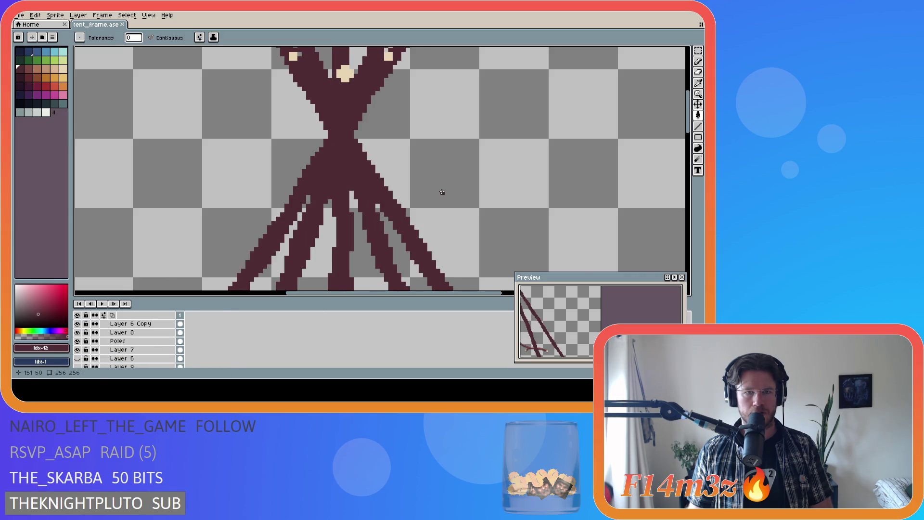
pyautogui.scroll(-1, 441, 189)
pyautogui.scroll(-1, 441, 189)
pyautogui.scroll(-3, 183, 347)
pyautogui.click(78, 341)
pyautogui.click(78, 332)
pyautogui.click(77, 349)
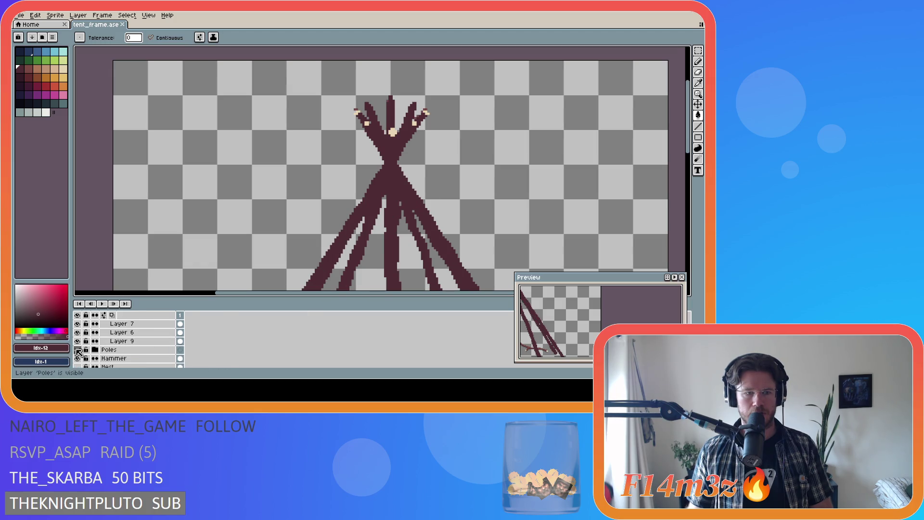
pyautogui.scroll(3, 429, 112)
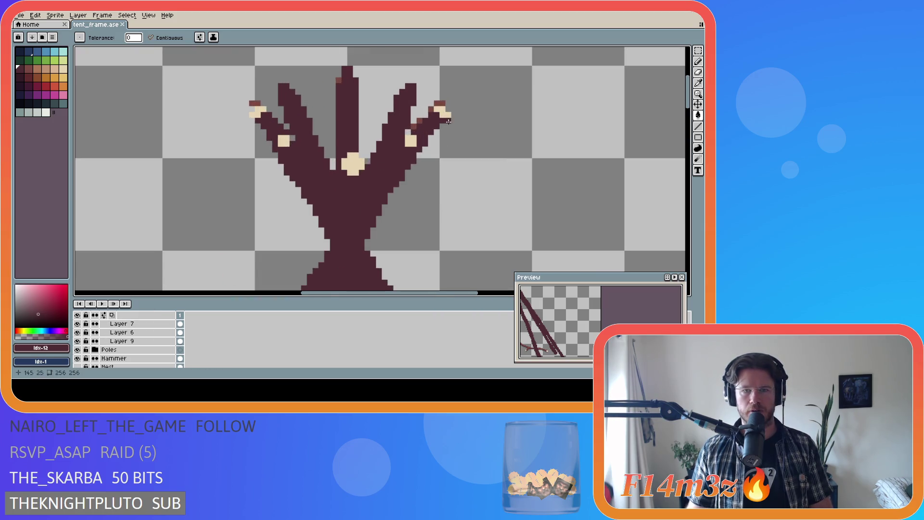
pyautogui.scroll(1, 408, 134)
pyautogui.scroll(-1, 320, 136)
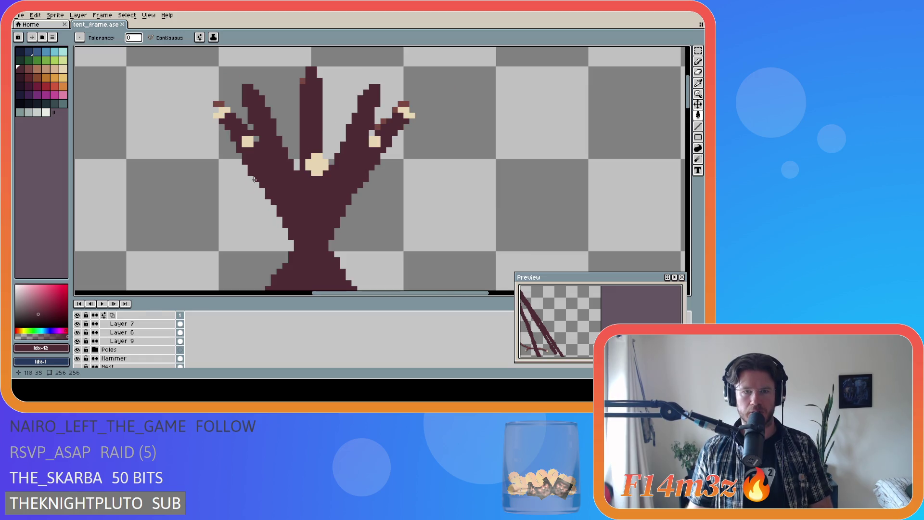
pyautogui.scroll(1, 79, 342)
# Hide Layers 6, 7 and 9 to compare the branches, then show all three again.
pyautogui.click(78, 341)
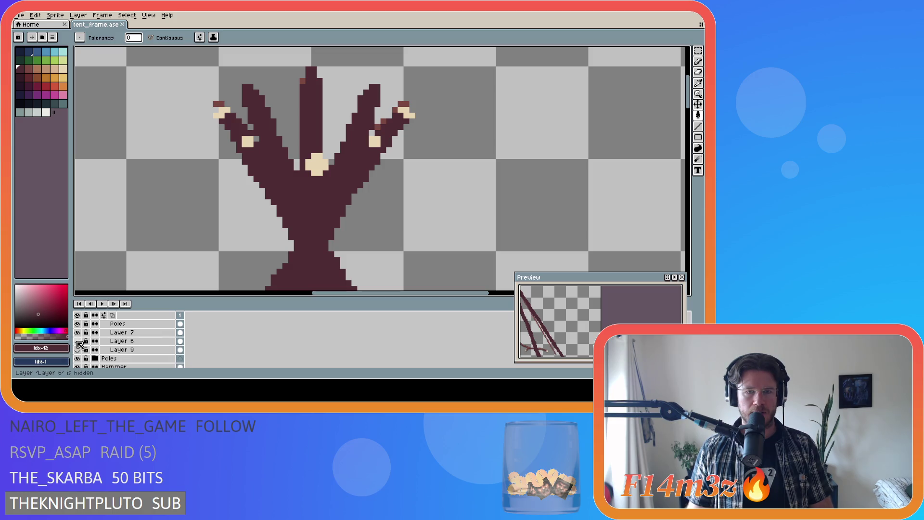
pyautogui.click(77, 333)
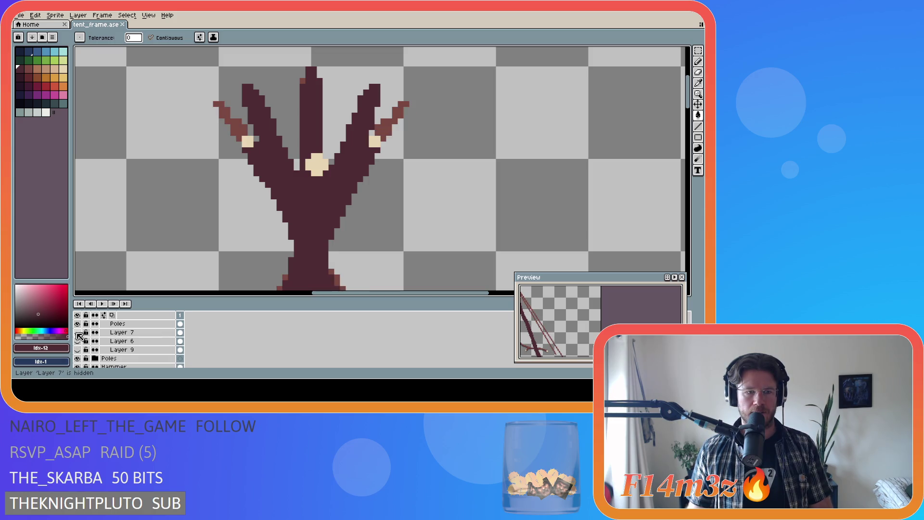
pyautogui.scroll(-1, 79, 339)
pyautogui.click(77, 342)
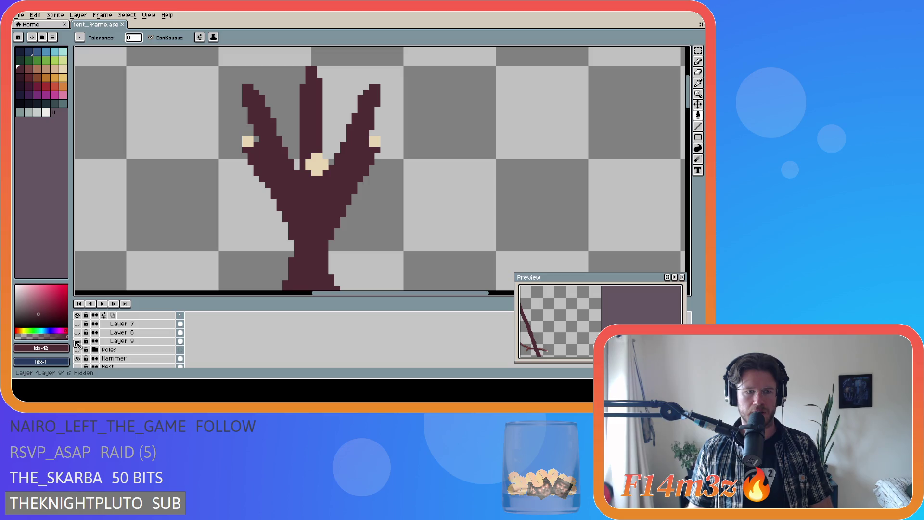
pyautogui.moveTo(77, 342); pyautogui.dragTo(77, 323)
pyautogui.scroll(-4, 330, 204)
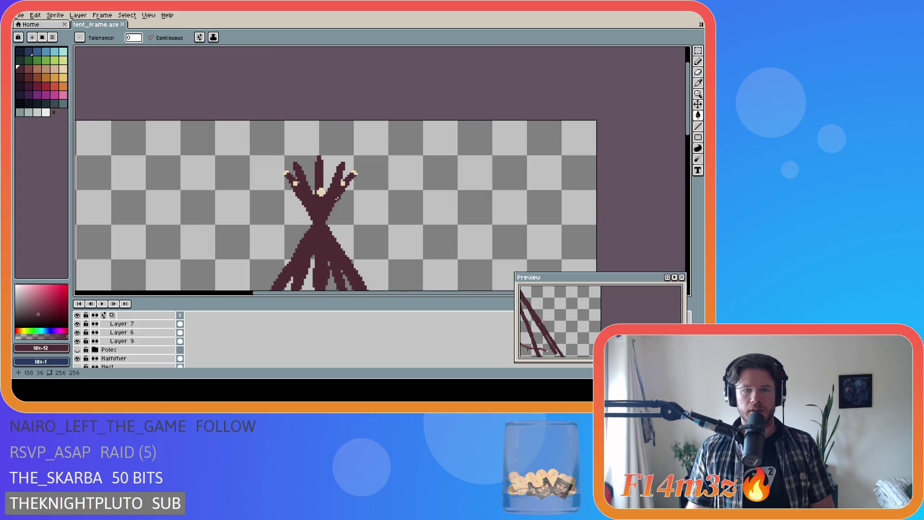
# Save tent_frame.ase twice while scrolling over the rejoined poles.
pyautogui.scroll(-3, 330, 204)
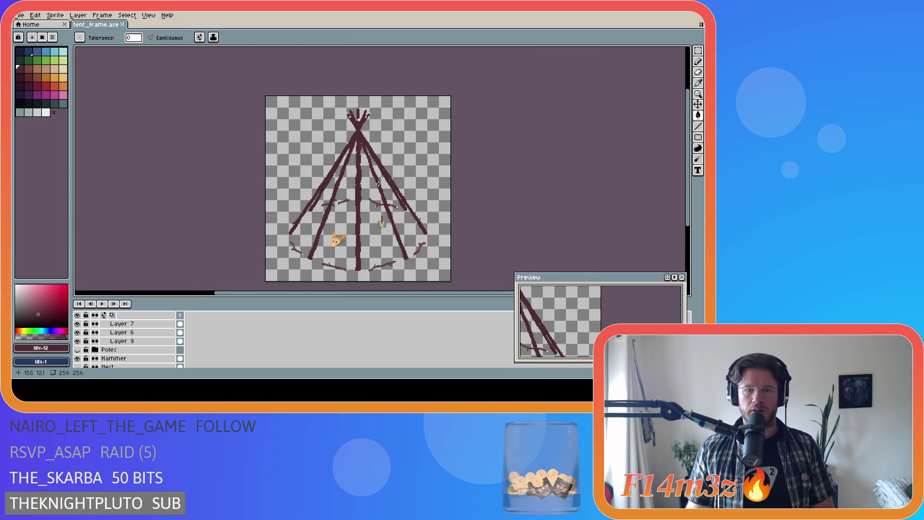
pyautogui.hotkey('ctrl', 's')
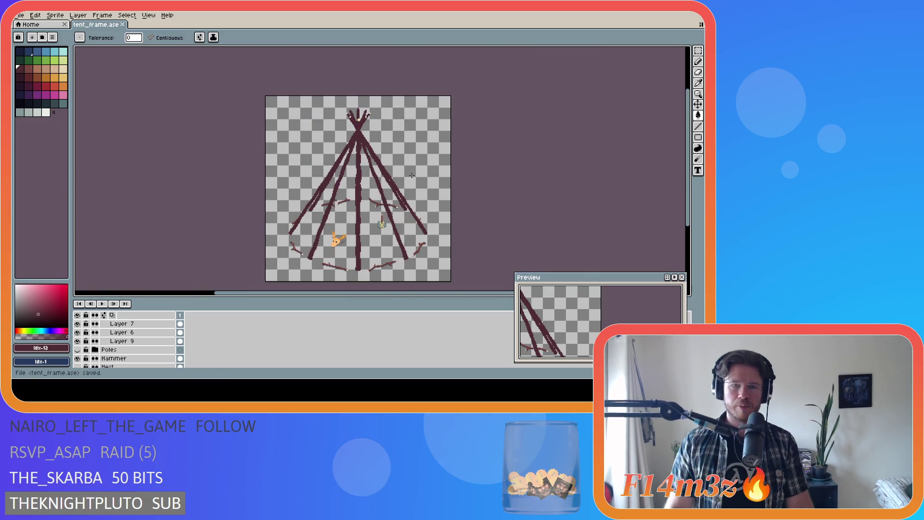
pyautogui.scroll(2, 373, 256)
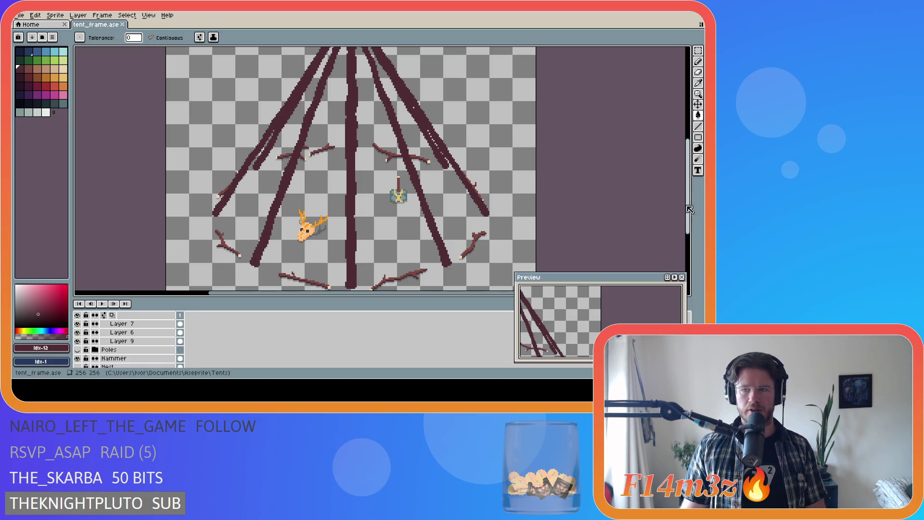
pyautogui.scroll(-3, 426, 227)
pyautogui.scroll(1, 347, 238)
pyautogui.scroll(1, 347, 237)
pyautogui.scroll(-2, 347, 237)
pyautogui.hotkey('ctrl', 's')
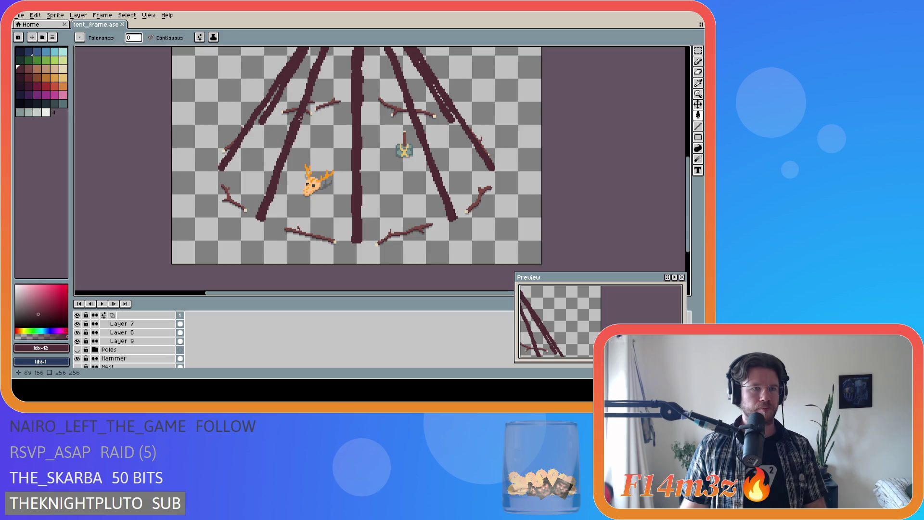
# Save again after panning the canvas, then scroll the layer list up to Poles Copy.
pyautogui.moveTo(692, 181)
pyautogui.mouseDown()
pyautogui.moveTo(684, 113)
pyautogui.moveTo(688, 182)
pyautogui.moveTo(652, 109)
pyautogui.moveTo(642, 178)
pyautogui.moveTo(637, 137)
pyautogui.moveTo(688, 125)
pyautogui.moveTo(685, 187)
pyautogui.moveTo(674, 150)
pyautogui.mouseUp()
pyautogui.hotkey('ctrl', 's')
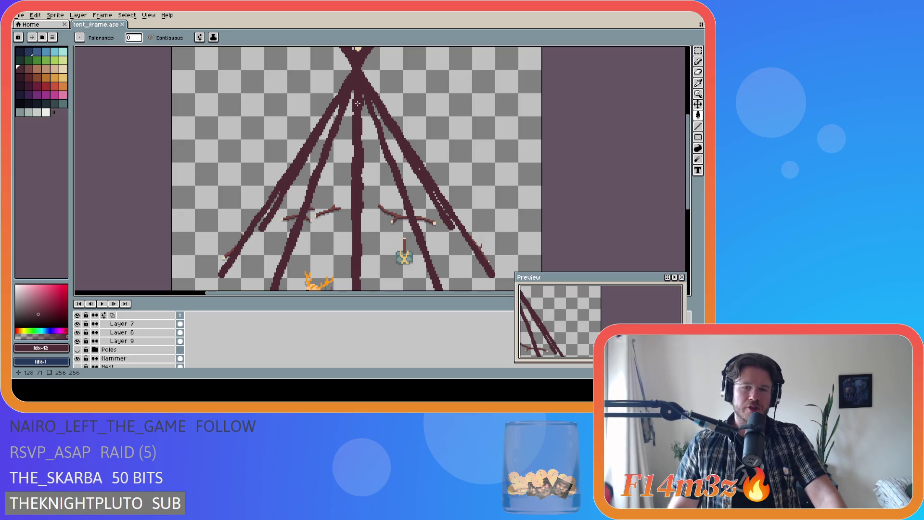
pyautogui.moveTo(692, 149)
pyautogui.mouseDown()
pyautogui.moveTo(690, 130)
pyautogui.moveTo(684, 181)
pyautogui.mouseUp()
pyautogui.scroll(3, 681, 182)
pyautogui.scroll(-3, 670, 185)
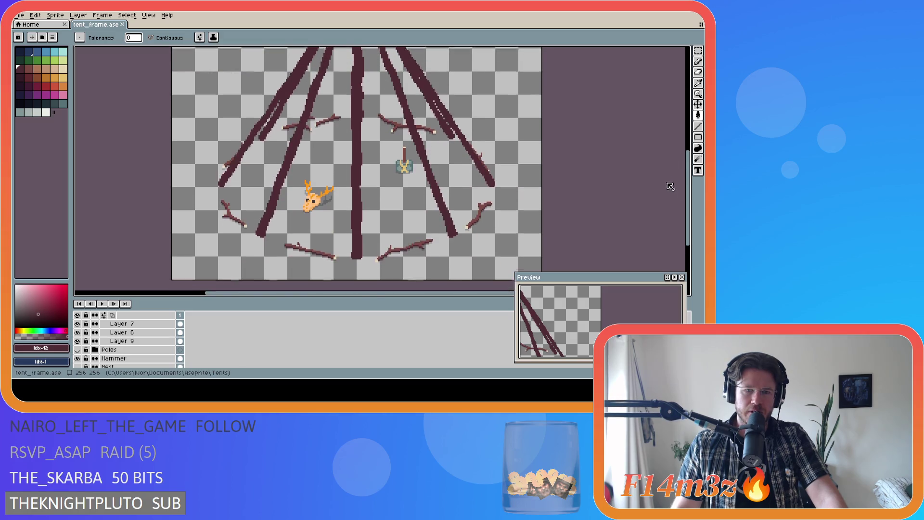
pyautogui.scroll(3, 669, 182)
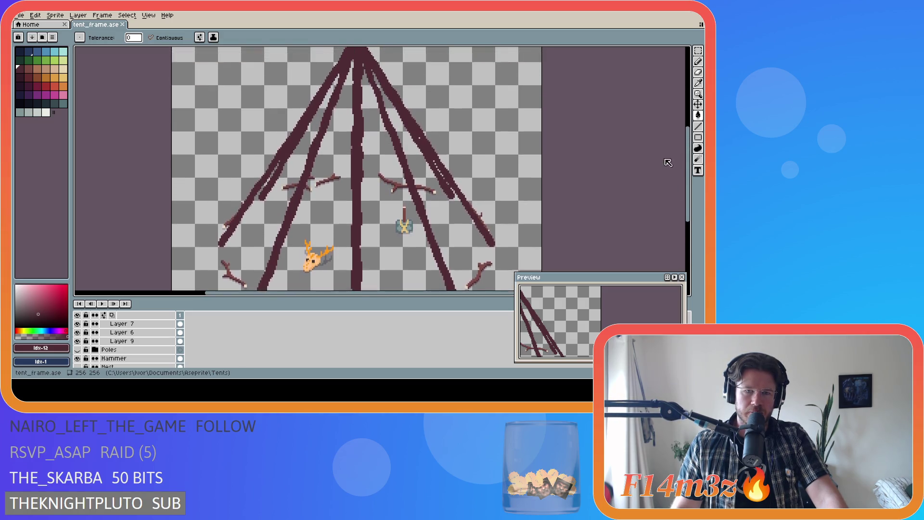
pyautogui.scroll(3, 120, 344)
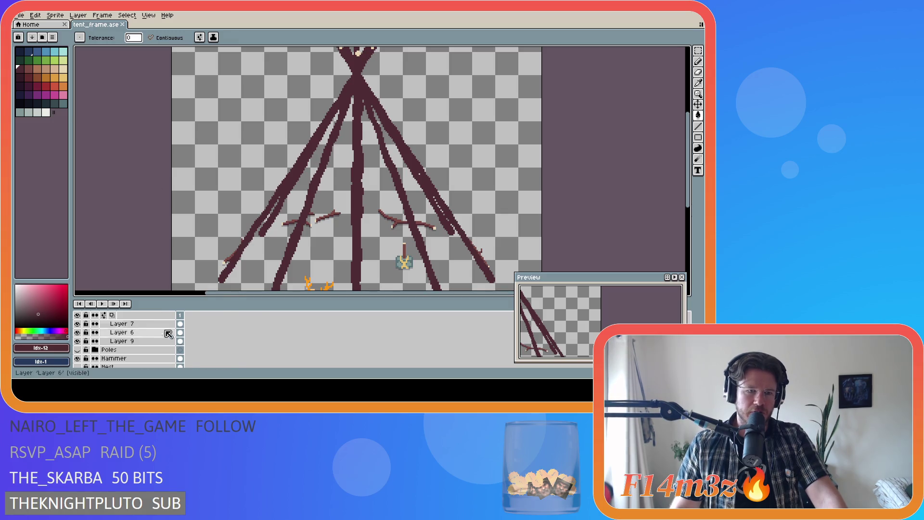
pyautogui.scroll(1, 108, 343)
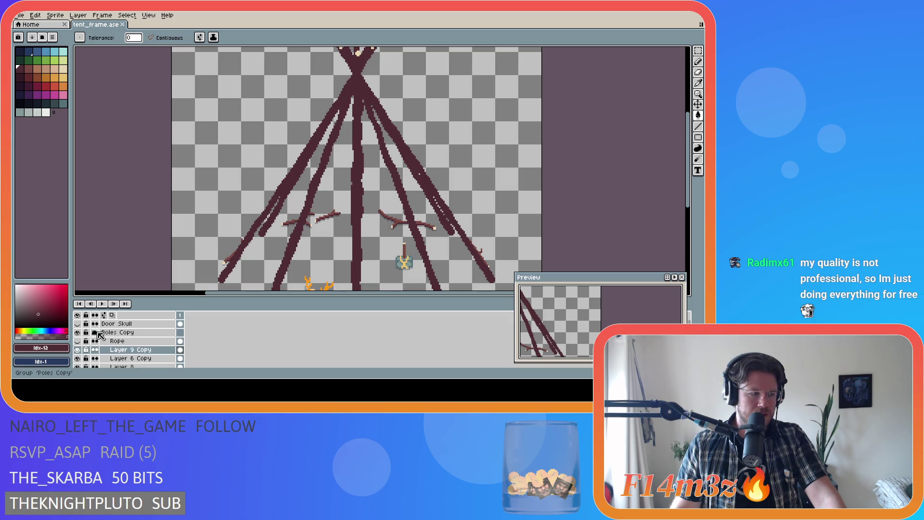
# Collapse the Poles Copy layer group, look over the canvas and save.
pyautogui.click(95, 332)
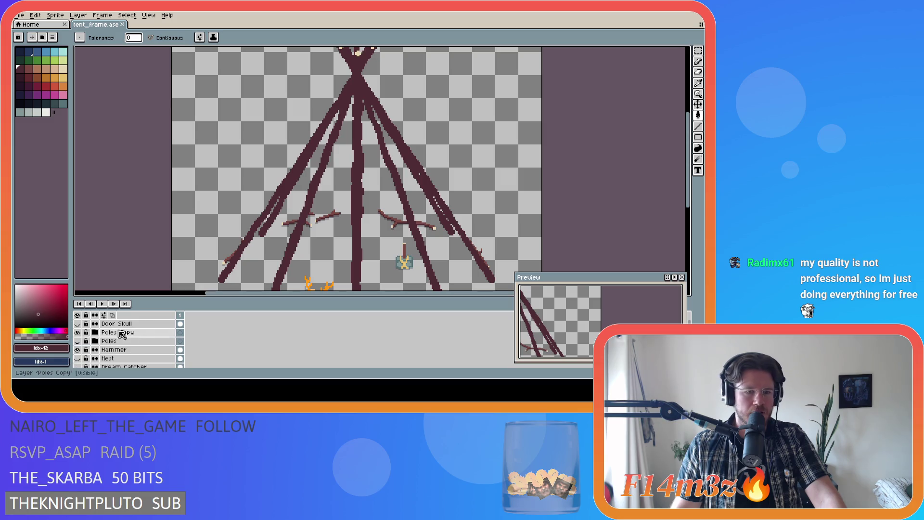
pyautogui.moveTo(688, 193)
pyautogui.mouseDown()
pyautogui.moveTo(688, 207)
pyautogui.moveTo(689, 144)
pyautogui.moveTo(676, 220)
pyautogui.moveTo(694, 242)
pyautogui.moveTo(686, 186)
pyautogui.moveTo(679, 239)
pyautogui.moveTo(672, 193)
pyautogui.mouseUp()
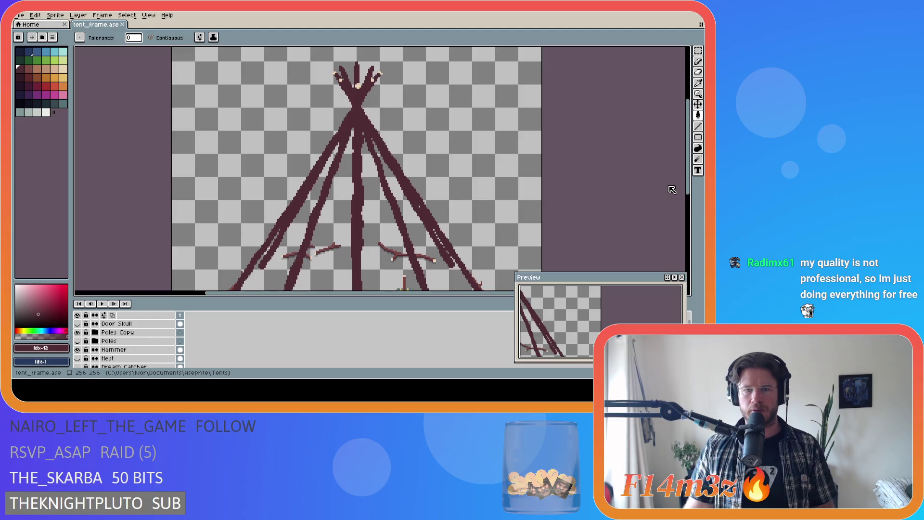
pyautogui.moveTo(677, 230)
pyautogui.mouseDown()
pyautogui.moveTo(681, 242)
pyautogui.moveTo(661, 164)
pyautogui.moveTo(670, 235)
pyautogui.moveTo(685, 236)
pyautogui.moveTo(694, 177)
pyautogui.moveTo(688, 233)
pyautogui.mouseUp()
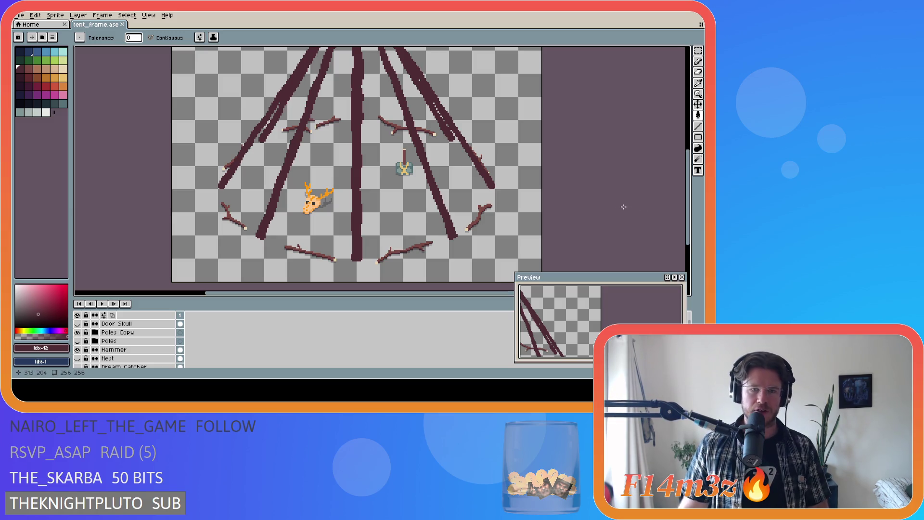
pyautogui.moveTo(689, 212)
pyautogui.mouseDown()
pyautogui.moveTo(689, 178)
pyautogui.moveTo(688, 211)
pyautogui.moveTo(668, 148)
pyautogui.moveTo(669, 185)
pyautogui.moveTo(689, 202)
pyautogui.moveTo(689, 183)
pyautogui.moveTo(692, 214)
pyautogui.moveTo(692, 166)
pyautogui.moveTo(692, 221)
pyautogui.moveTo(685, 188)
pyautogui.mouseUp()
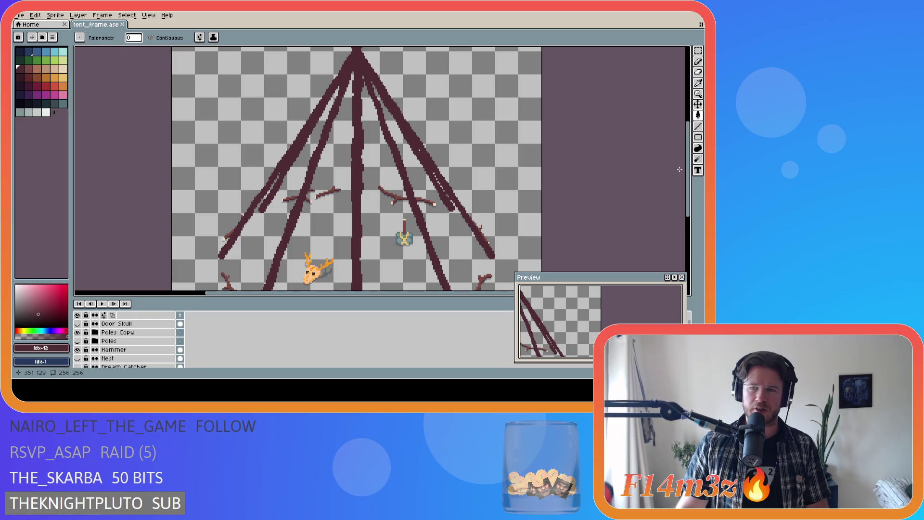
pyautogui.scroll(2, 688, 161)
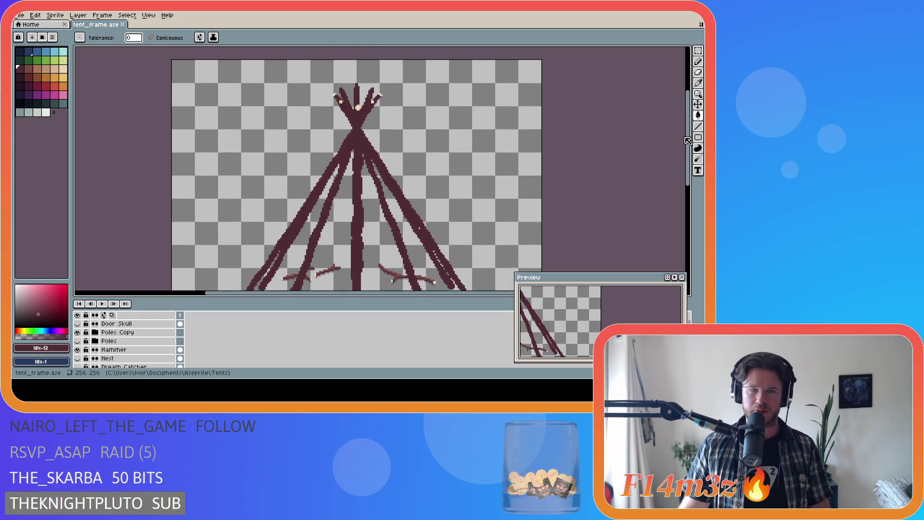
pyautogui.moveTo(688, 161)
pyautogui.mouseDown()
pyautogui.moveTo(689, 243)
pyautogui.moveTo(686, 139)
pyautogui.moveTo(688, 220)
pyautogui.moveTo(687, 182)
pyautogui.mouseUp()
pyautogui.hotkey('ctrl', 's')
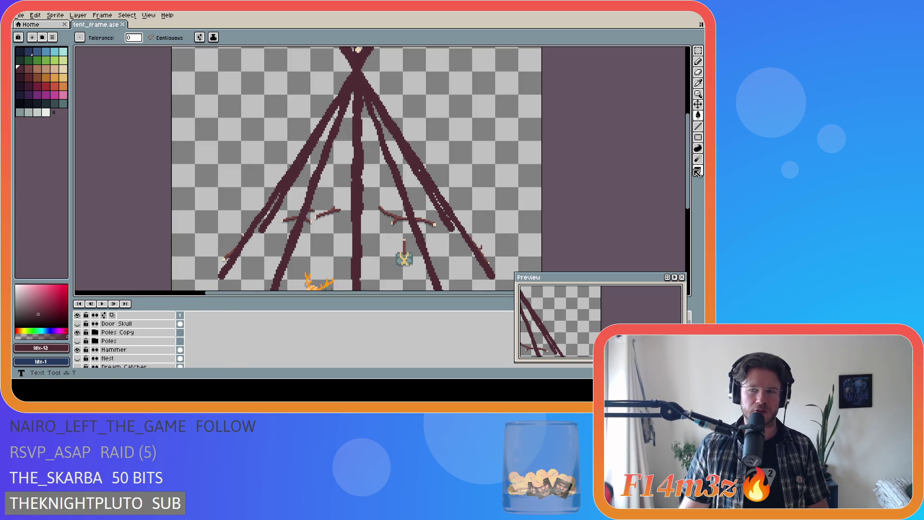
# Pan across the teepee frame and save the tent_frame sprite twice more.
pyautogui.scroll(-1, 688, 169)
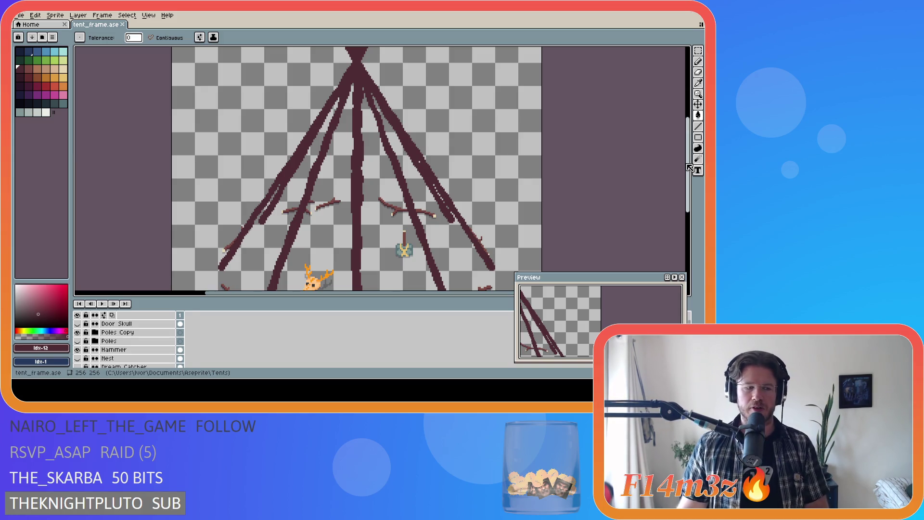
pyautogui.moveTo(689, 166)
pyautogui.mouseDown()
pyautogui.moveTo(688, 129)
pyautogui.moveTo(689, 162)
pyautogui.moveTo(674, 145)
pyautogui.mouseUp()
pyautogui.hotkey('ctrl', 's')
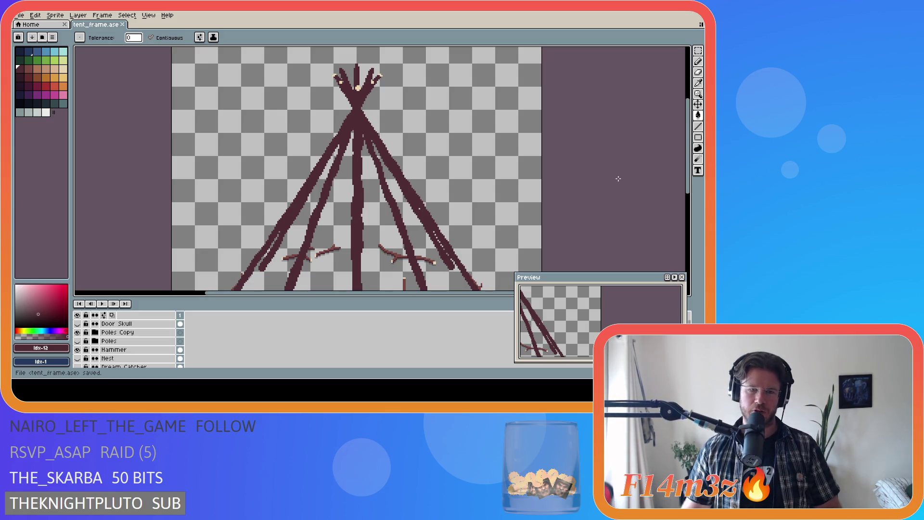
pyautogui.moveTo(692, 183)
pyautogui.mouseDown()
pyautogui.moveTo(692, 234)
pyautogui.moveTo(689, 189)
pyautogui.moveTo(675, 237)
pyautogui.moveTo(681, 188)
pyautogui.mouseUp()
pyautogui.hotkey('ctrl', 's')
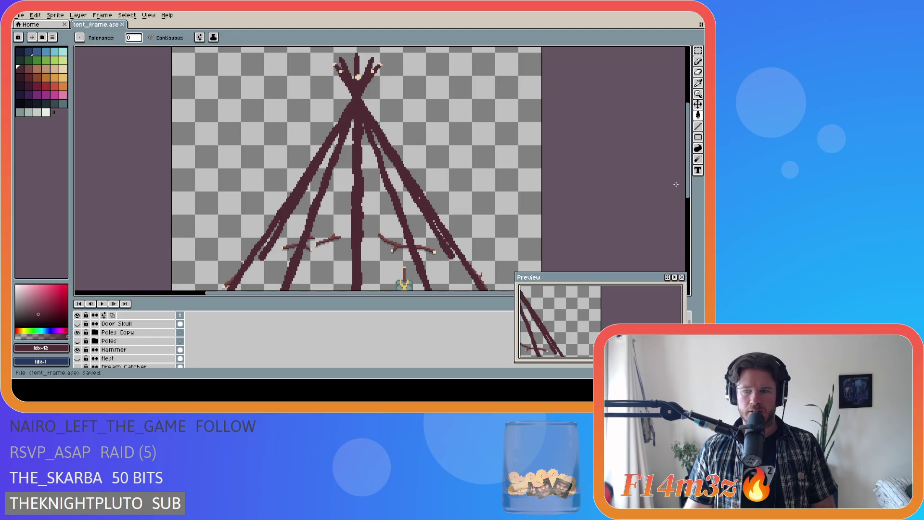
pyautogui.scroll(-3, 633, 209)
pyautogui.scroll(3, 636, 212)
pyautogui.moveTo(450, 295); pyautogui.dragTo(467, 296)
pyautogui.moveTo(682, 173); pyautogui.dragTo(683, 204)
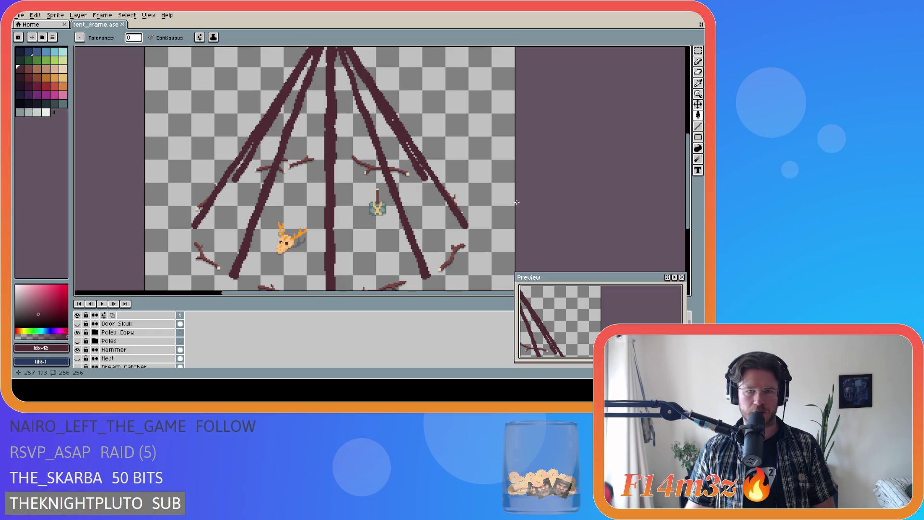
pyautogui.moveTo(688, 172)
pyautogui.mouseDown()
pyautogui.moveTo(689, 160)
pyautogui.moveTo(697, 169)
pyautogui.mouseUp()
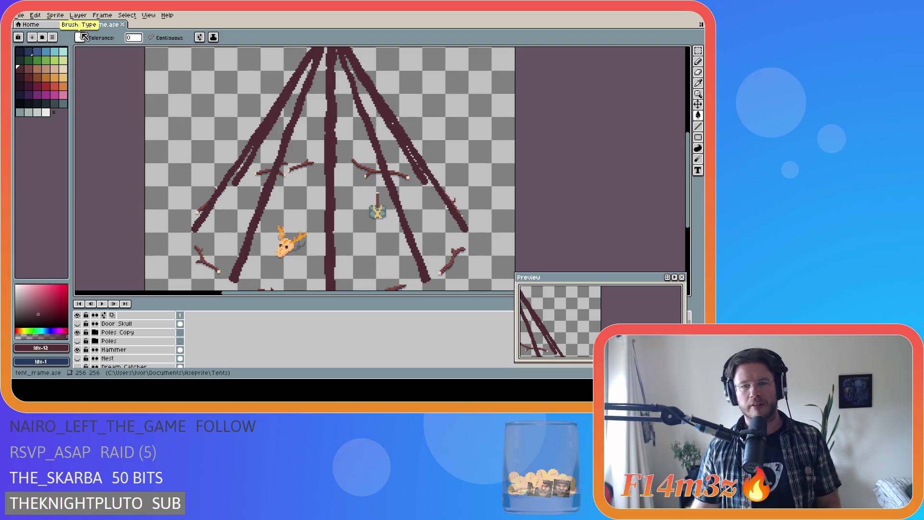
# Save tent_frame.ase once more with Ctrl+S.
pyautogui.hotkey('ctrl', 's')
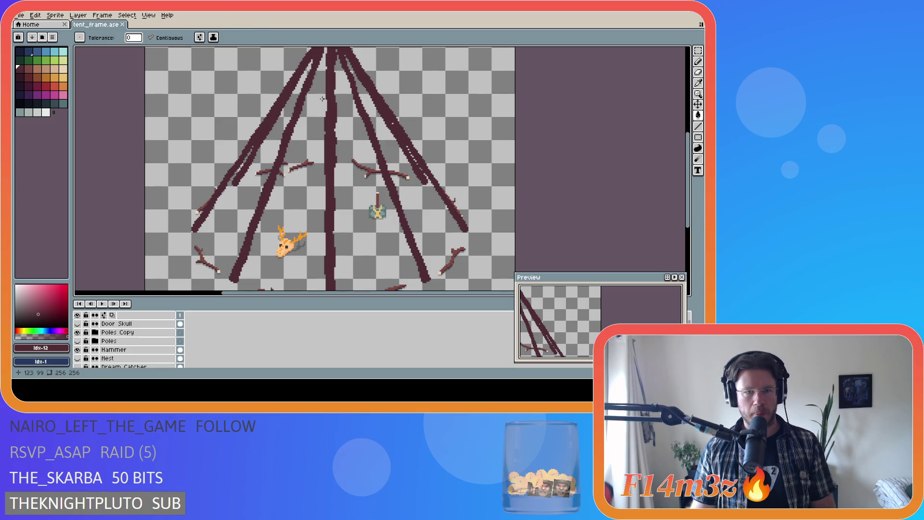
# Expand the Poles Copy group and hide Layer 6 Copy, Layer 8, Poles, Layer 7 and Layer 6.
pyautogui.moveTo(686, 171)
pyautogui.mouseDown()
pyautogui.moveTo(694, 188)
pyautogui.moveTo(694, 142)
pyautogui.moveTo(682, 195)
pyautogui.mouseUp()
pyautogui.scroll(-3, 140, 347)
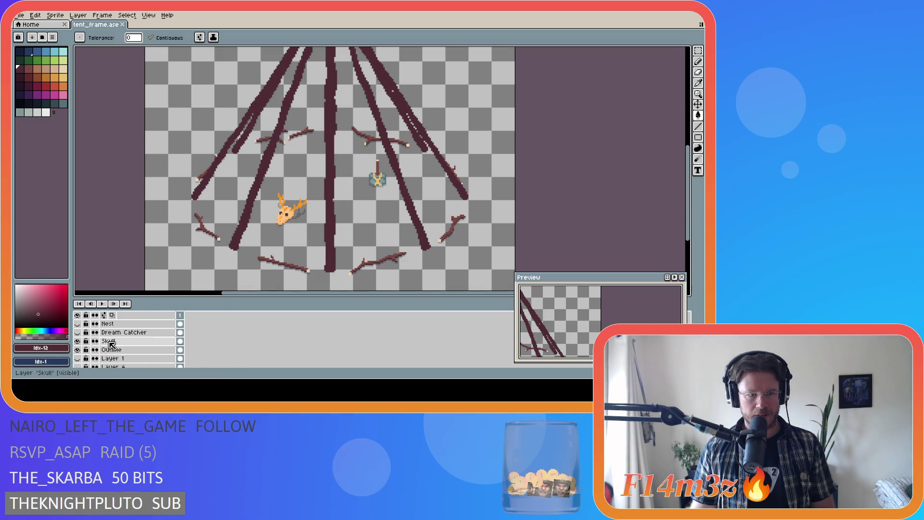
pyautogui.scroll(3, 142, 347)
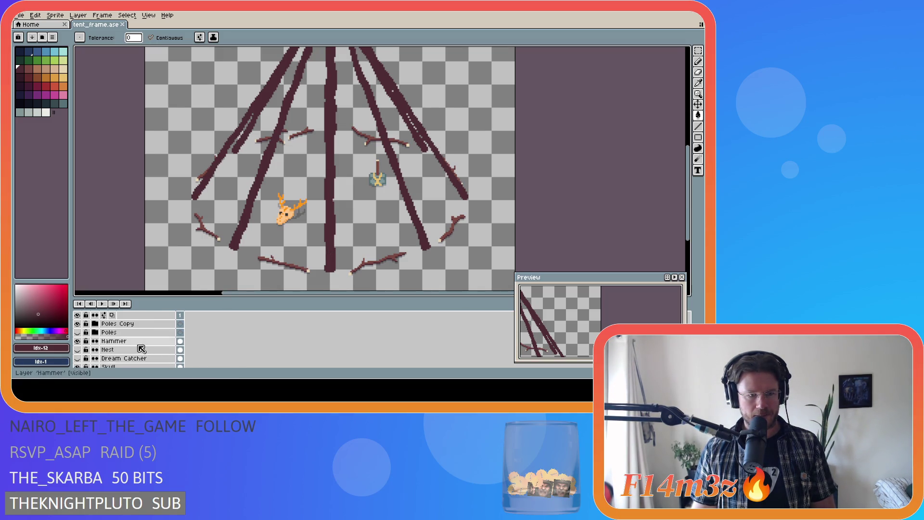
pyautogui.click(95, 332)
pyautogui.scroll(-1, 87, 339)
pyautogui.click(77, 341)
pyautogui.click(77, 349)
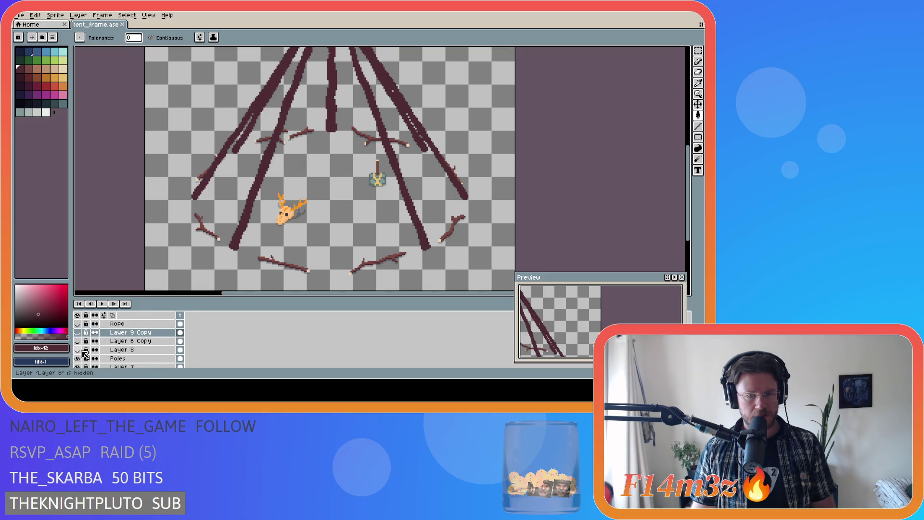
pyautogui.scroll(-2, 80, 344)
pyautogui.click(77, 341)
pyautogui.click(77, 350)
pyautogui.click(77, 358)
# Make Layer 9 Copy visible on the canvas again.
pyautogui.scroll(-2, 84, 349)
pyautogui.scroll(-2, 372, 85)
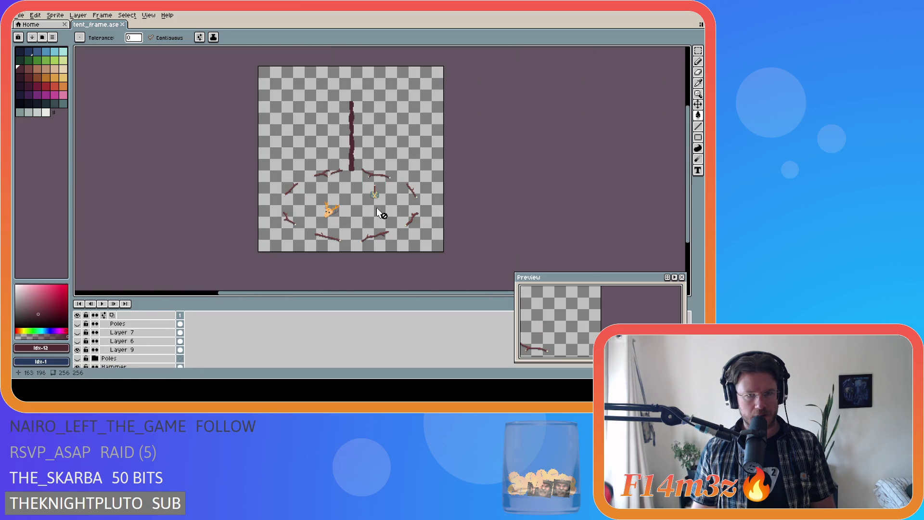
pyautogui.scroll(2, 352, 117)
pyautogui.scroll(1, 352, 117)
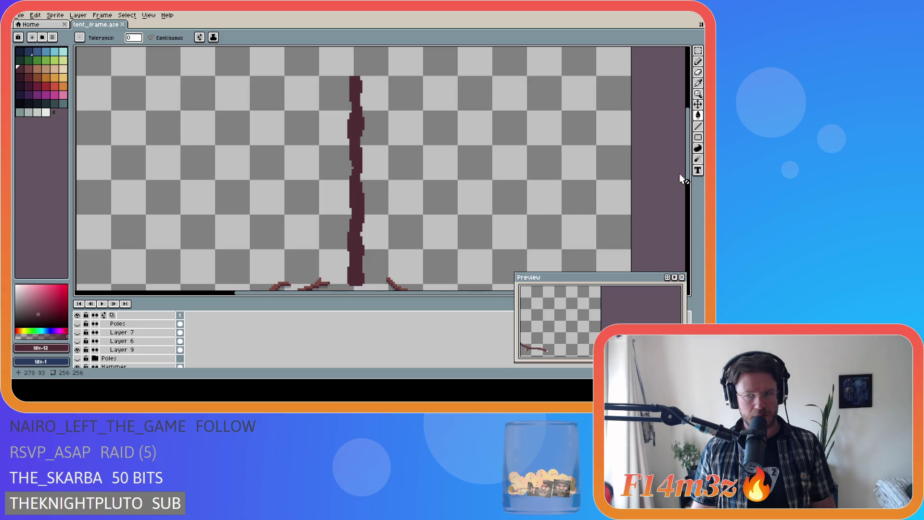
pyautogui.moveTo(688, 182); pyautogui.dragTo(692, 168)
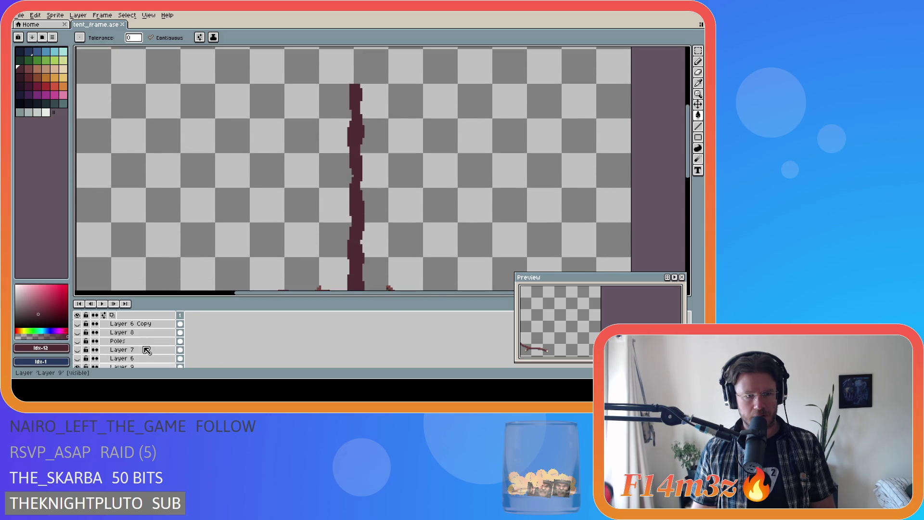
pyautogui.scroll(3, 145, 347)
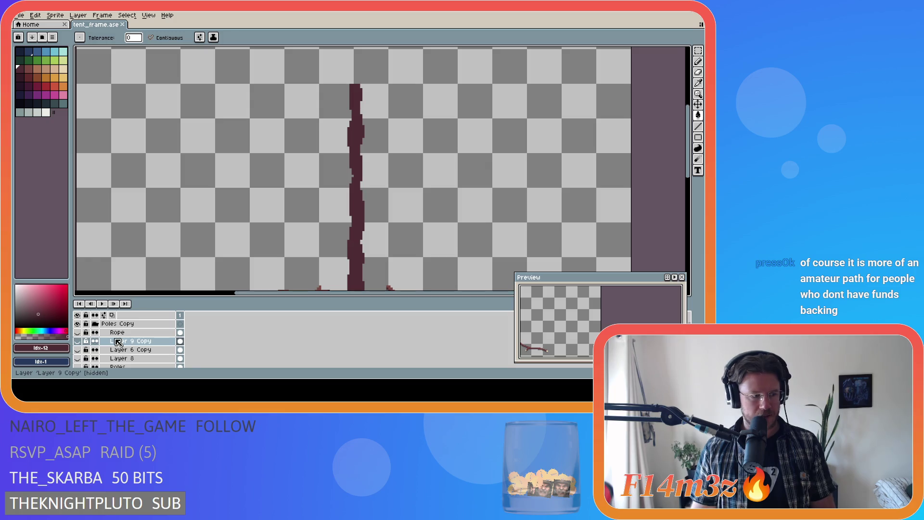
pyautogui.scroll(-1, 145, 359)
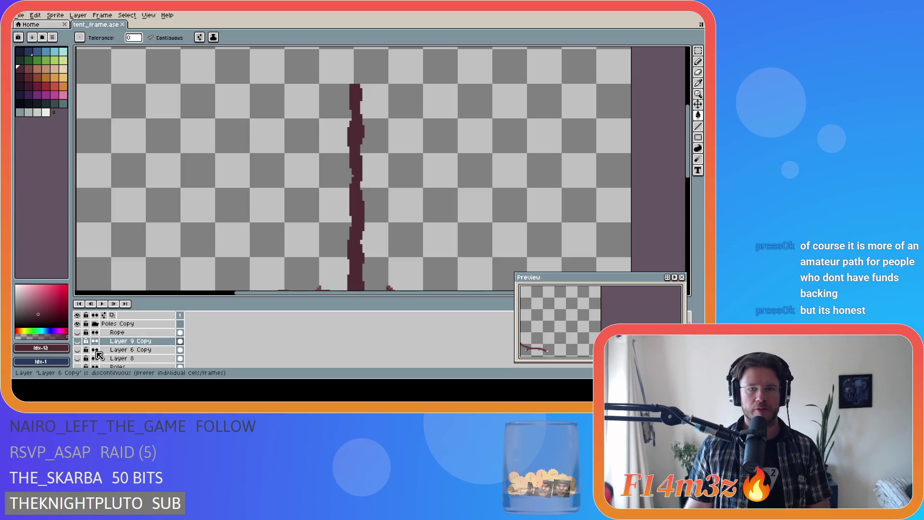
pyautogui.scroll(-1, 89, 350)
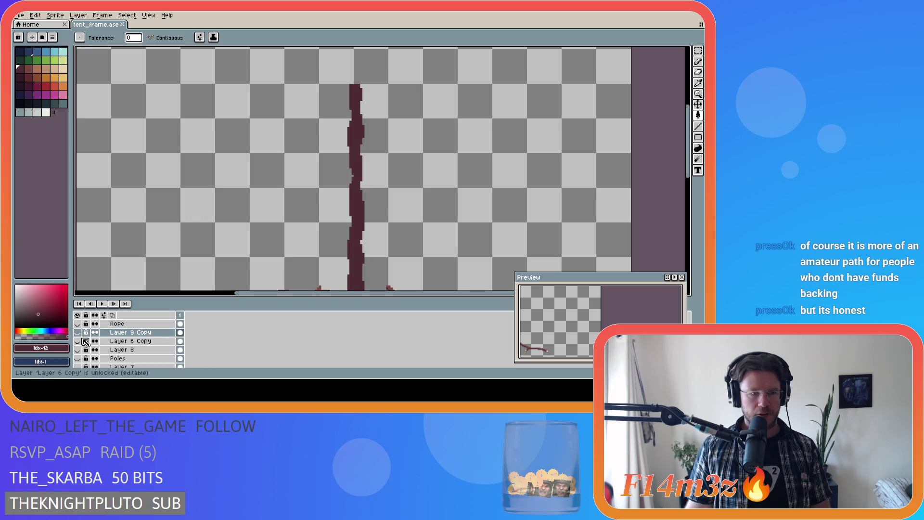
pyautogui.scroll(2, 105, 349)
pyautogui.scroll(-2, 107, 350)
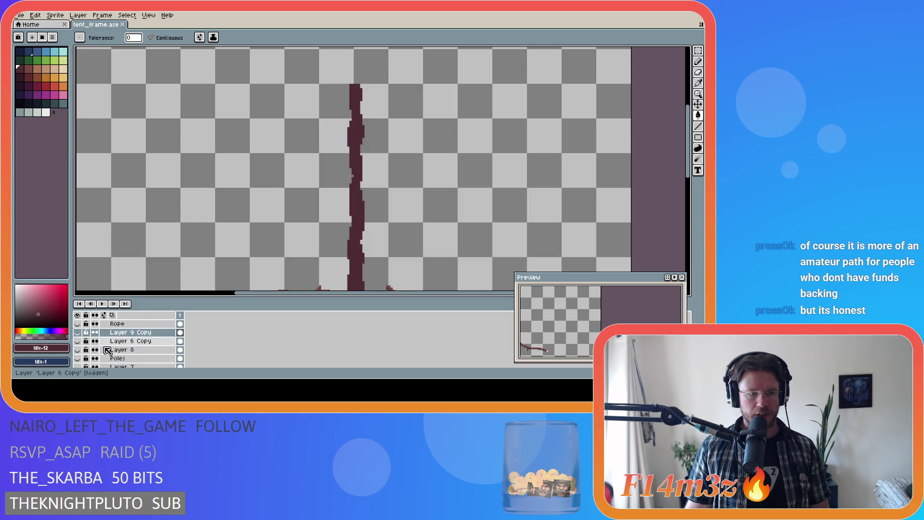
pyautogui.scroll(2, 108, 351)
pyautogui.scroll(-2, 108, 350)
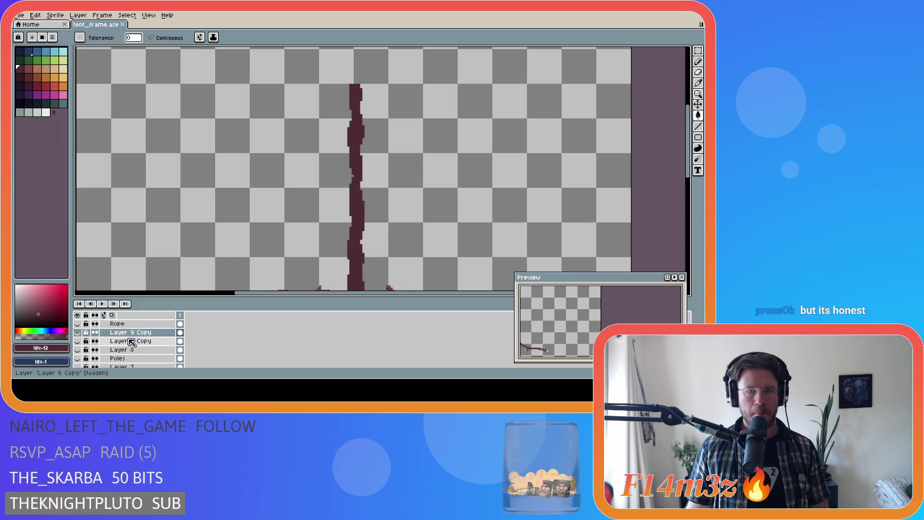
pyautogui.moveTo(691, 176)
pyautogui.mouseDown()
pyautogui.moveTo(689, 154)
pyautogui.moveTo(680, 206)
pyautogui.mouseUp()
pyautogui.scroll(3, 680, 205)
pyautogui.scroll(-2, 649, 211)
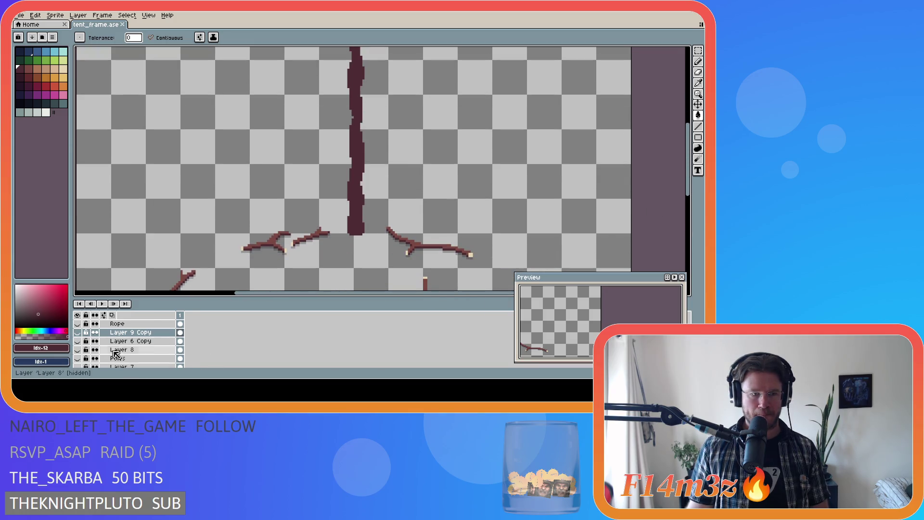
pyautogui.scroll(-1, 102, 341)
pyautogui.scroll(-1, 98, 344)
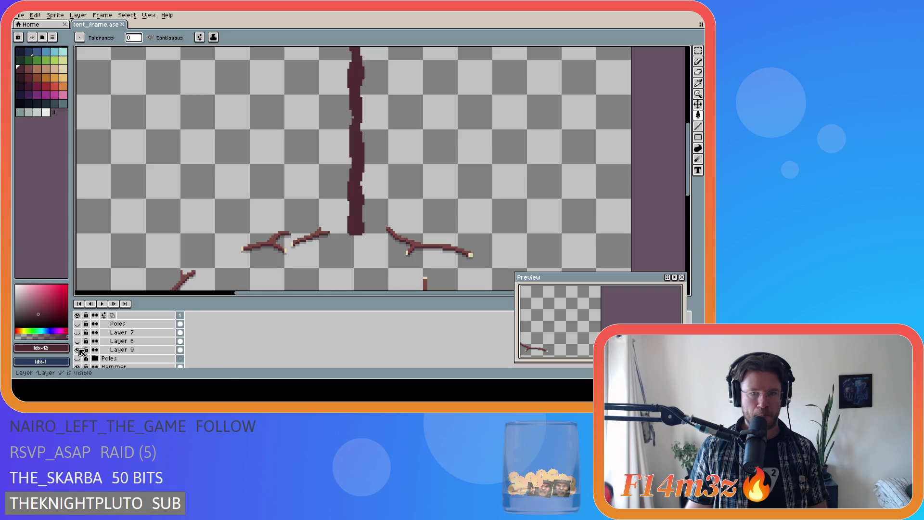
pyautogui.scroll(2, 82, 352)
pyautogui.click(77, 341)
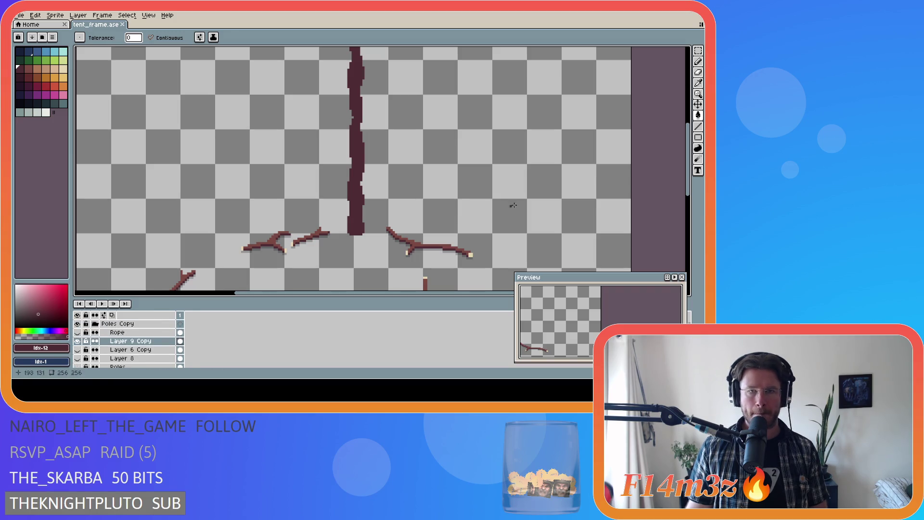
# Select Layer 9 as the paint layer and step to the next palette colour.
pyautogui.scroll(4, 683, 137)
pyautogui.scroll(-4, 684, 137)
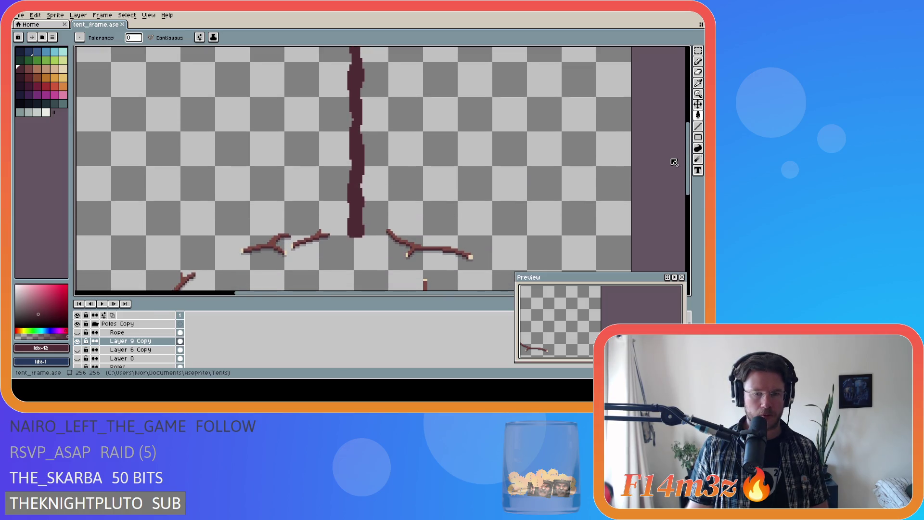
pyautogui.scroll(-4, 177, 354)
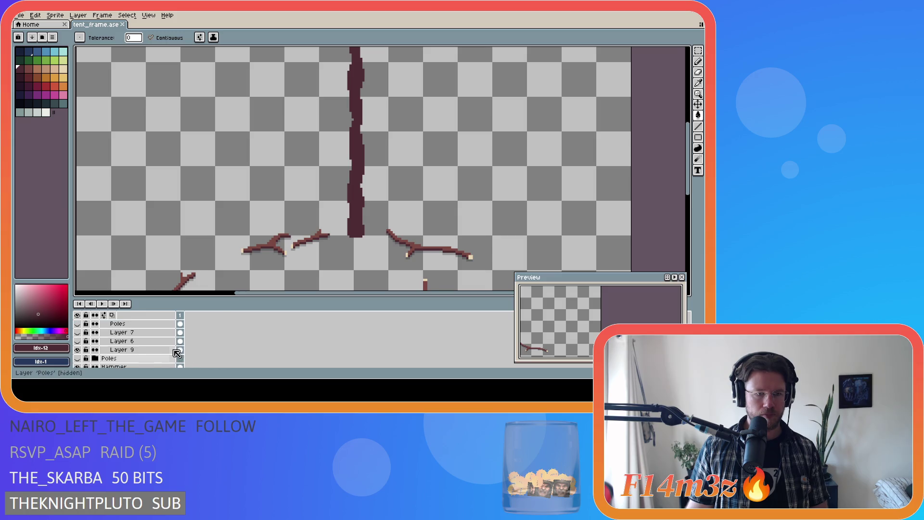
pyautogui.scroll(1, 140, 357)
pyautogui.click(140, 353)
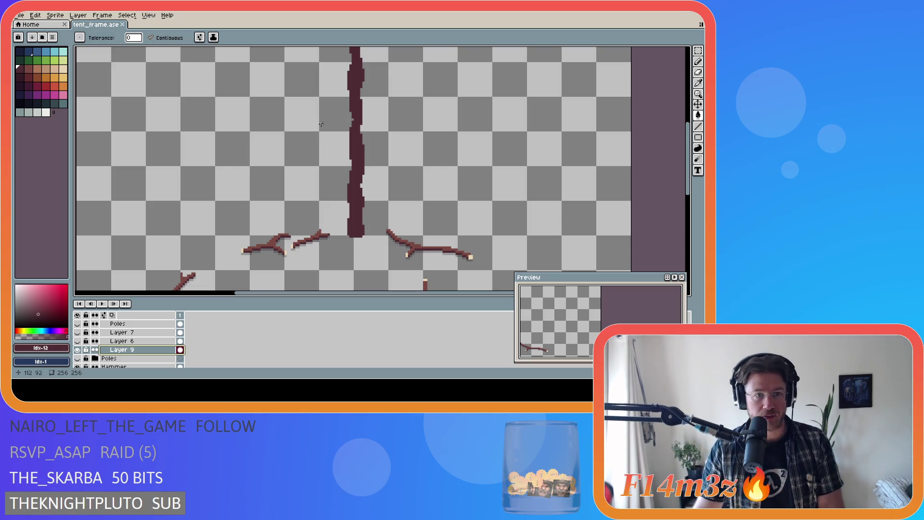
pyautogui.press(']')
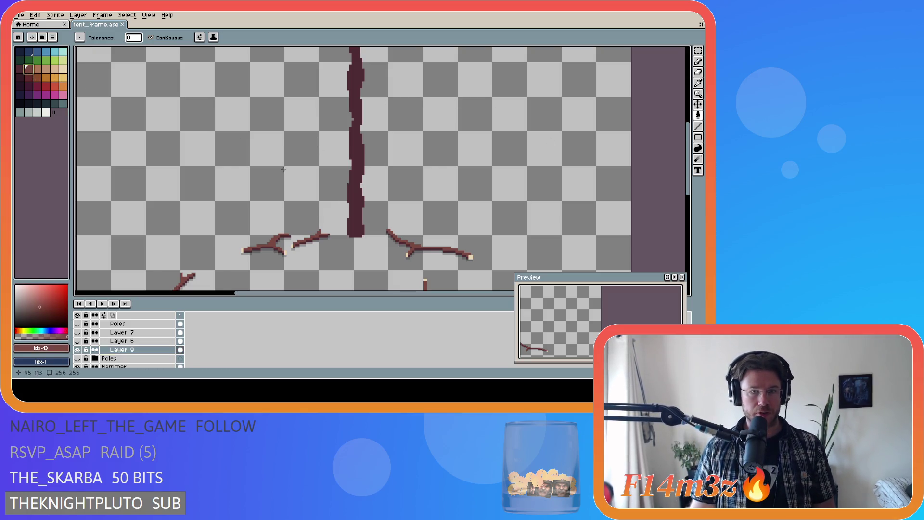
# Paint a lighter patch up the tall pole's trunk base with the Pencil, comparing before and after.
pyautogui.scroll(2, 346, 230)
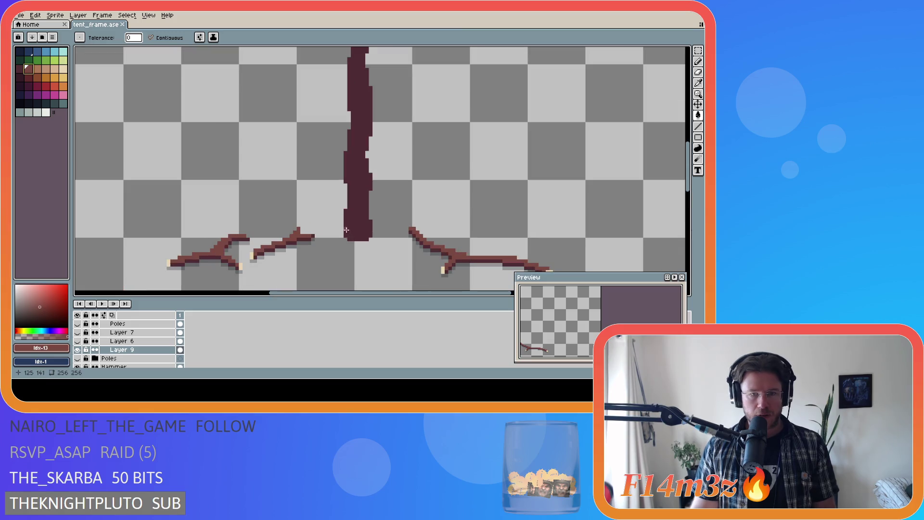
pyautogui.click(347, 231)
pyautogui.hotkey('ctrl', 'z')
pyautogui.press('b')
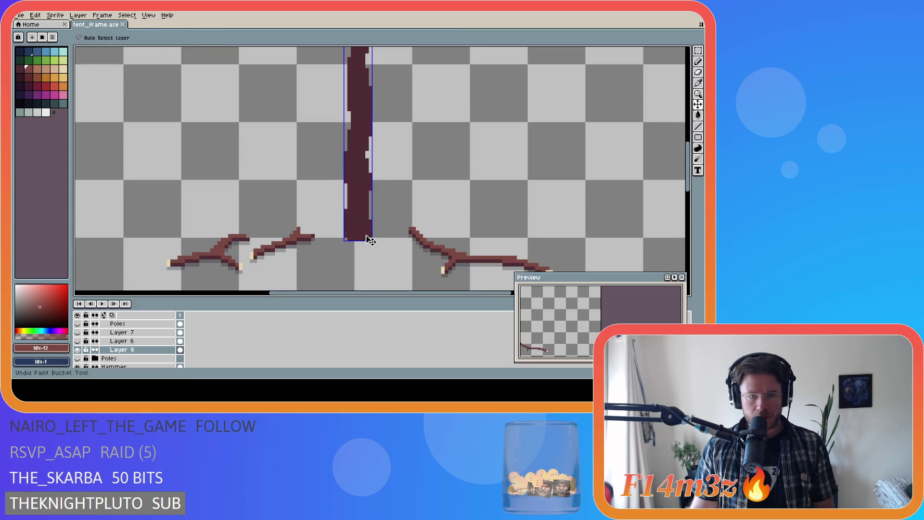
pyautogui.click(347, 232)
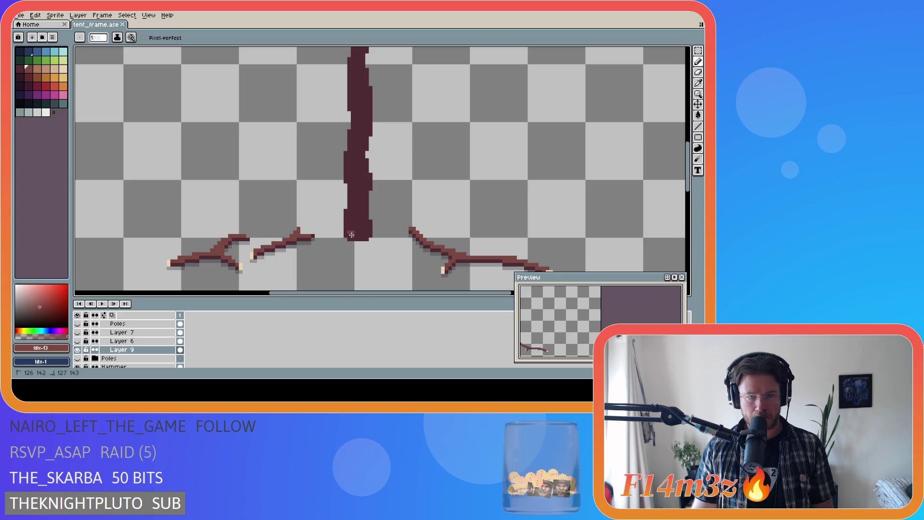
pyautogui.moveTo(355, 235)
pyautogui.mouseDown()
pyautogui.moveTo(355, 216)
pyautogui.moveTo(347, 222)
pyautogui.moveTo(355, 222)
pyautogui.mouseUp()
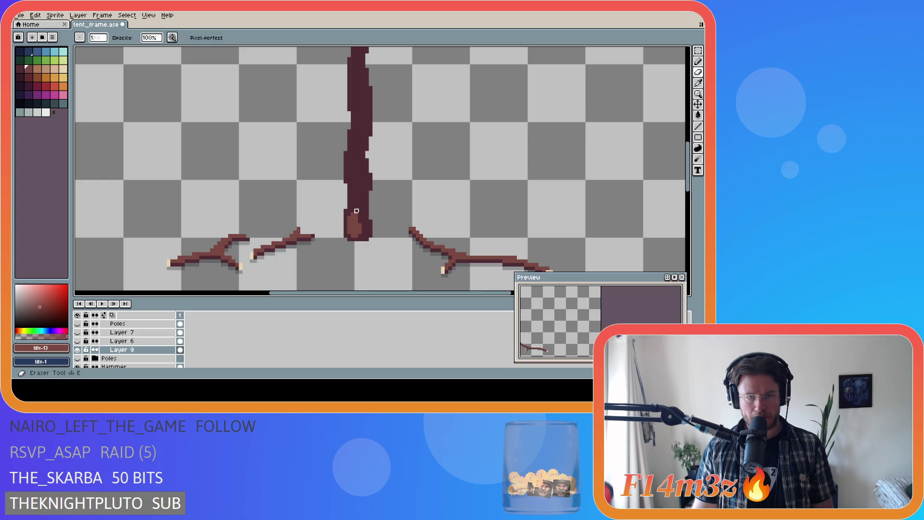
pyautogui.press('ctrl')
pyautogui.hotkey('ctrl', 'z')
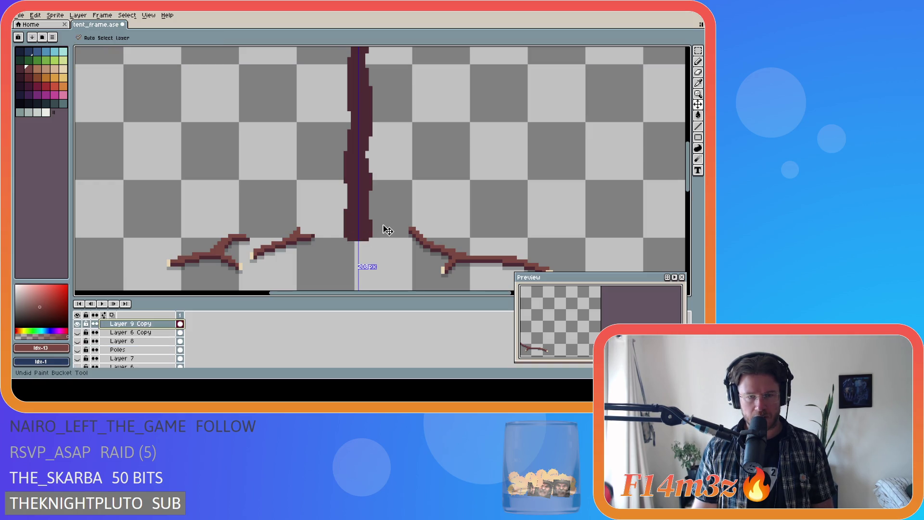
pyautogui.hotkey('ctrl', 'y')
pyautogui.hotkey('ctrl', 'z')
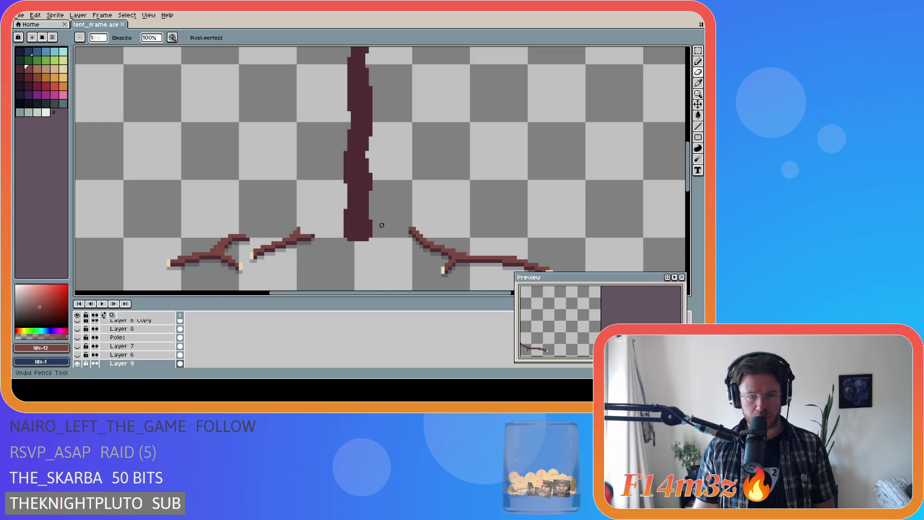
pyautogui.hotkey('ctrl', 'y')
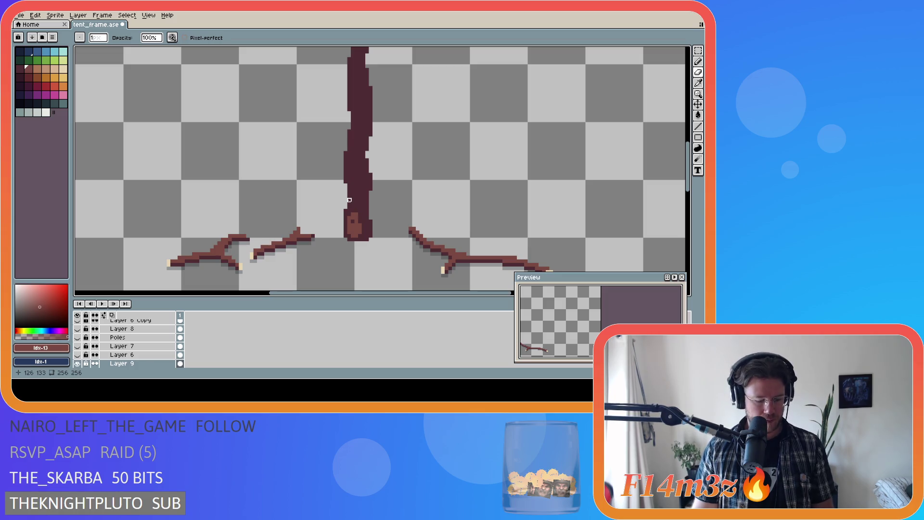
# Eyedrop the lighter #7a4841 from the base and widen the light patch at the pole base.
pyautogui.press('e')
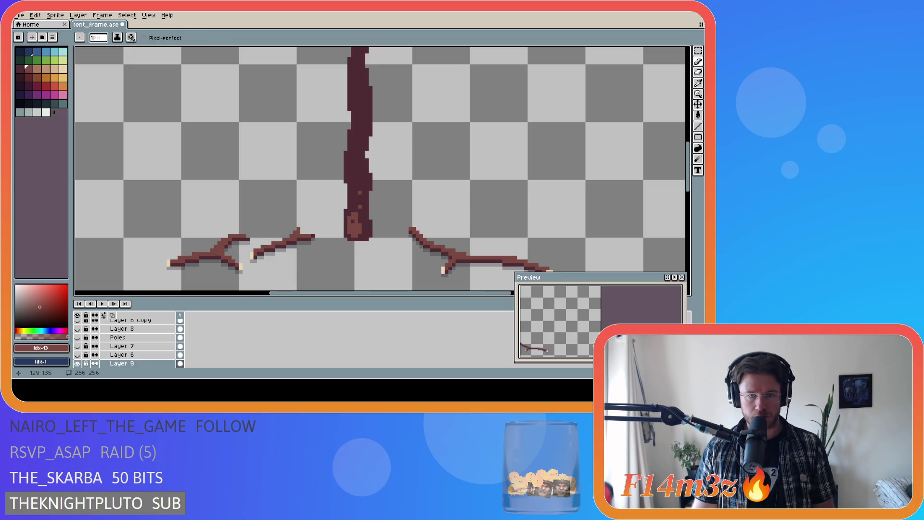
pyautogui.press('i')
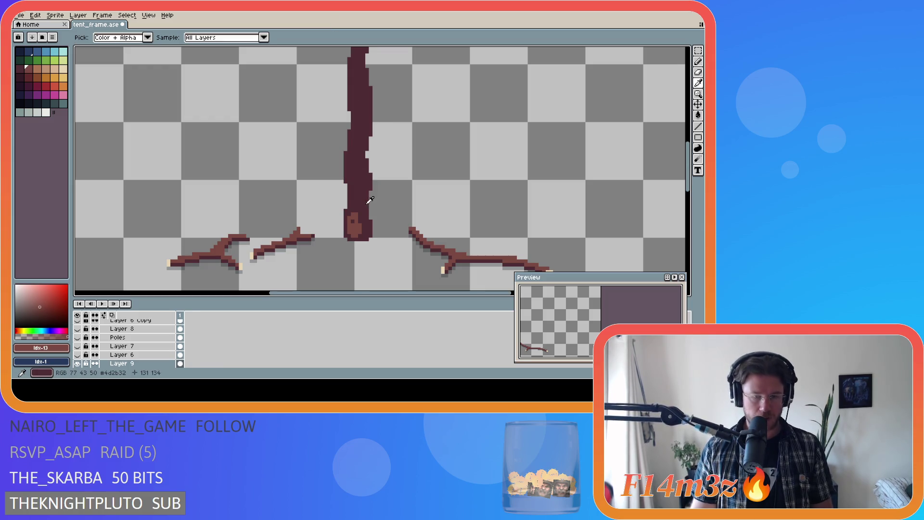
pyautogui.click(370, 199)
pyautogui.press('b')
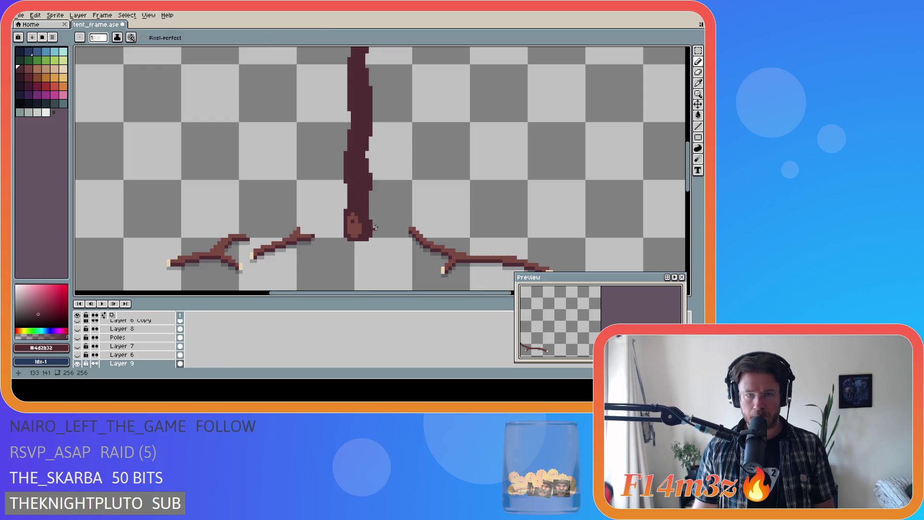
pyautogui.keyDown('alt'); pyautogui.click(352, 222); pyautogui.keyUp('alt')
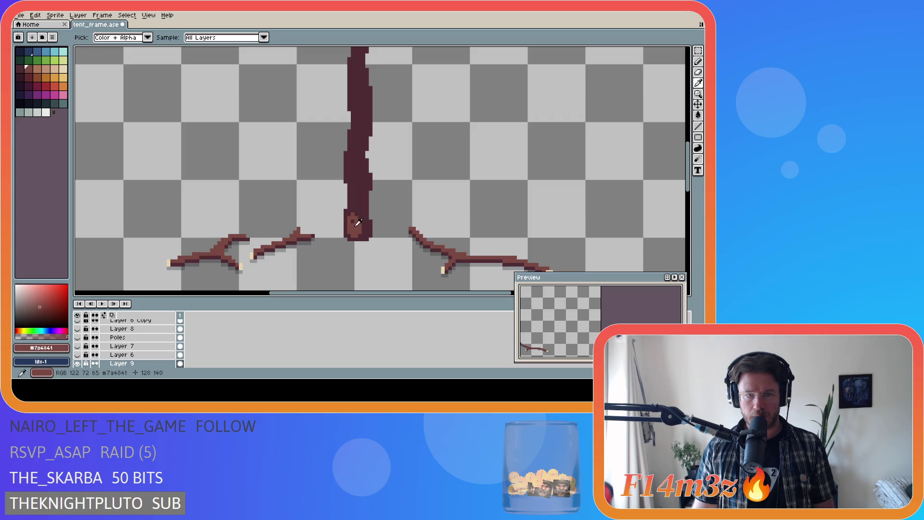
pyautogui.moveTo(361, 230); pyautogui.dragTo(367, 230)
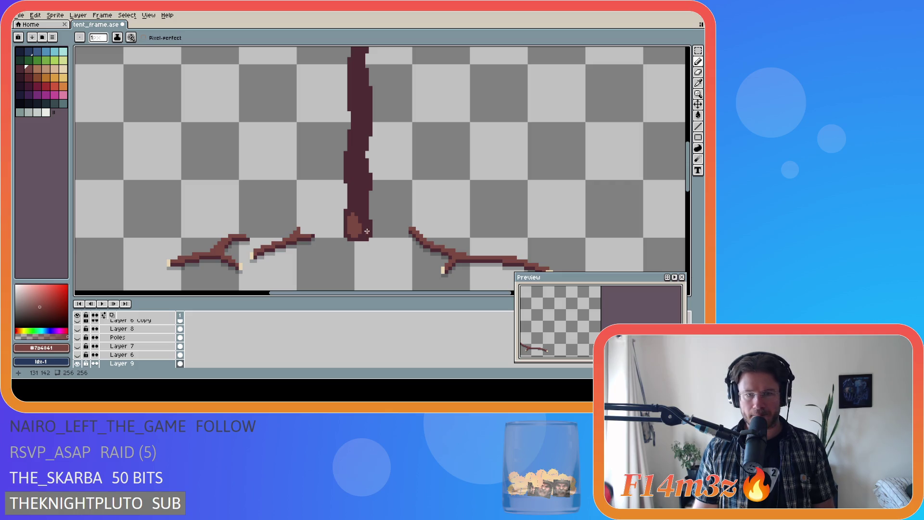
# Add lighter #7a4841 wood-grain strokes and straight grain lines up the pole.
pyautogui.click(367, 230)
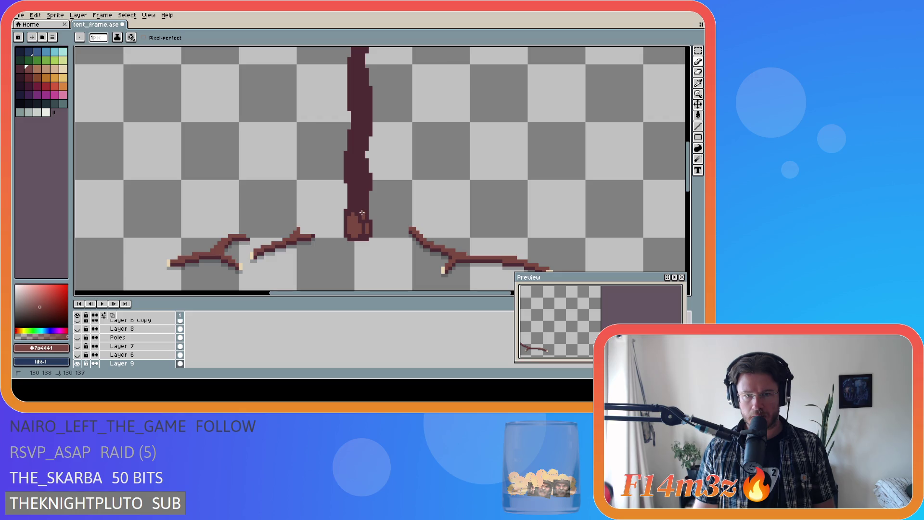
pyautogui.moveTo(358, 210); pyautogui.dragTo(359, 200)
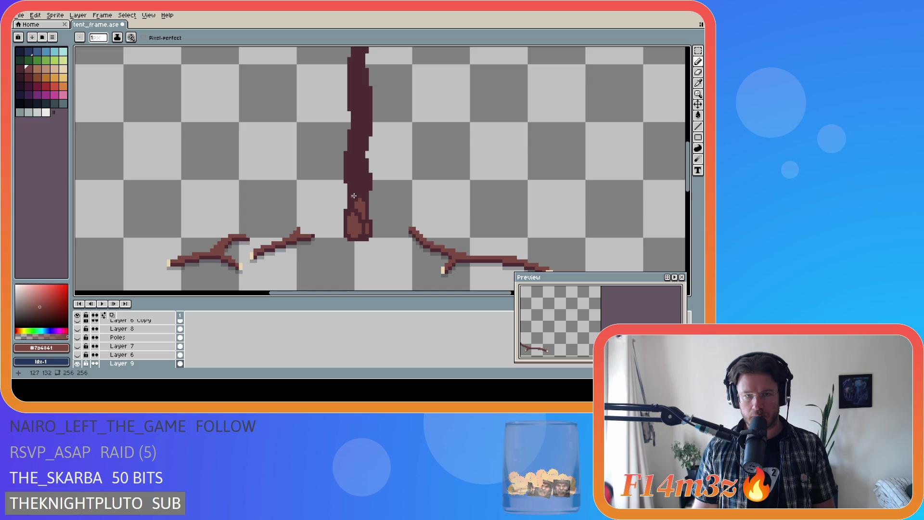
pyautogui.moveTo(352, 196); pyautogui.dragTo(358, 180)
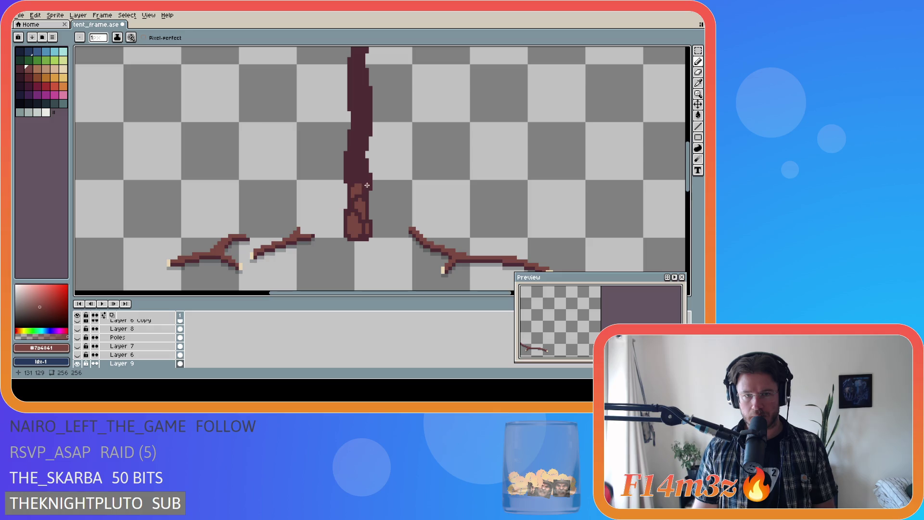
pyautogui.press('shift')
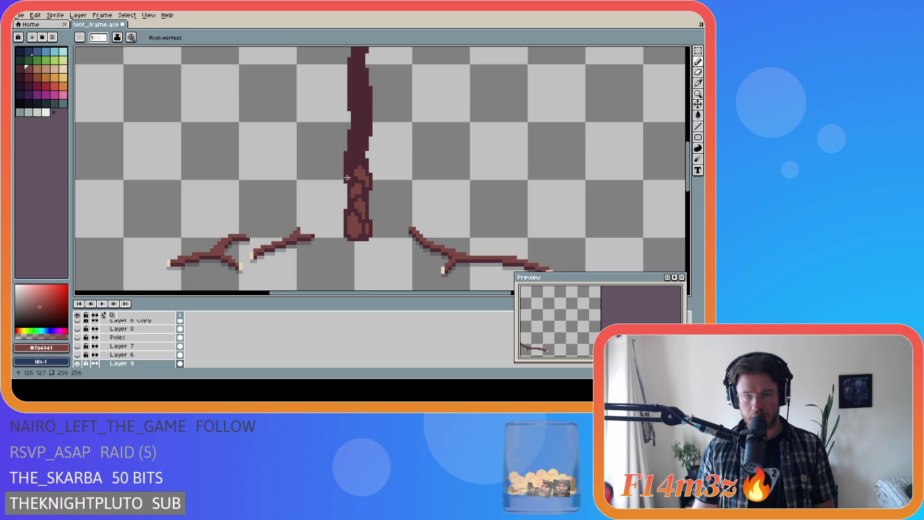
pyautogui.press('shift')
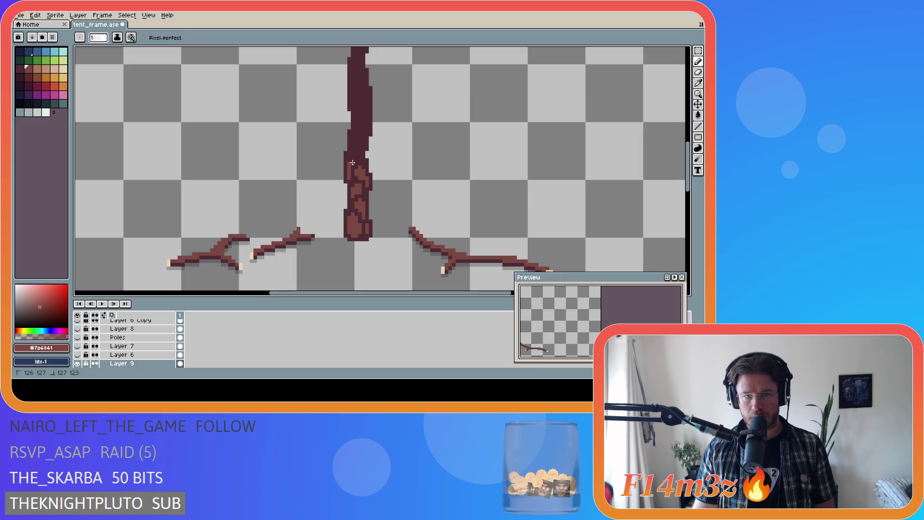
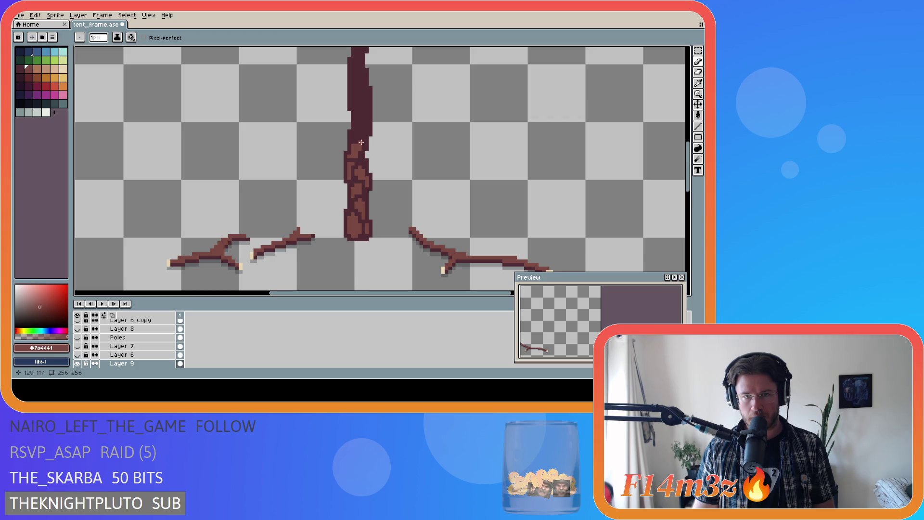
# Sample the light bark brown and paint texture strokes up the pole's dark middle.
pyautogui.scroll(2, 513, 177)
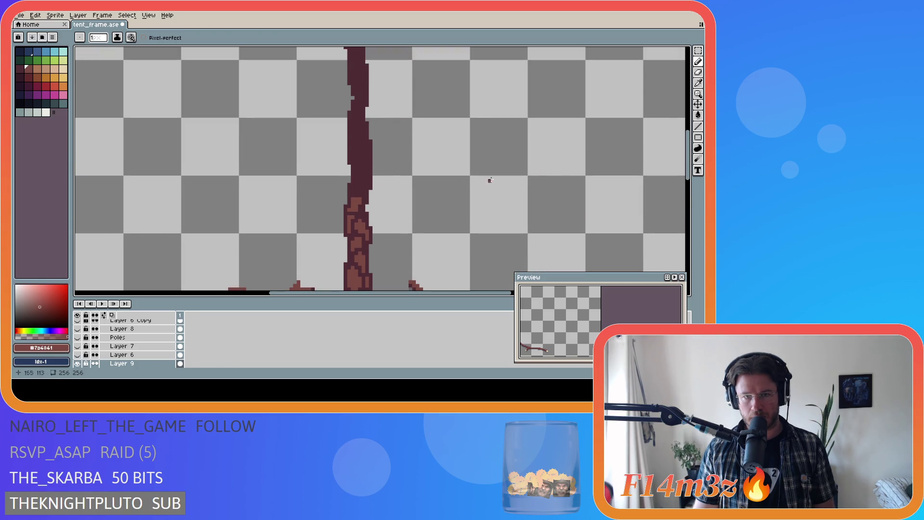
pyautogui.keyDown('alt'); pyautogui.click(361, 197); pyautogui.keyUp('alt')
pyautogui.click(358, 198)
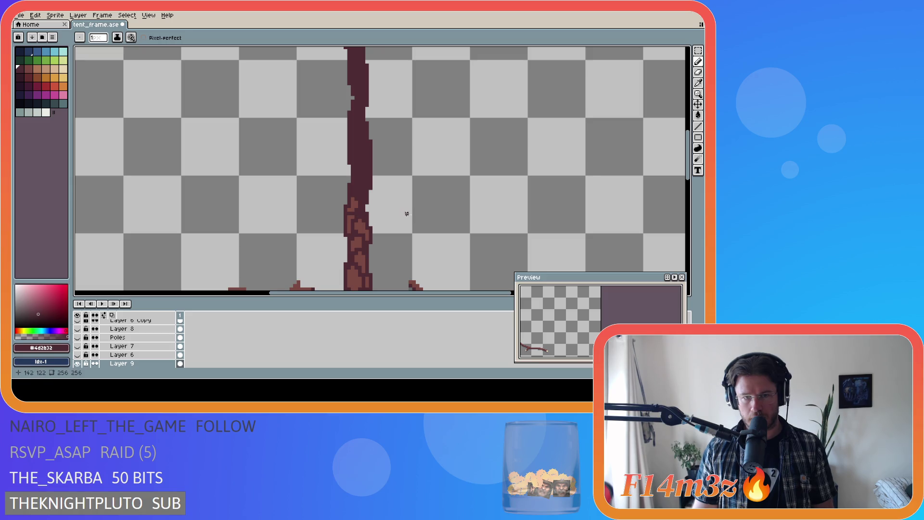
pyautogui.keyDown('alt'); pyautogui.click(361, 212); pyautogui.keyUp('alt')
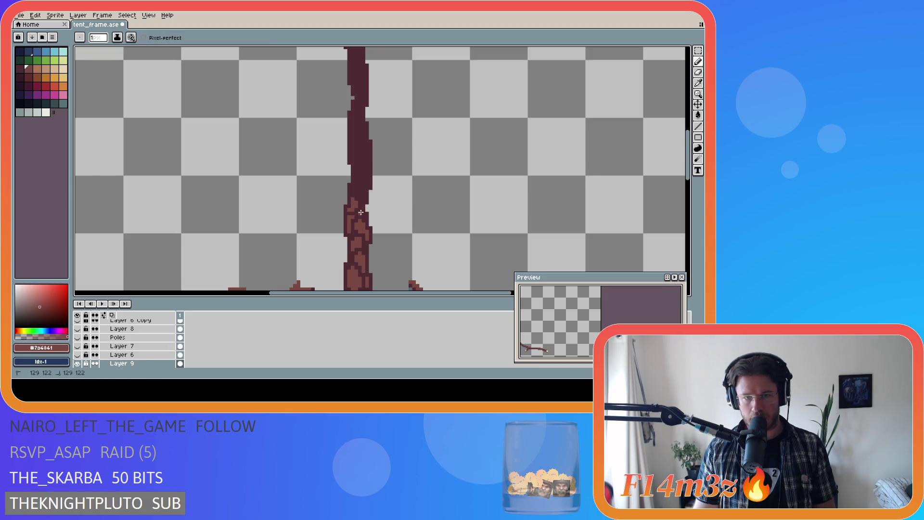
pyautogui.press('v')
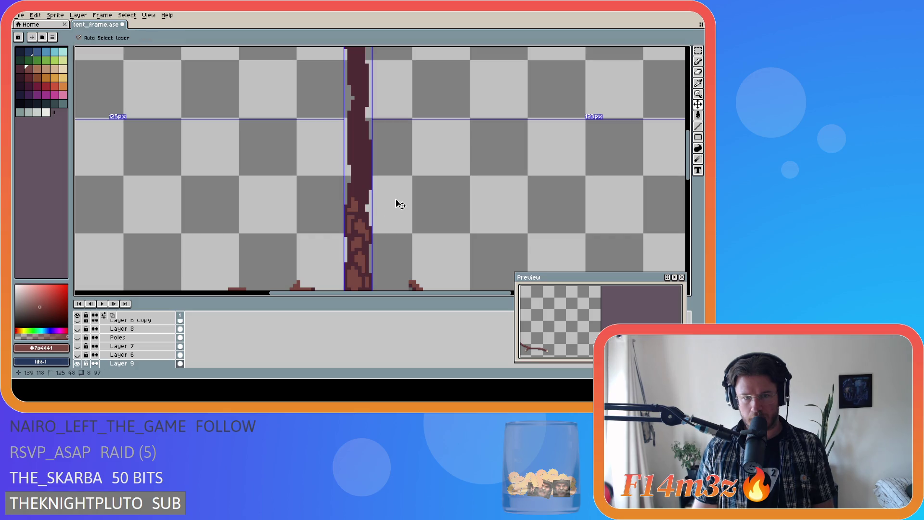
pyautogui.press('b')
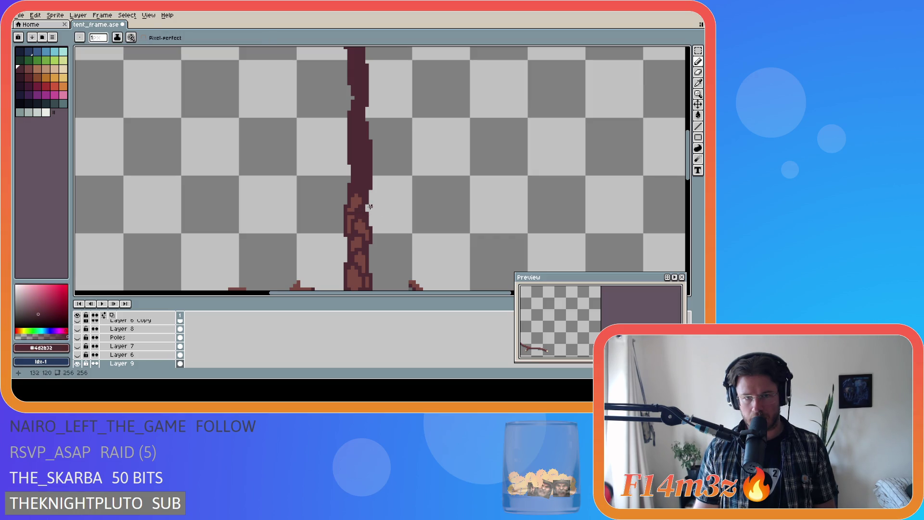
pyautogui.press('alt')
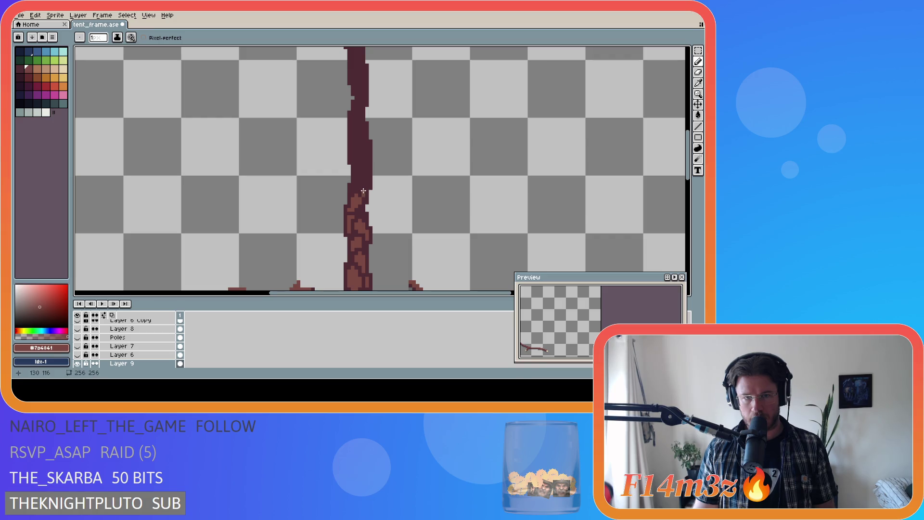
pyautogui.moveTo(364, 193); pyautogui.dragTo(362, 179)
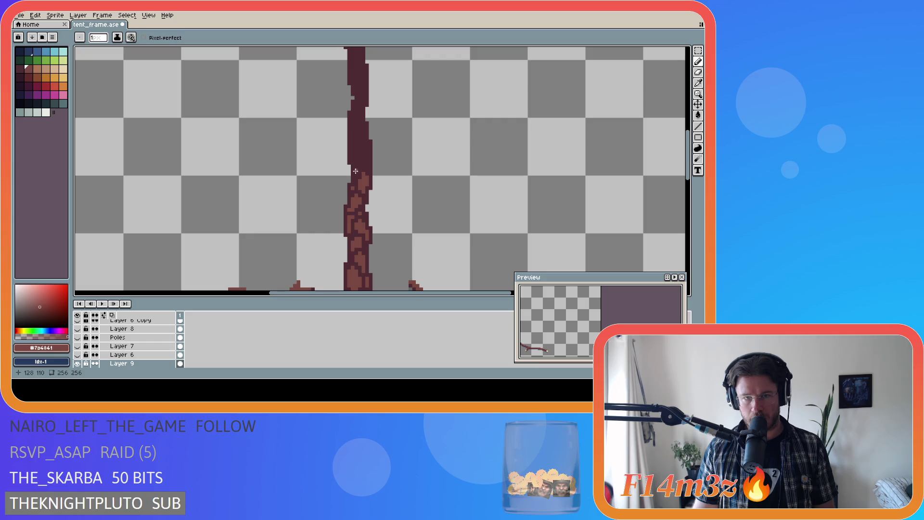
pyautogui.moveTo(356, 173); pyautogui.dragTo(355, 165)
# Continue light bark strokes higher up the pole, nearly reaching its upper section.
pyautogui.keyDown('alt'); pyautogui.click(352, 163); pyautogui.keyUp('alt')
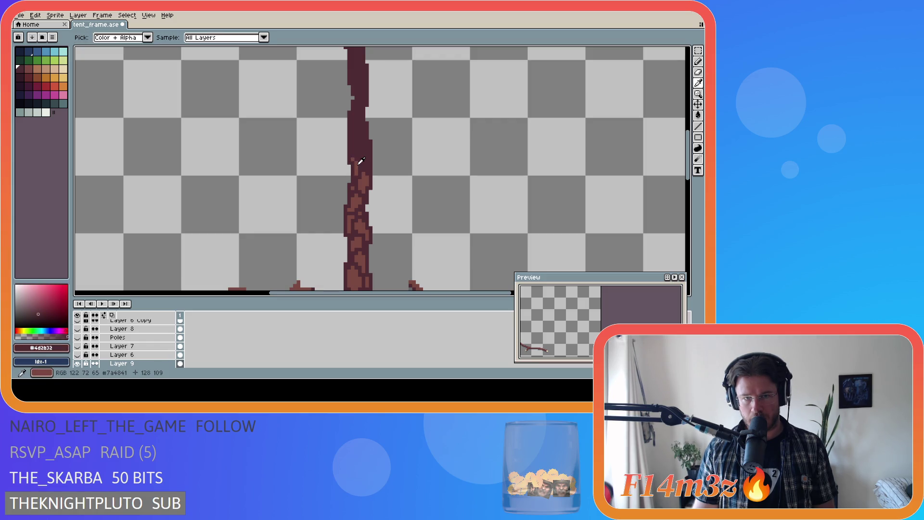
pyautogui.keyDown('alt'); pyautogui.click(354, 165); pyautogui.keyUp('alt')
pyautogui.moveTo(353, 161); pyautogui.dragTo(359, 165)
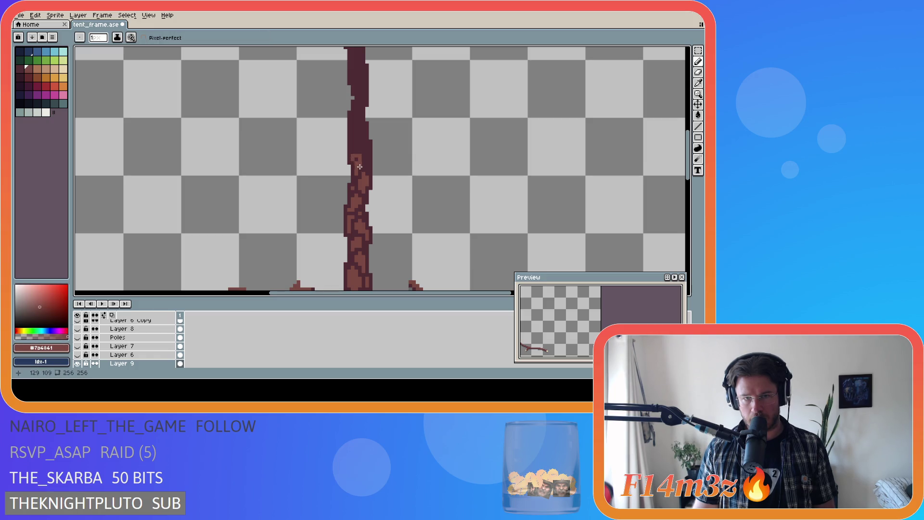
pyautogui.moveTo(367, 165); pyautogui.dragTo(365, 155)
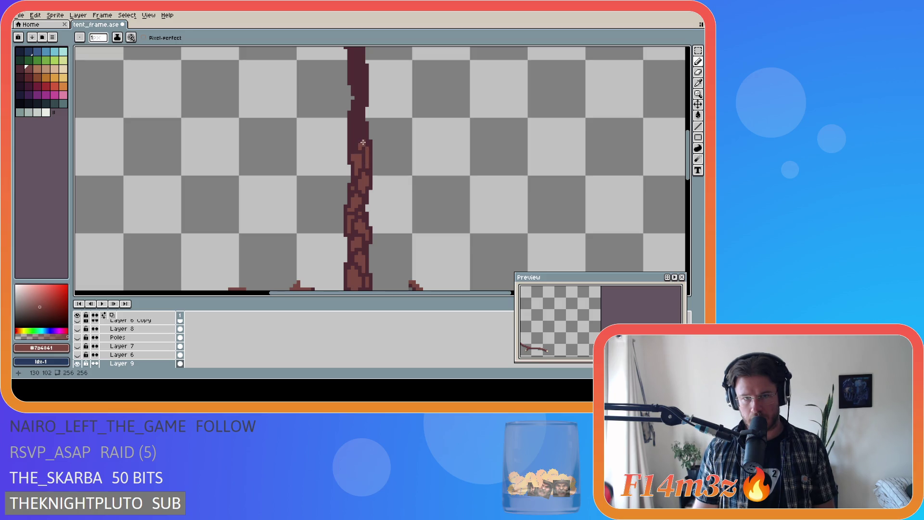
pyautogui.moveTo(361, 148); pyautogui.dragTo(357, 139)
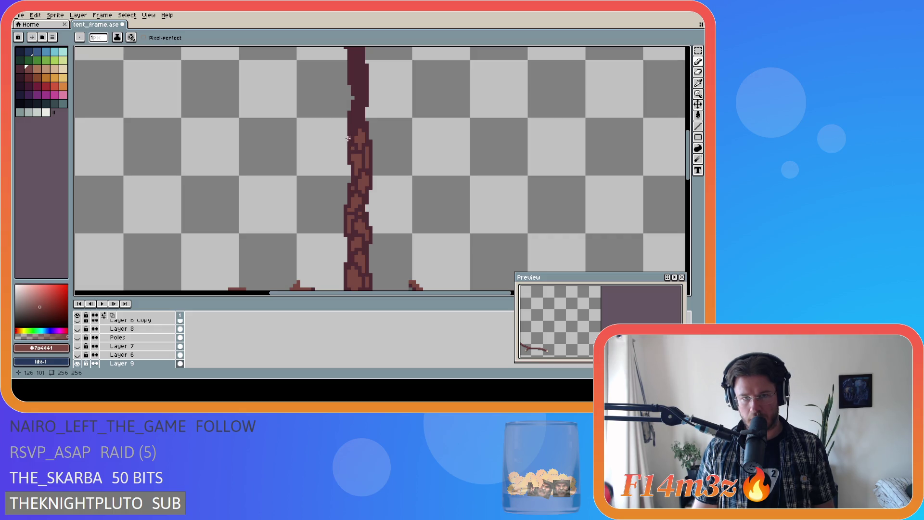
pyautogui.moveTo(354, 121); pyautogui.dragTo(356, 115)
pyautogui.click(356, 113)
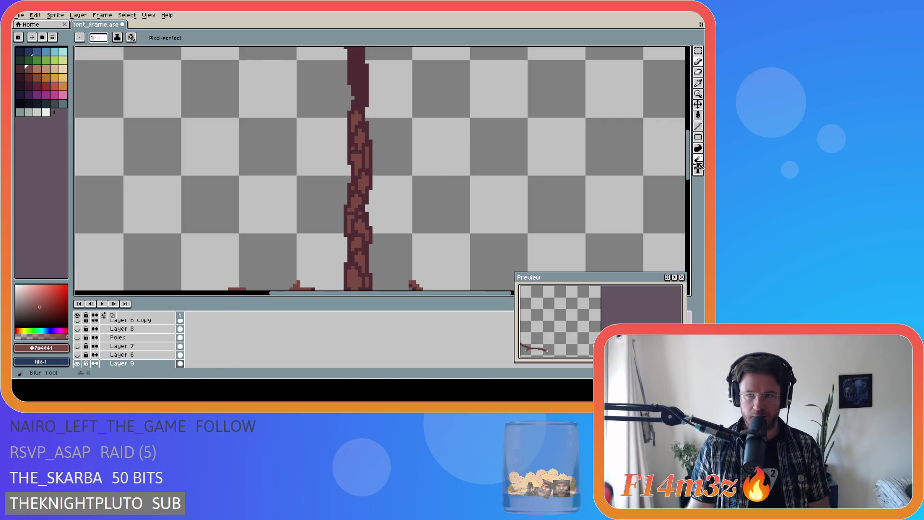
pyautogui.scroll(-2, 695, 180)
# Paint light bark strokes up the pole, lightening a dark patch near the upper section.
pyautogui.scroll(4, 695, 180)
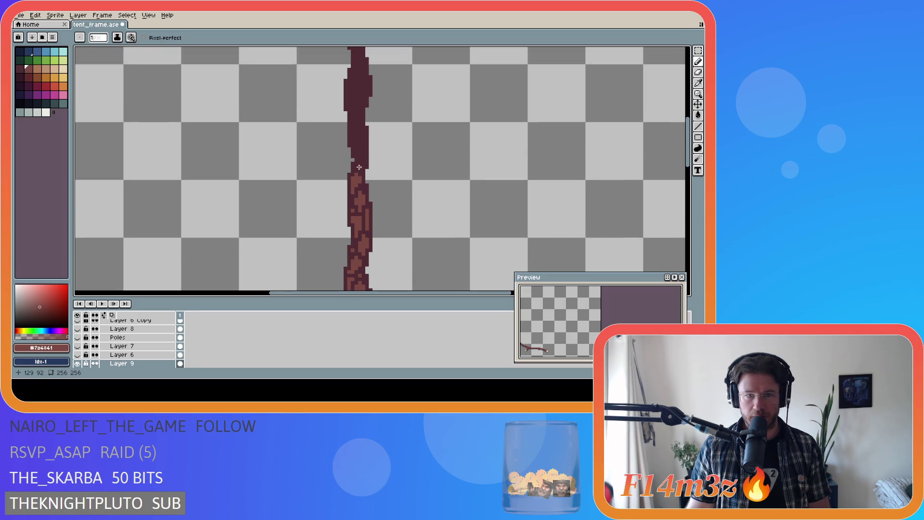
pyautogui.moveTo(360, 167); pyautogui.dragTo(364, 149)
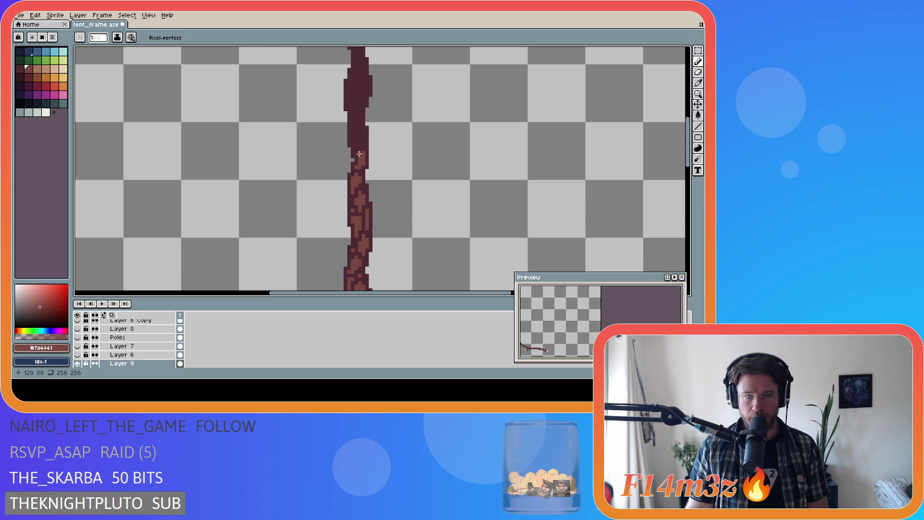
pyautogui.keyDown('alt'); pyautogui.click(359, 154); pyautogui.keyUp('alt')
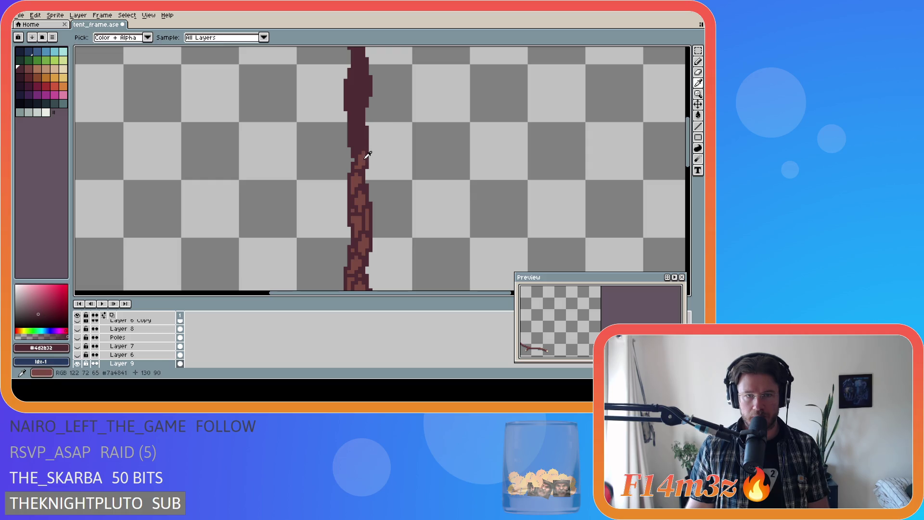
pyautogui.keyDown('alt'); pyautogui.click(367, 157); pyautogui.keyUp('alt')
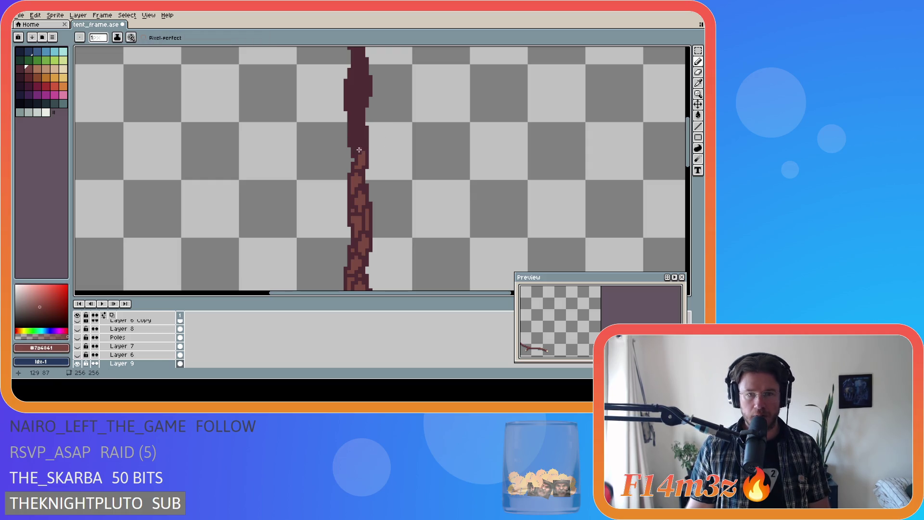
pyautogui.moveTo(354, 149); pyautogui.dragTo(360, 141)
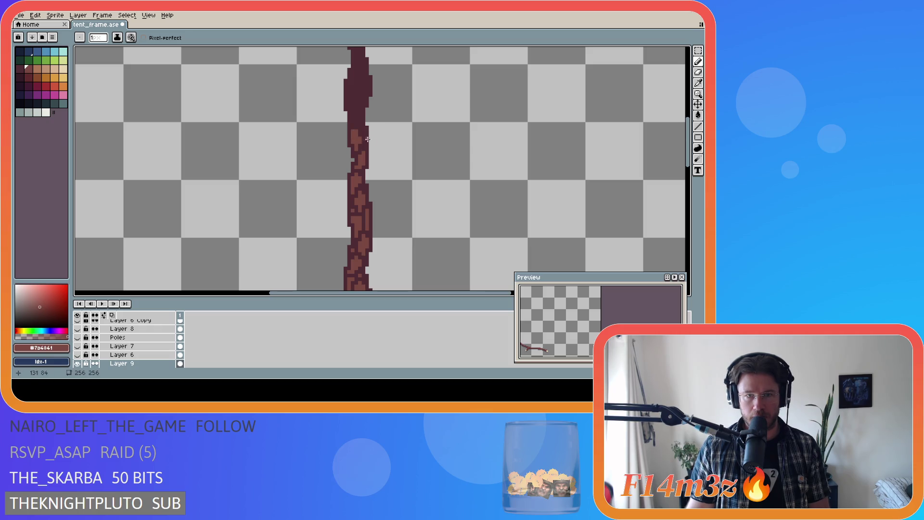
pyautogui.hotkey('ctrl', 'z')
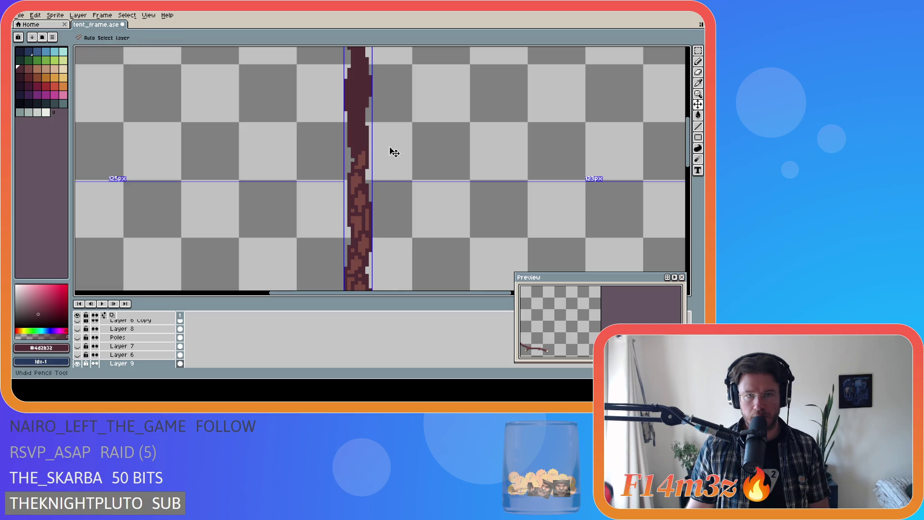
pyautogui.hotkey('ctrl', 'y')
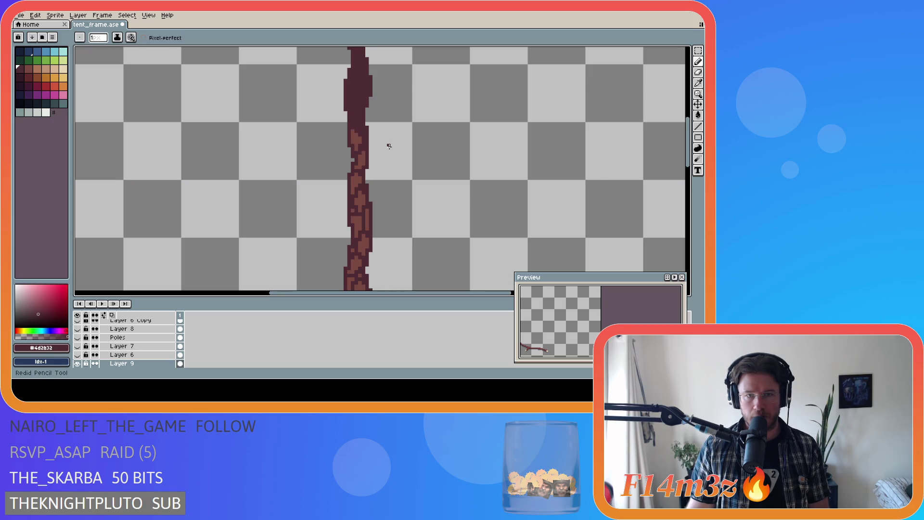
pyautogui.keyDown('alt'); pyautogui.click(367, 134); pyautogui.keyUp('alt')
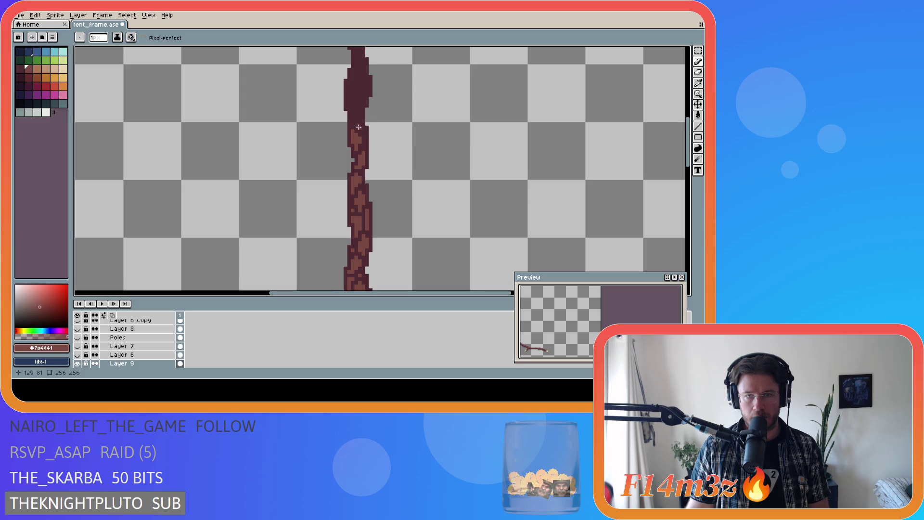
pyautogui.moveTo(359, 127); pyautogui.dragTo(357, 116)
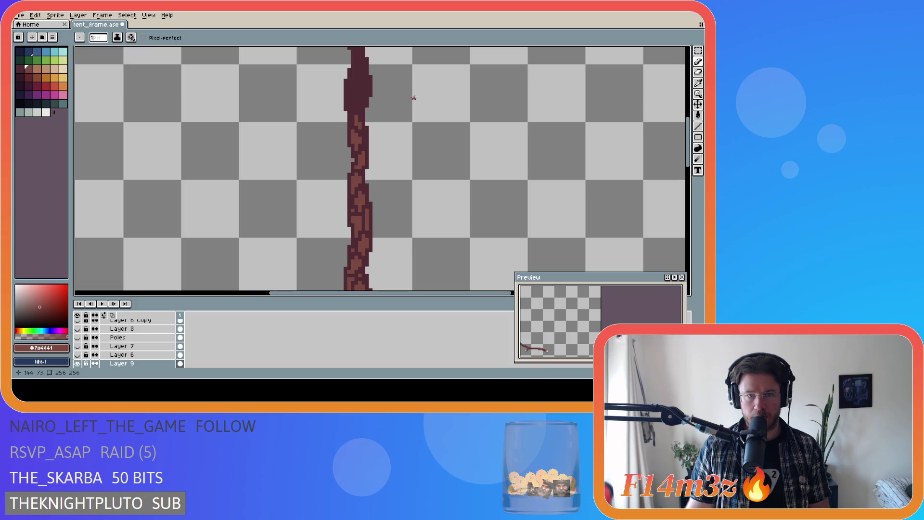
# Re-pick the #7a4841 bark brown and add flecks up near the pole's top.
pyautogui.scroll(2, 351, 155)
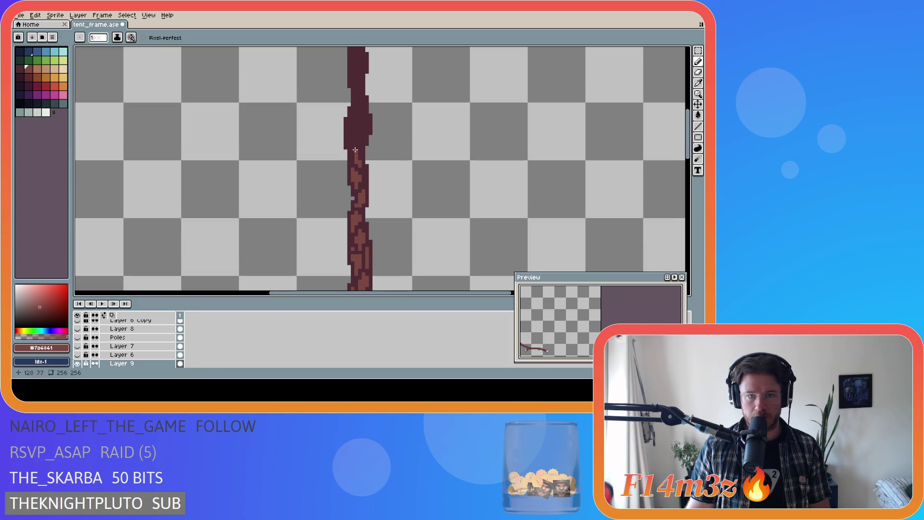
pyautogui.moveTo(352, 159); pyautogui.dragTo(352, 145)
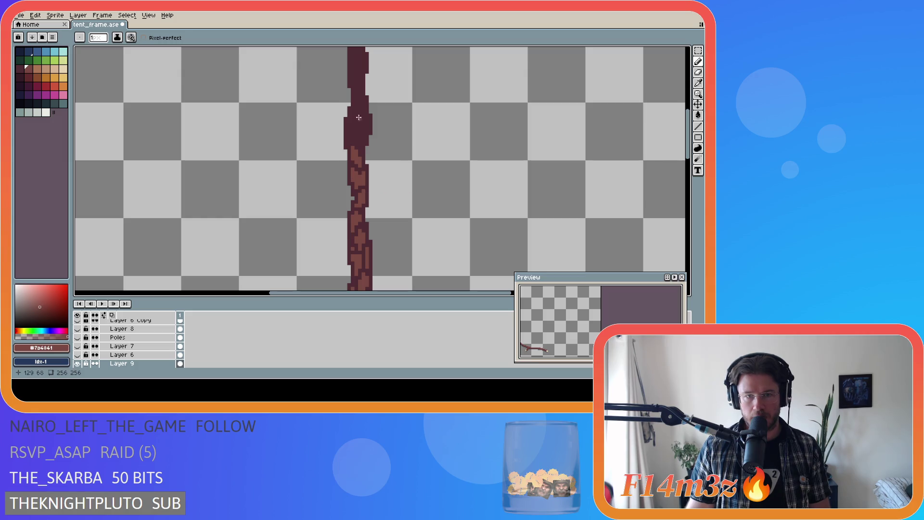
pyautogui.keyDown('alt'); pyautogui.click(365, 184); pyautogui.keyUp('alt')
pyautogui.keyDown('alt'); pyautogui.click(361, 175); pyautogui.keyUp('alt')
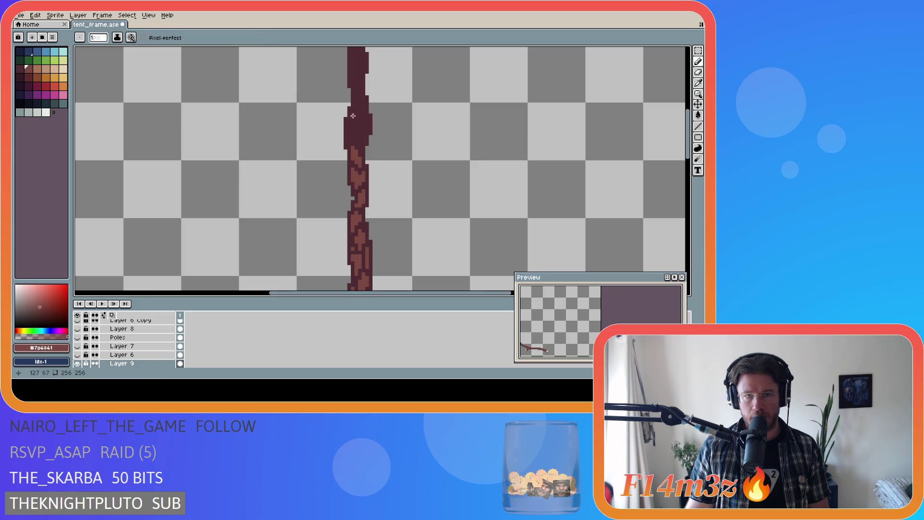
pyautogui.moveTo(360, 143)
pyautogui.mouseDown()
pyautogui.moveTo(364, 123)
pyautogui.moveTo(352, 137)
pyautogui.mouseUp()
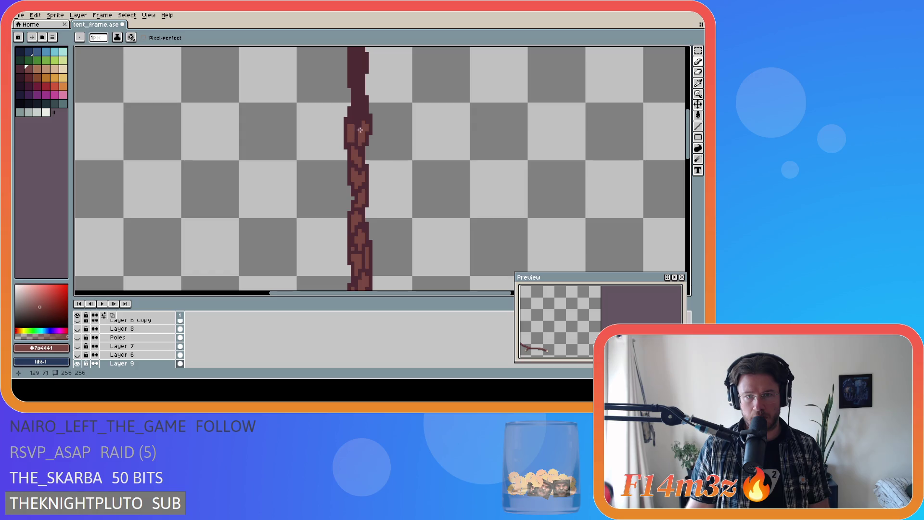
pyautogui.keyDown('alt'); pyautogui.click(353, 141); pyautogui.keyUp('alt')
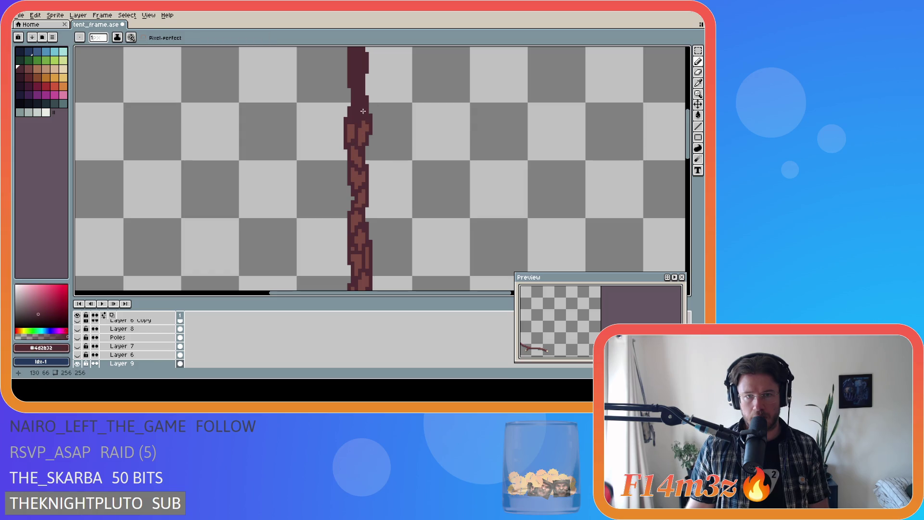
pyautogui.keyDown('alt'); pyautogui.click(353, 123); pyautogui.keyUp('alt')
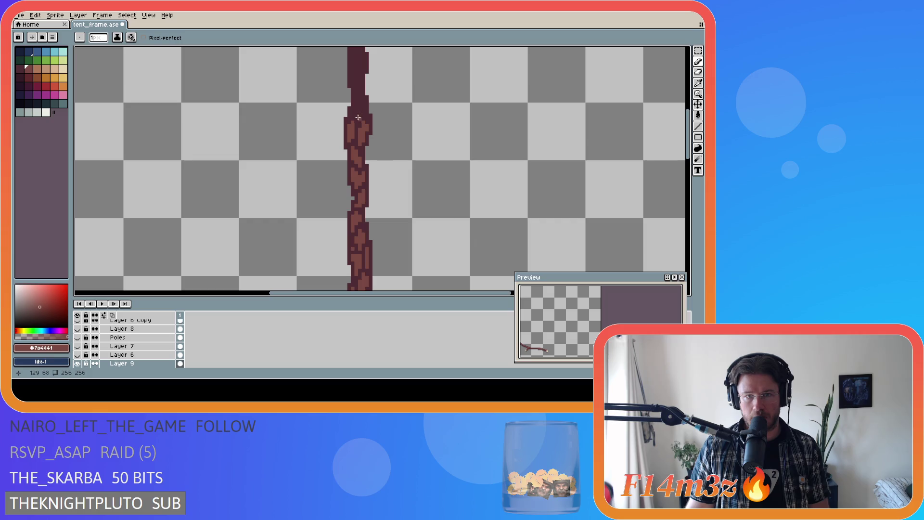
pyautogui.click(358, 107)
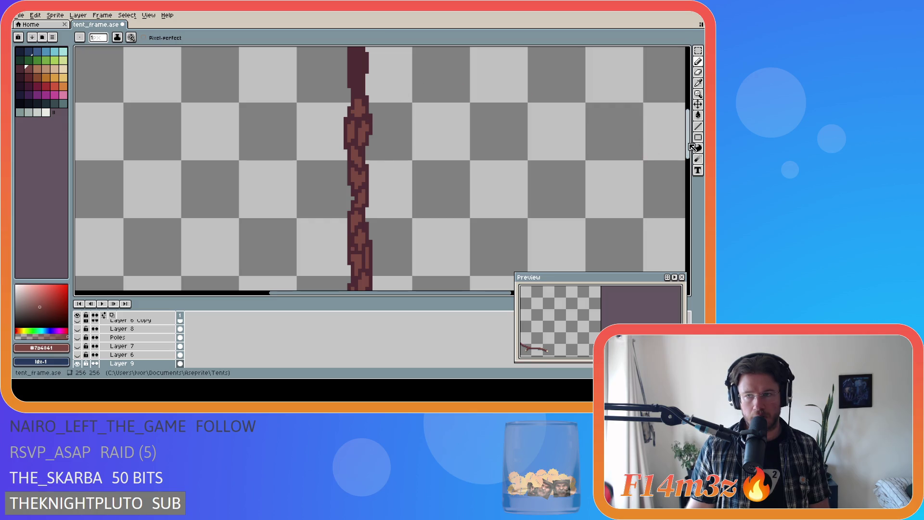
# Alternate dark and light brown picks to paint two more bark flecks on the upper pole.
pyautogui.scroll(2, 481, 164)
pyautogui.press('alt')
pyautogui.press('alt')
pyautogui.press('alt')
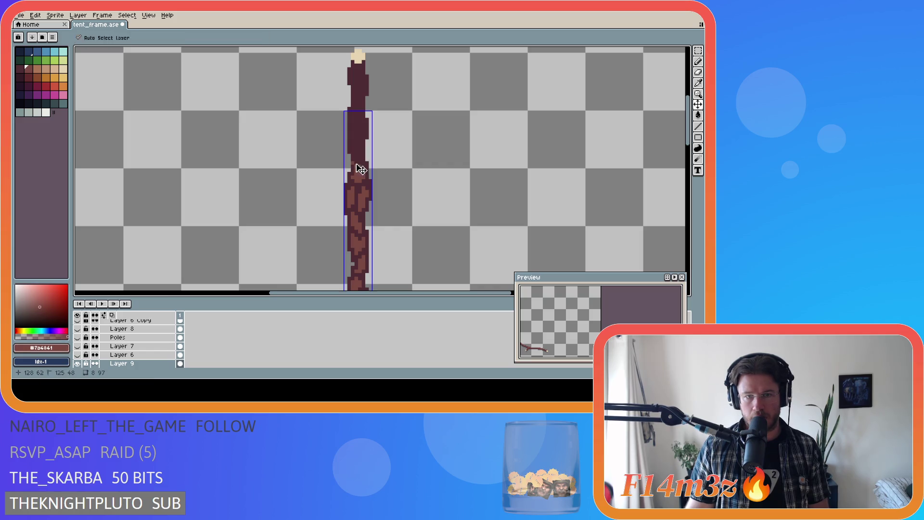
pyautogui.press('alt')
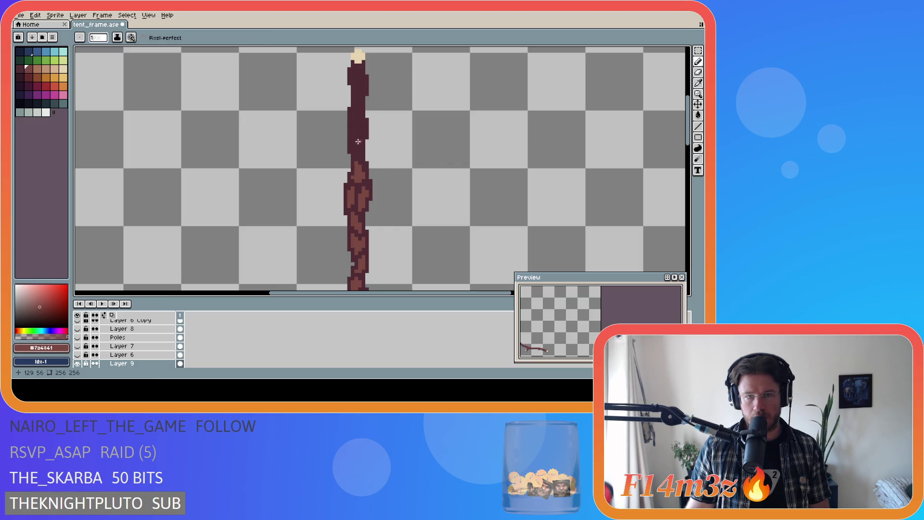
pyautogui.moveTo(360, 156); pyautogui.dragTo(359, 150)
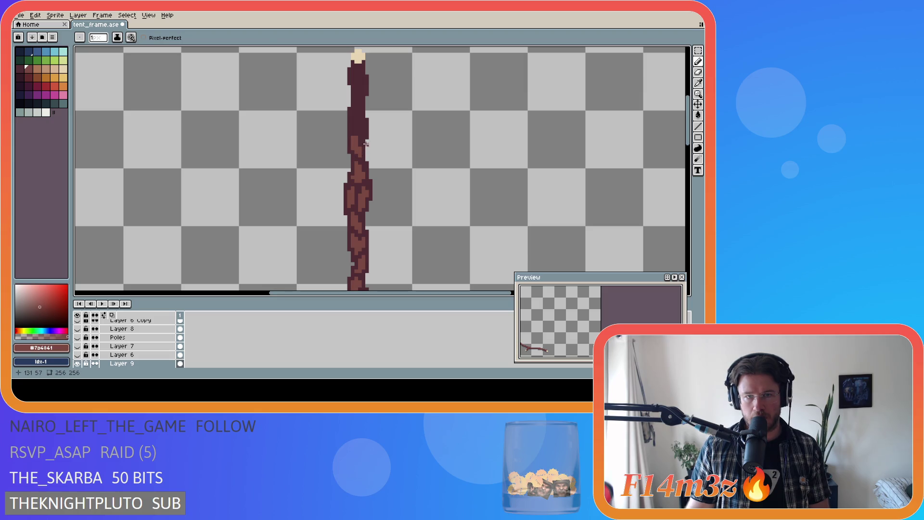
pyautogui.press('alt')
pyautogui.press('alt')
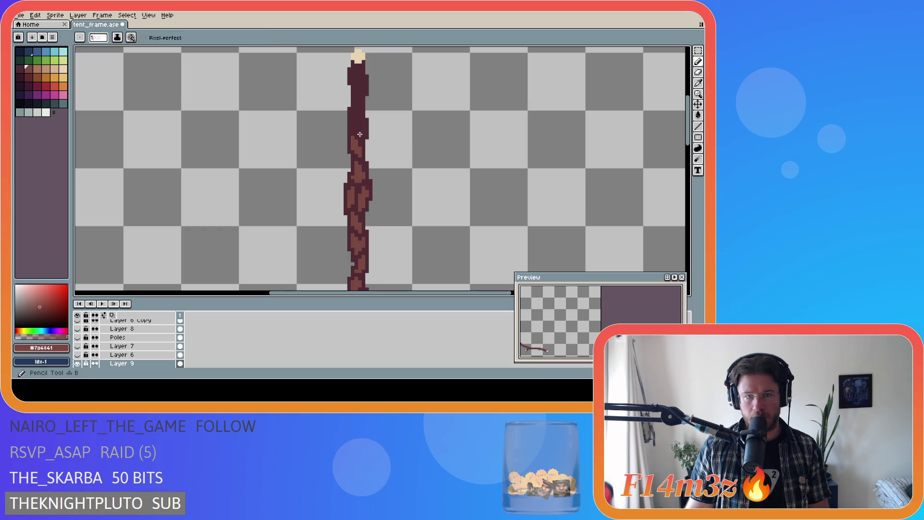
pyautogui.moveTo(361, 133); pyautogui.dragTo(359, 123)
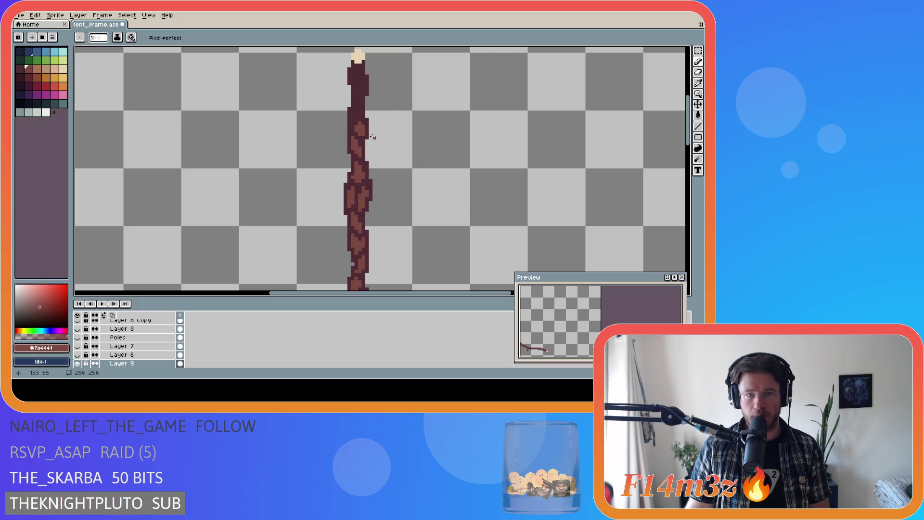
pyautogui.keyDown('alt'); pyautogui.click(368, 132); pyautogui.keyUp('alt')
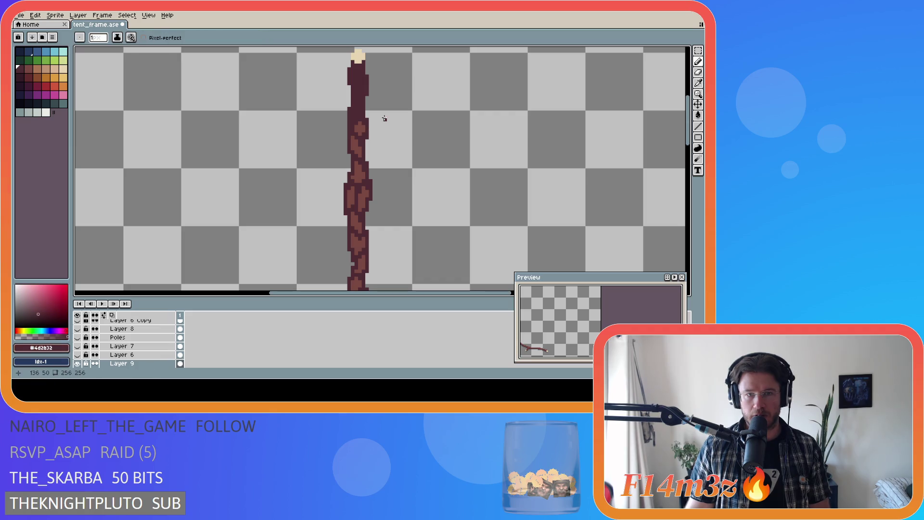
pyautogui.keyDown('alt'); pyautogui.click(362, 122); pyautogui.keyUp('alt')
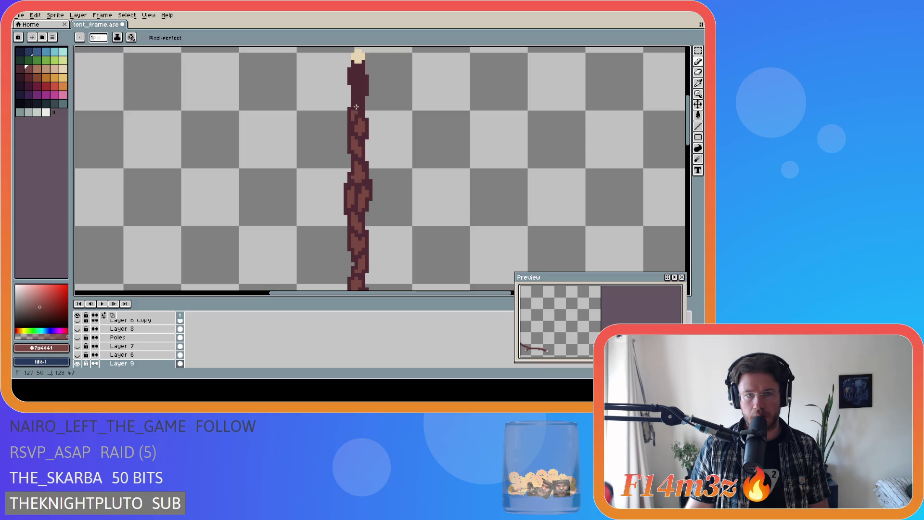
pyautogui.press('alt')
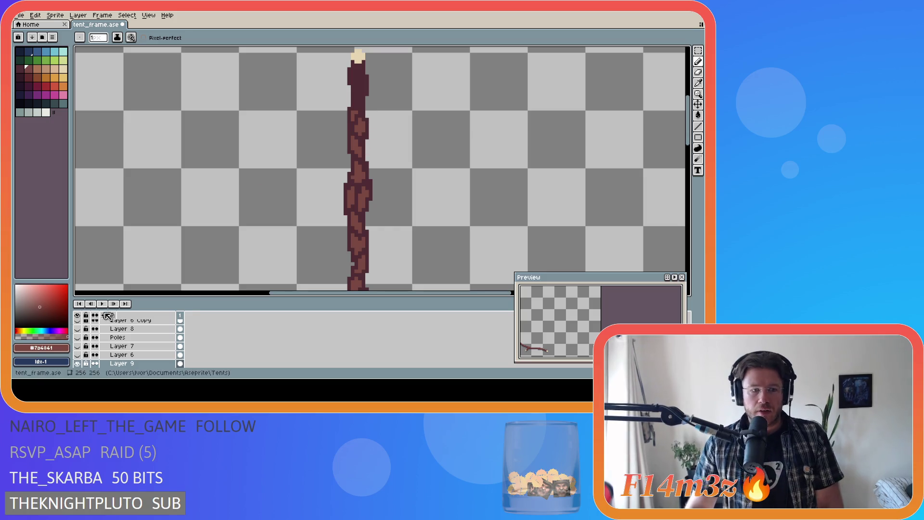
# Toggle Layer 9 Copy and Layer 8 visibility to compare the pole segments, leaving both shown.
pyautogui.scroll(3, 87, 348)
pyautogui.click(77, 338)
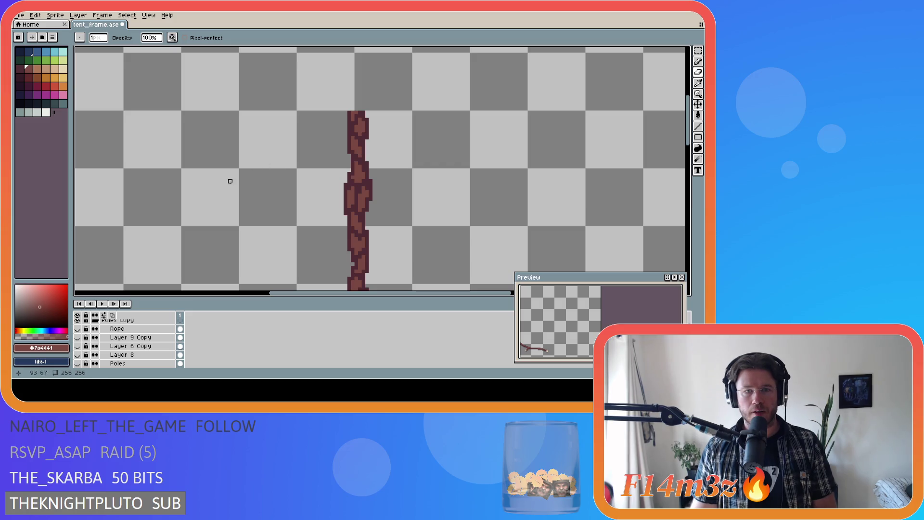
pyautogui.click(77, 355)
pyautogui.click(78, 355)
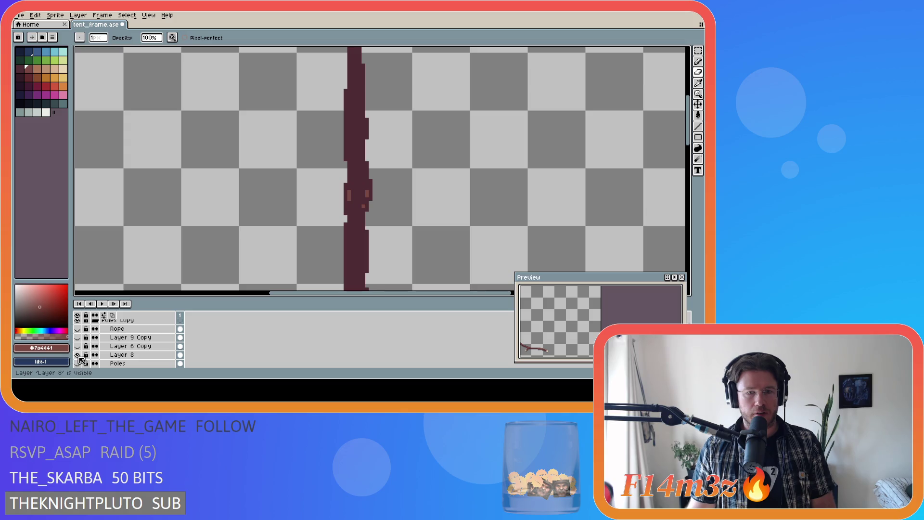
pyautogui.click(77, 355)
pyautogui.click(78, 355)
pyautogui.click(77, 355)
pyautogui.scroll(1, 86, 349)
pyautogui.click(77, 346)
pyautogui.click(78, 346)
pyautogui.click(77, 346)
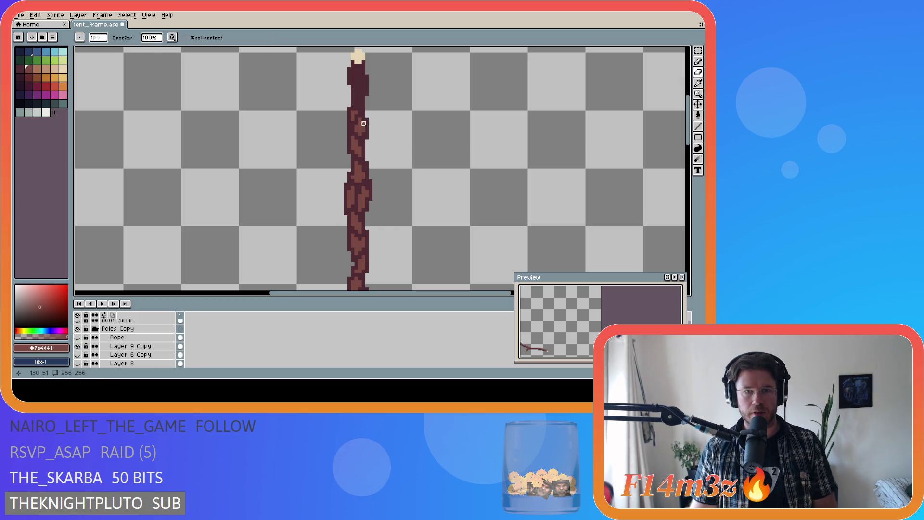
# Return to the Pencil and make Layer 9 Copy the working layer.
pyautogui.press('b')
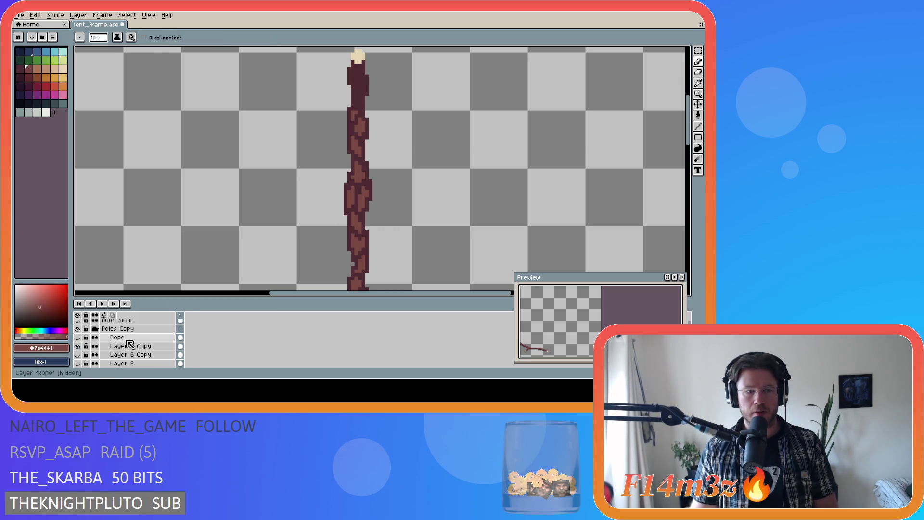
pyautogui.scroll(1, 126, 355)
pyautogui.scroll(-5, 126, 354)
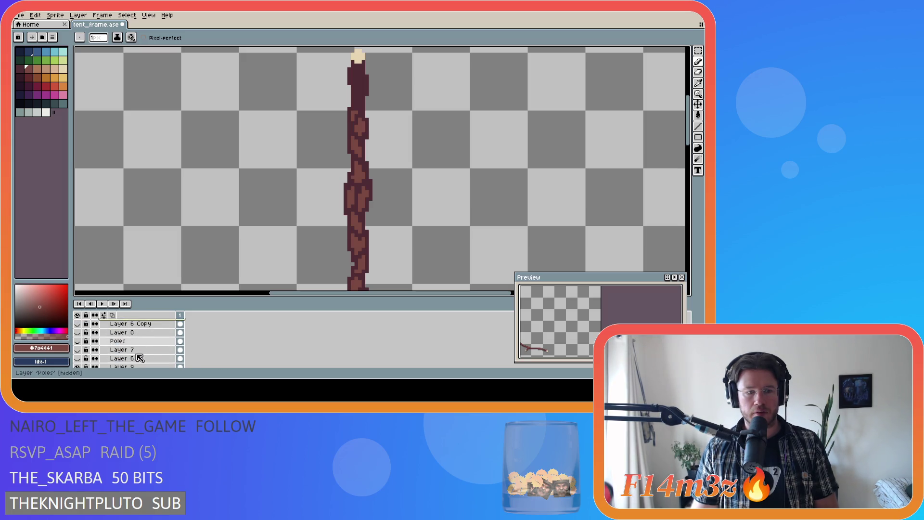
pyautogui.click(139, 359)
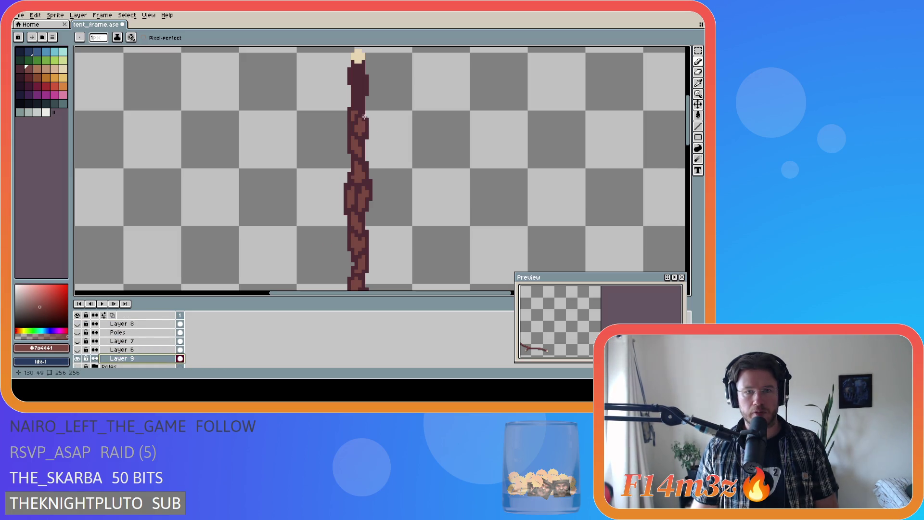
pyautogui.scroll(3, 139, 340)
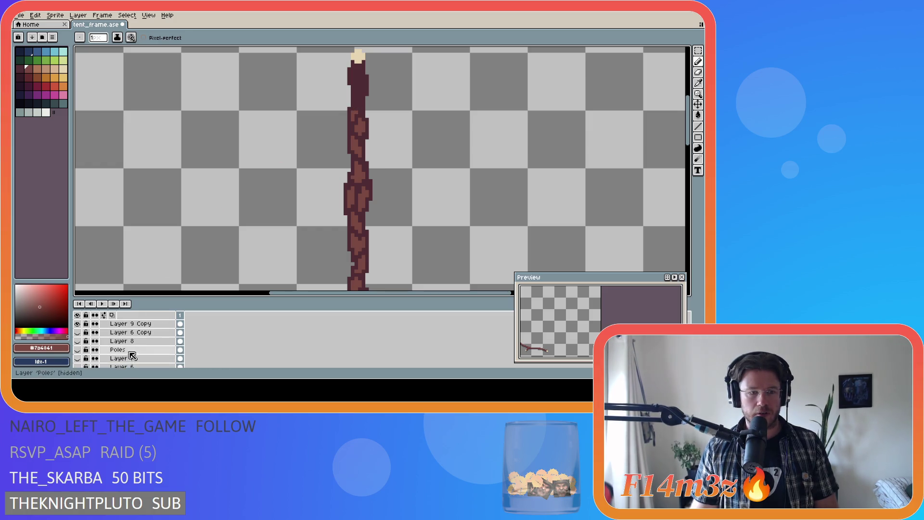
pyautogui.click(140, 332)
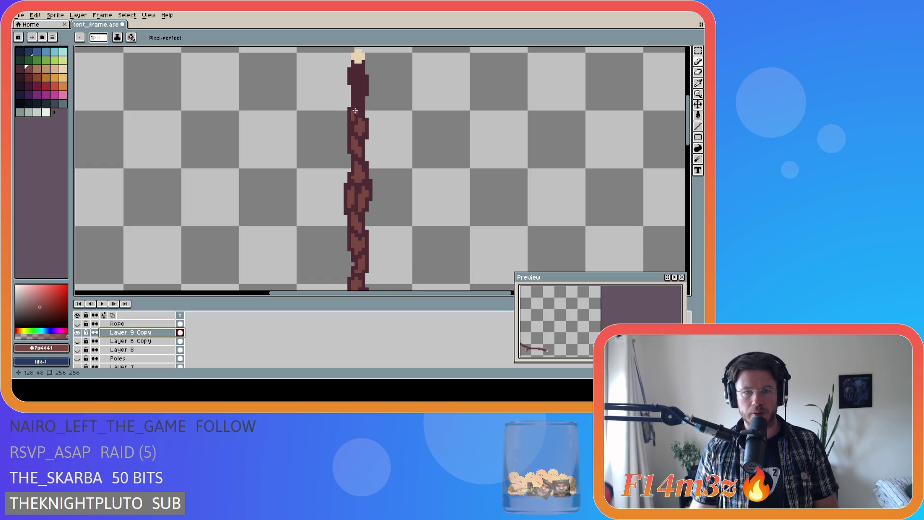
# Paint bark pixels up the pole to just below its tan top on Layer 9 Copy.
pyautogui.click(361, 107)
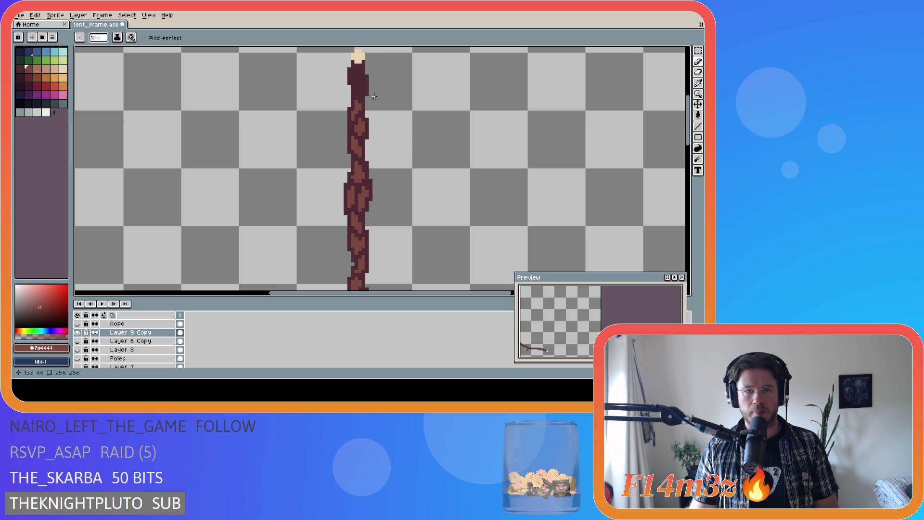
pyautogui.moveTo(359, 95); pyautogui.dragTo(355, 89)
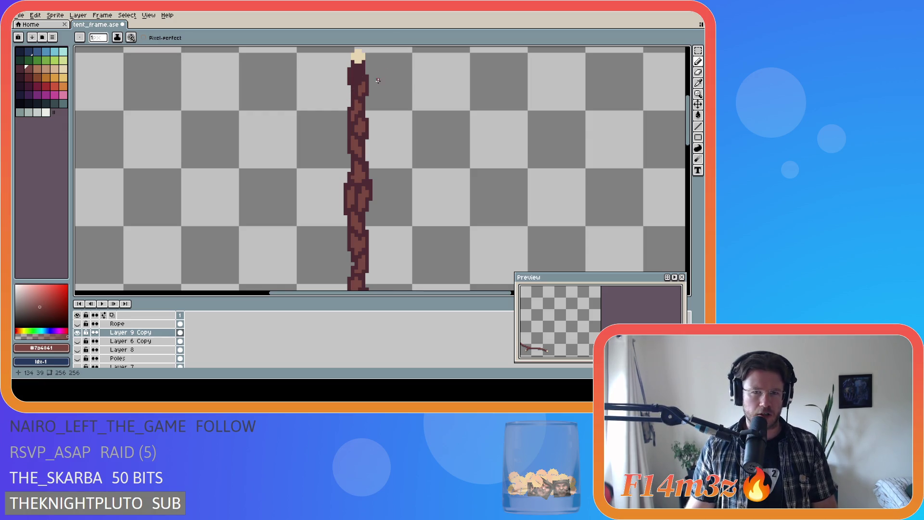
pyautogui.moveTo(353, 81); pyautogui.dragTo(352, 79)
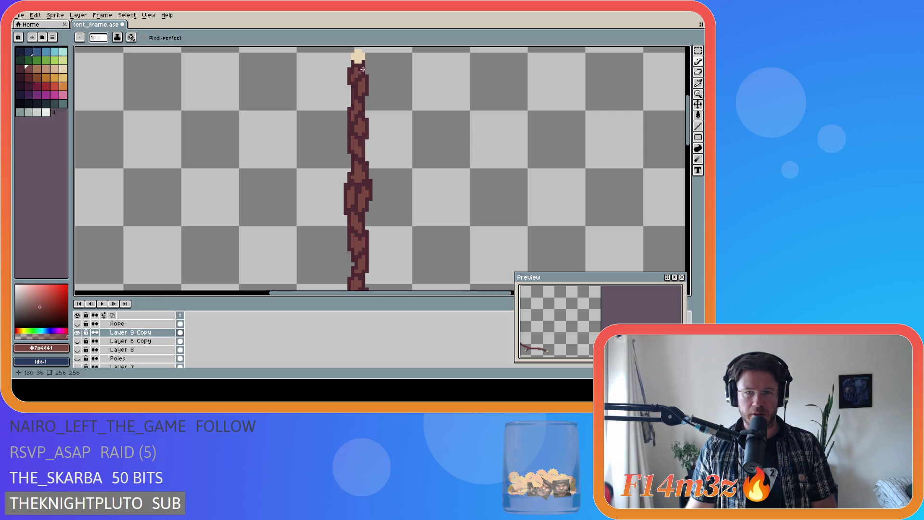
pyautogui.click(360, 70)
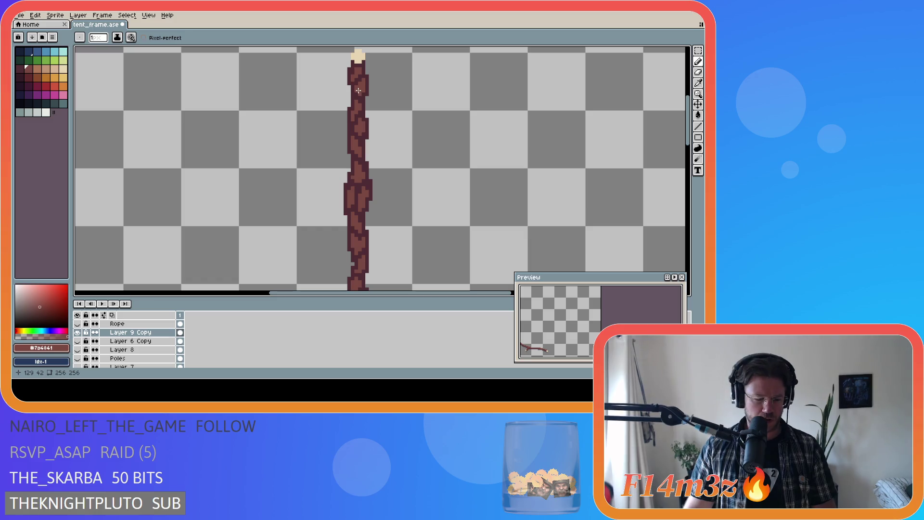
# Pick the dark pole colour from the canvas and save tent_frame.ase.
pyautogui.press('e')
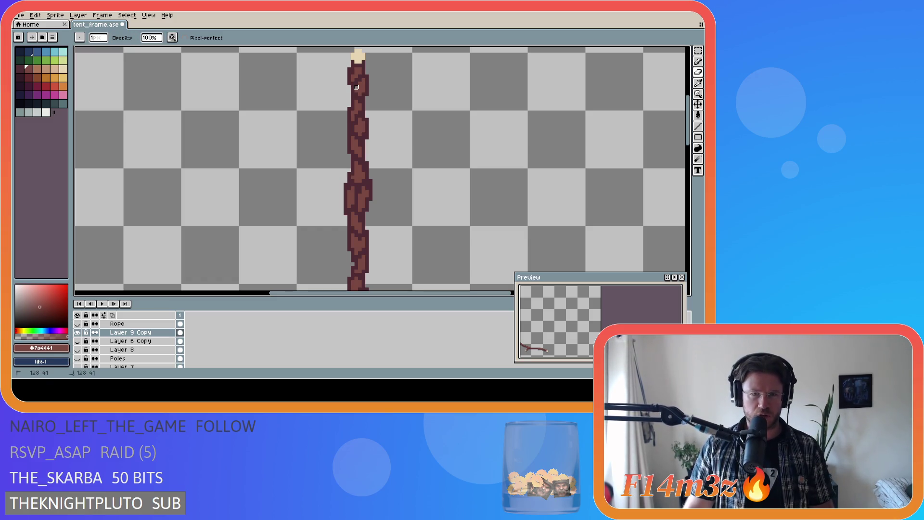
pyautogui.press('i')
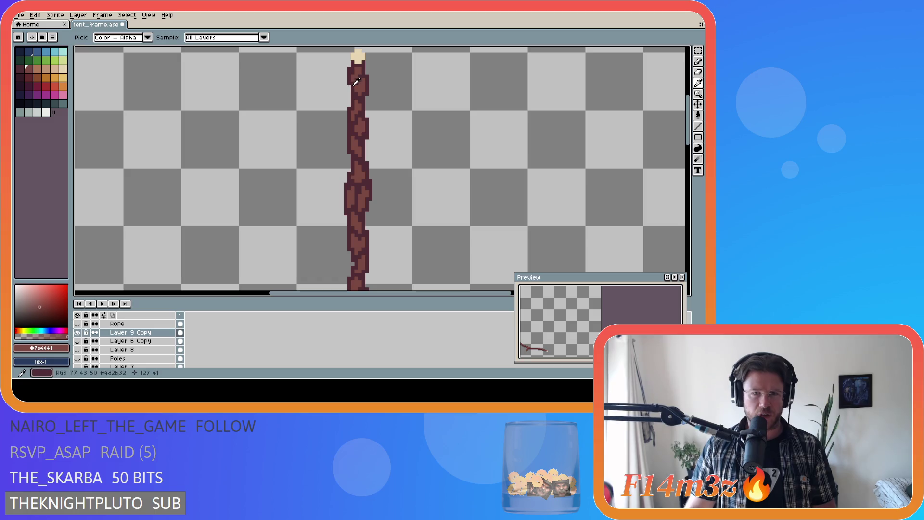
pyautogui.click(356, 82)
pyautogui.press('b')
pyautogui.press('e')
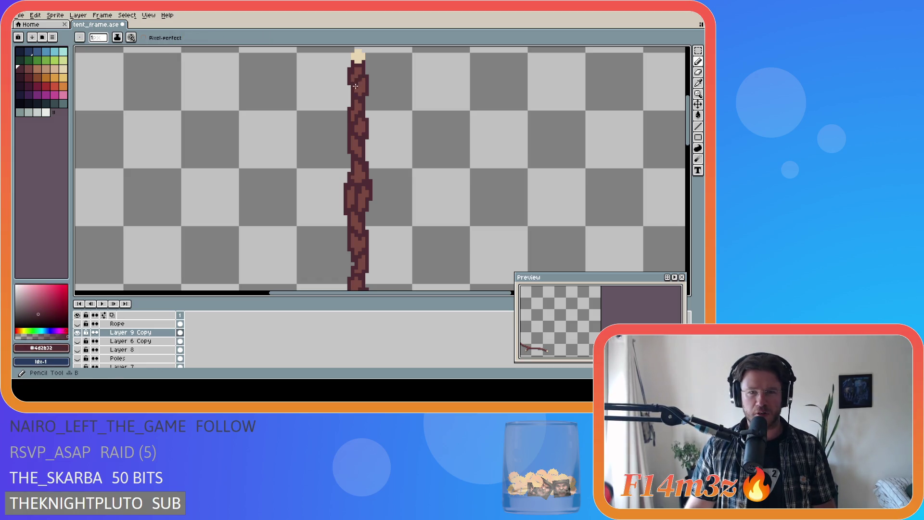
pyautogui.hotkey('ctrl', 's')
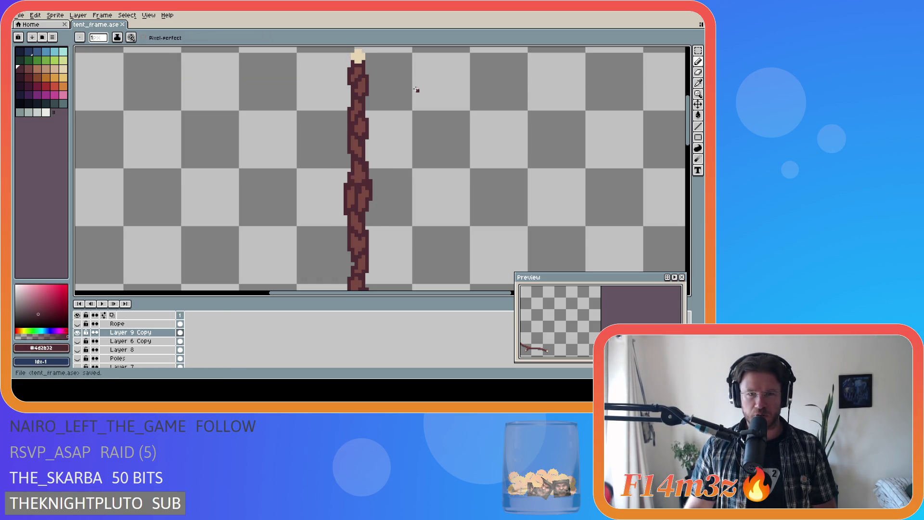
pyautogui.scroll(-1, 504, 148)
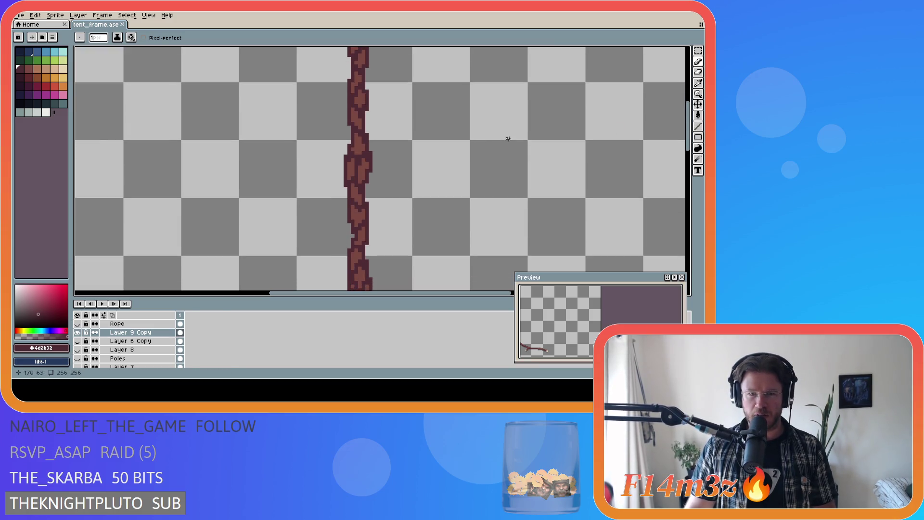
pyautogui.keyDown('alt'); pyautogui.click(365, 167); pyautogui.keyUp('alt')
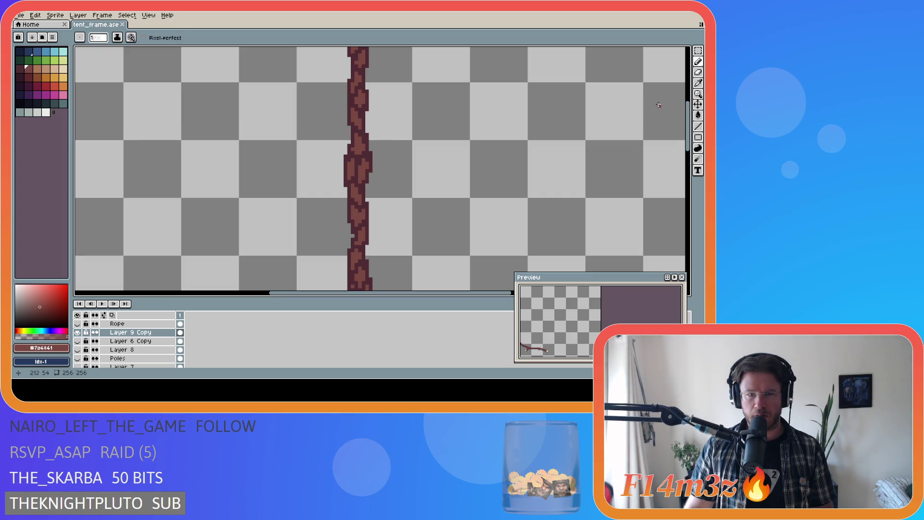
pyautogui.scroll(-2, 568, 192)
pyautogui.scroll(-3, 567, 192)
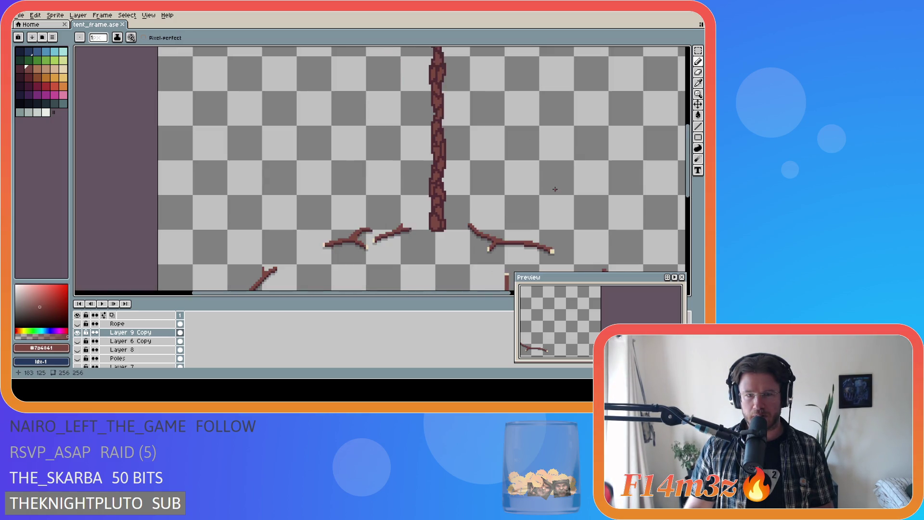
pyautogui.moveTo(391, 293); pyautogui.dragTo(456, 293)
pyautogui.hotkey('ctrl', 's')
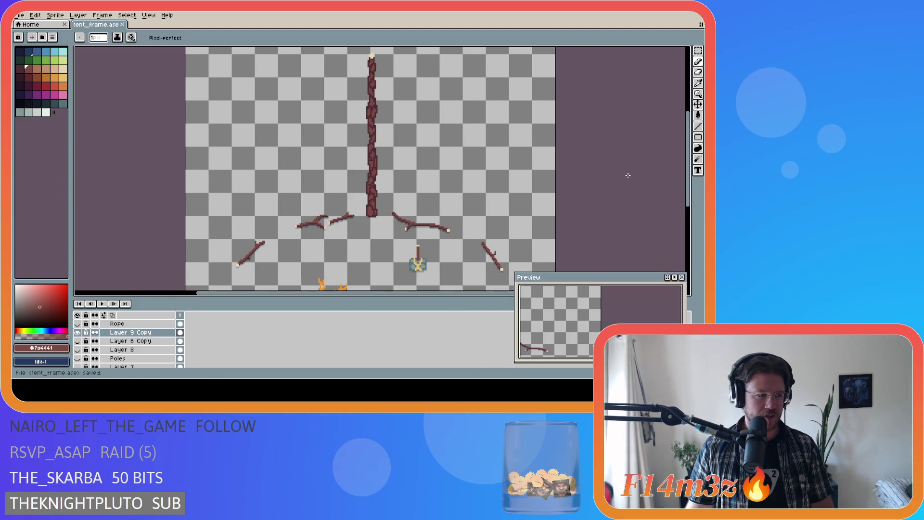
pyautogui.hotkey('ctrl', 's')
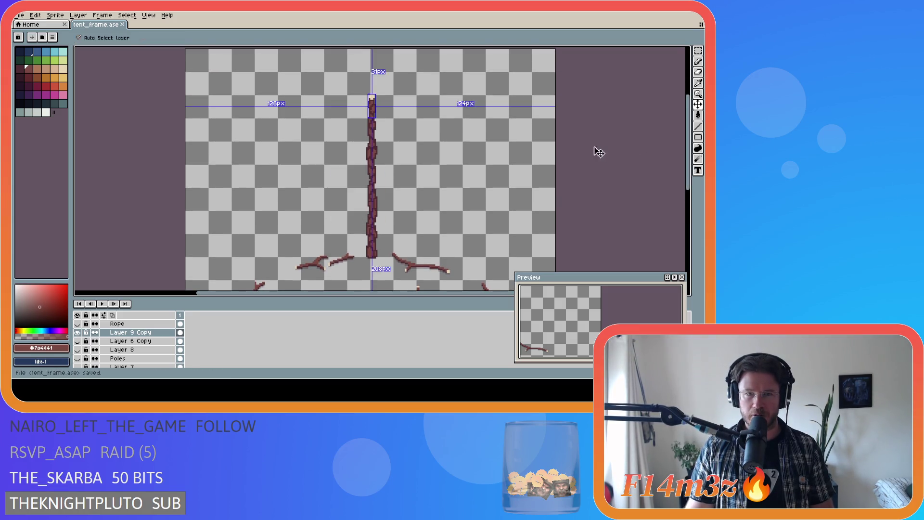
pyautogui.scroll(2, 379, 108)
pyautogui.scroll(1, 380, 109)
pyautogui.keyDown('alt'); pyautogui.click(380, 109); pyautogui.keyUp('alt')
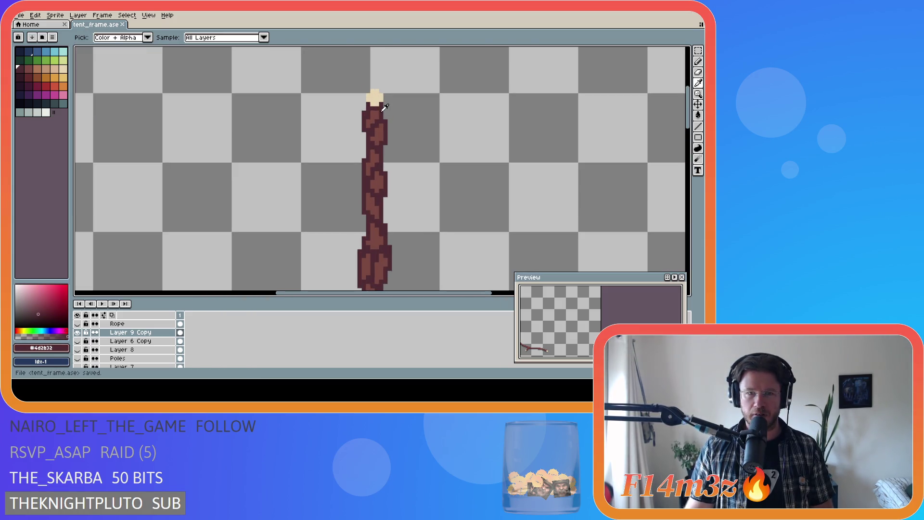
pyautogui.hotkey('ctrl', 's')
pyautogui.scroll(-2, 527, 162)
pyautogui.press('b')
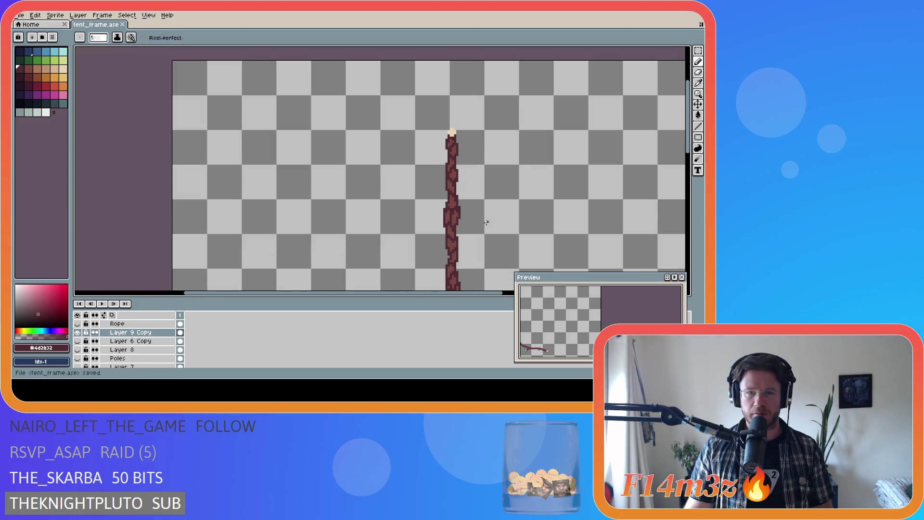
pyautogui.scroll(1, 464, 211)
pyautogui.moveTo(419, 293)
pyautogui.mouseDown()
pyautogui.moveTo(470, 292)
pyautogui.moveTo(523, 270)
pyautogui.mouseUp()
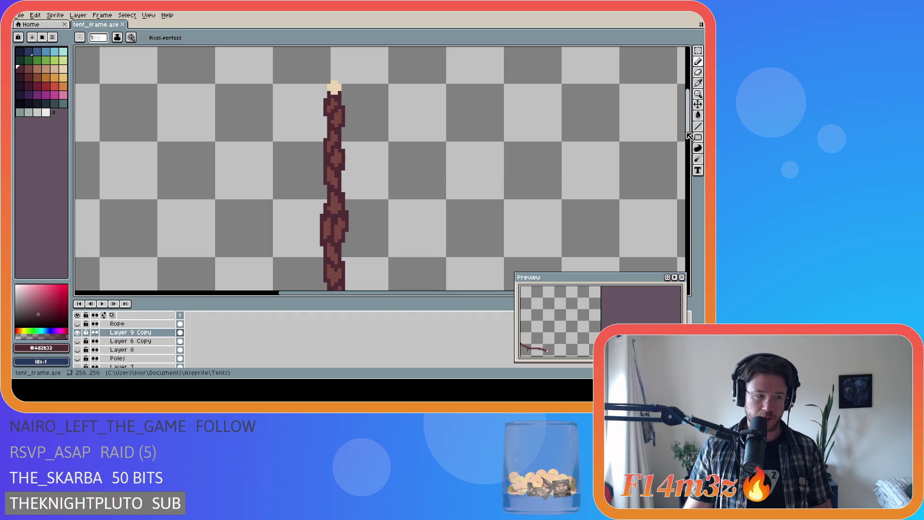
pyautogui.scroll(-3, 691, 136)
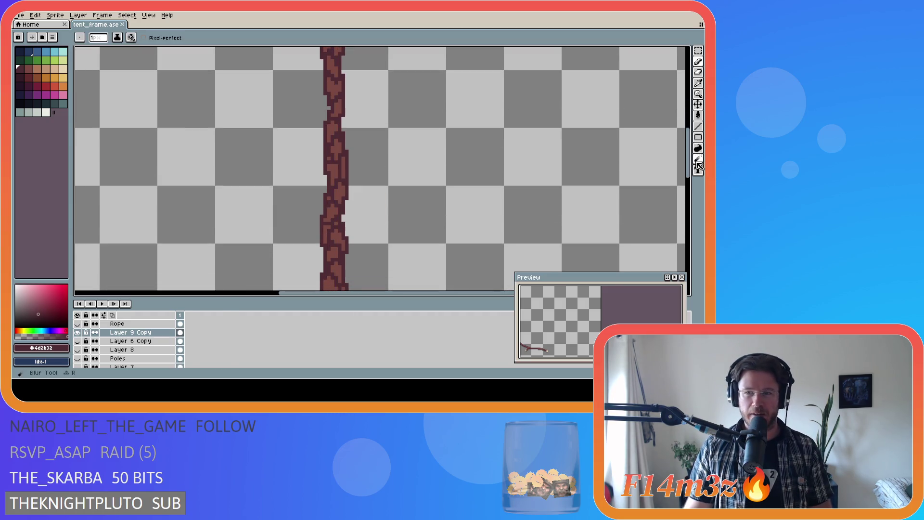
pyautogui.scroll(-3, 452, 154)
pyautogui.hotkey('ctrl', 's')
pyautogui.scroll(-1, 448, 150)
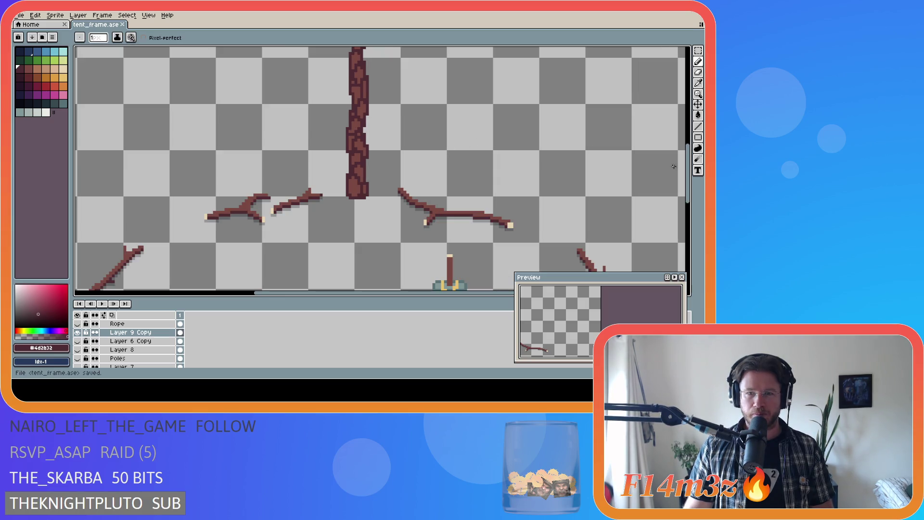
pyautogui.scroll(5, 626, 162)
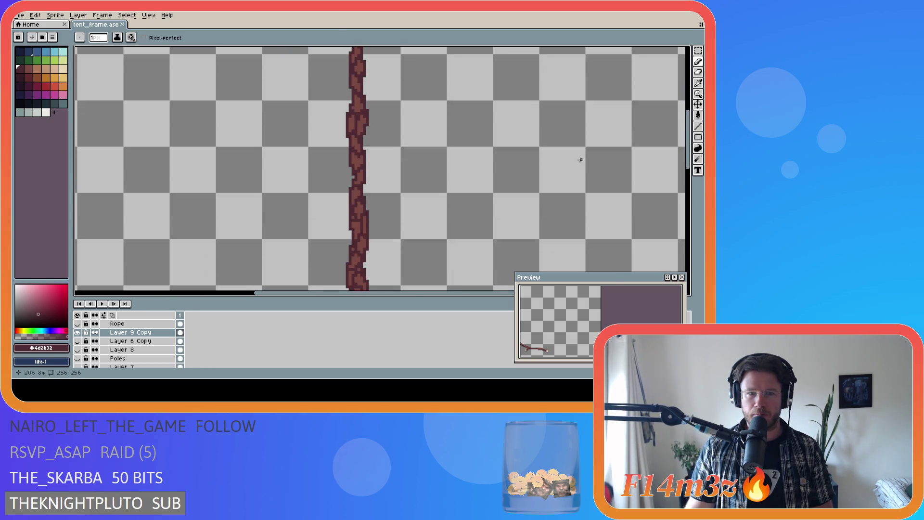
pyautogui.scroll(-1, 584, 159)
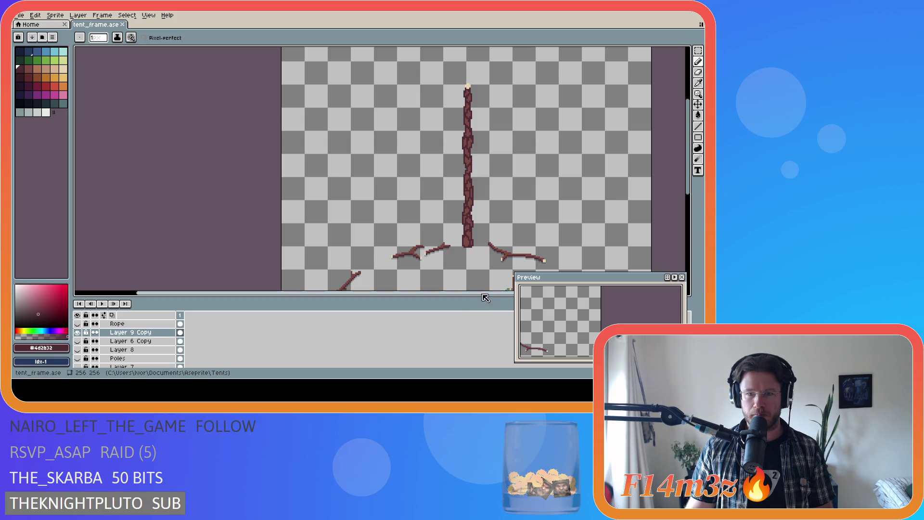
pyautogui.hscroll(5, 486, 288)
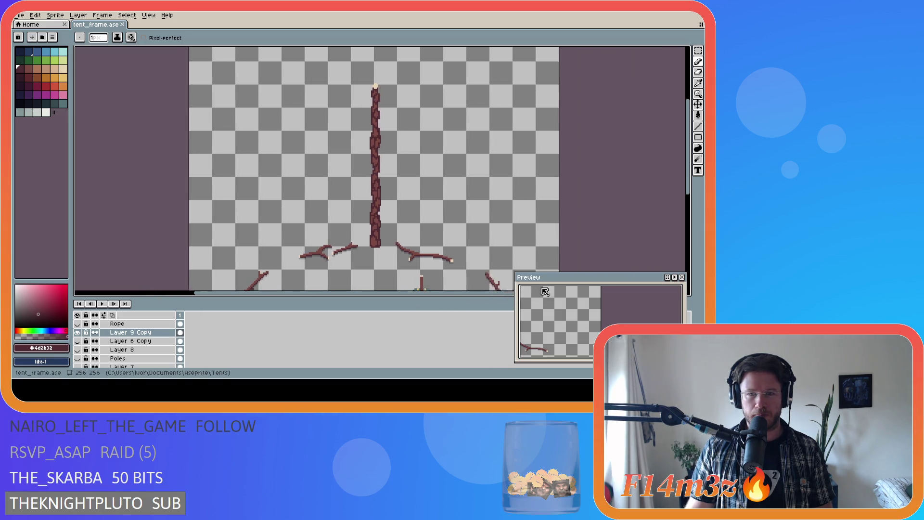
pyautogui.scroll(-1, 692, 172)
pyautogui.hotkey('ctrl', 's')
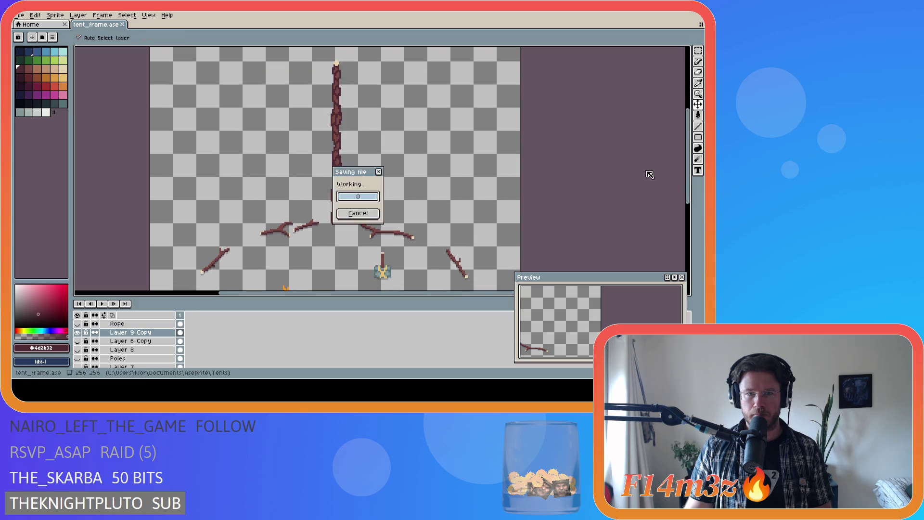
pyautogui.scroll(-1, 427, 133)
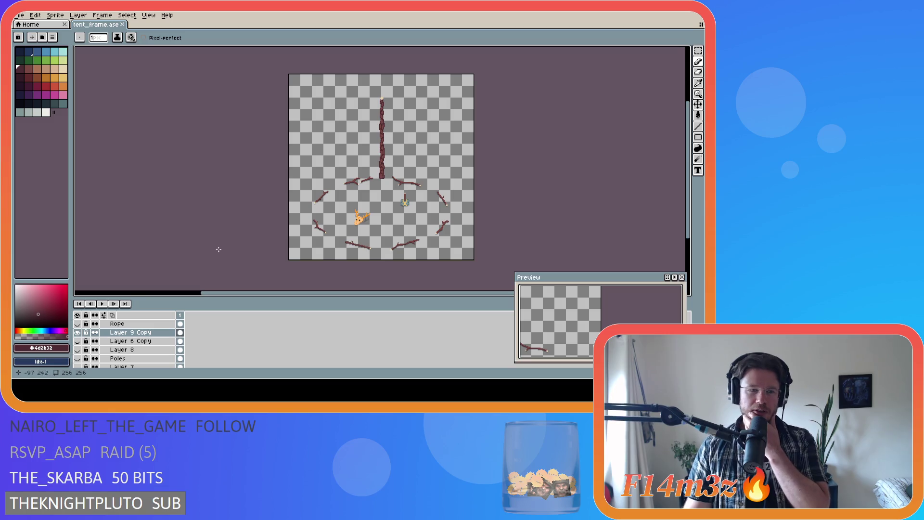
pyautogui.click(77, 332)
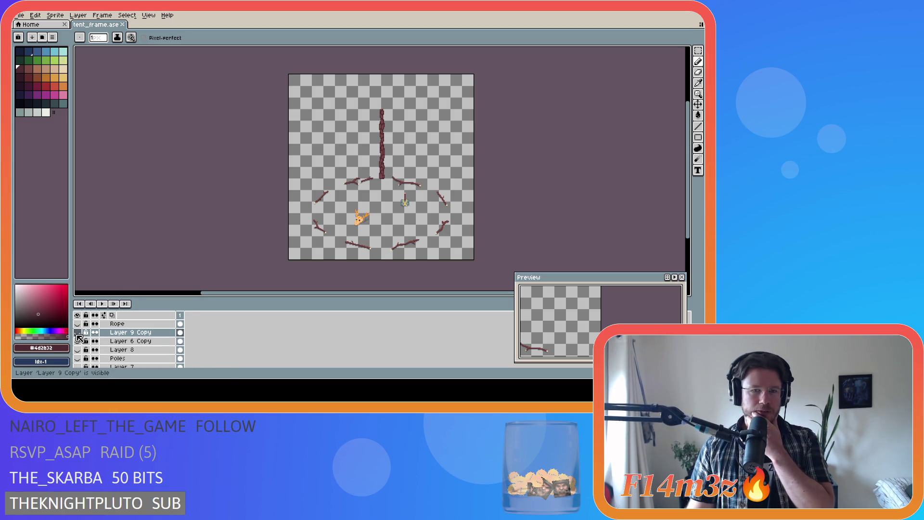
# Toggle layer visibility to hide the textured pole and A-frames, showing Layer 8's plain pole.
pyautogui.scroll(-2, 77, 354)
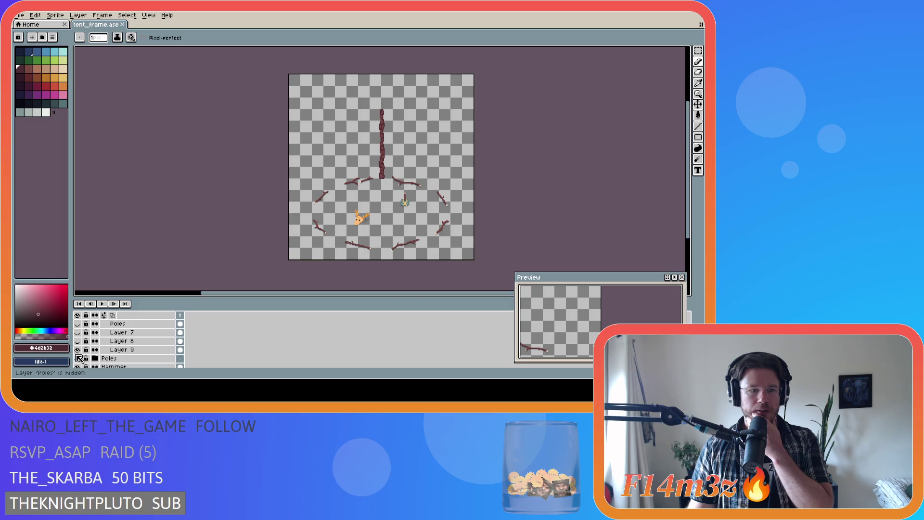
pyautogui.click(78, 358)
pyautogui.scroll(2, 92, 349)
pyautogui.scroll(-2, 98, 348)
pyautogui.click(79, 350)
pyautogui.click(80, 350)
pyautogui.click(80, 342)
pyautogui.click(78, 333)
pyautogui.click(78, 333)
pyautogui.scroll(1, 92, 339)
pyautogui.click(78, 333)
pyautogui.click(78, 332)
pyautogui.scroll(1, 81, 337)
pyautogui.click(78, 333)
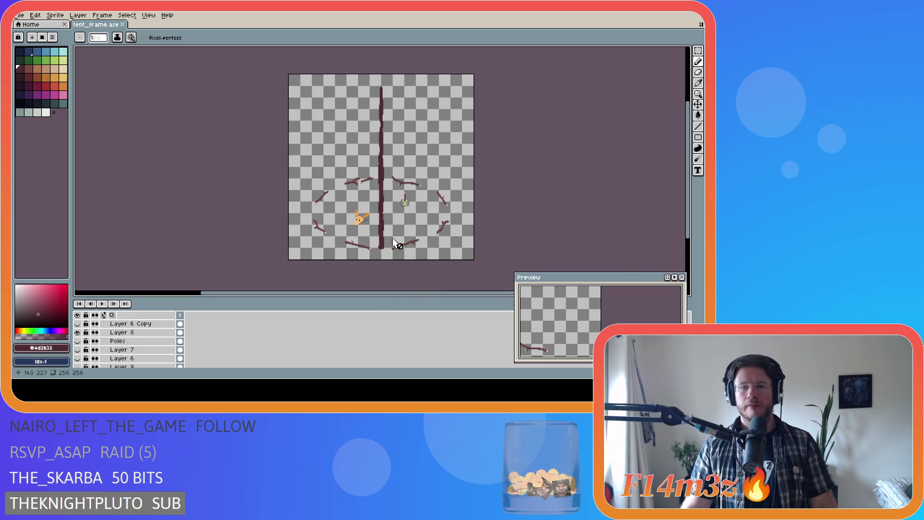
# On Layer 8, pick #7a4841 and paint lighter bark pixels at the pole's base.
pyautogui.scroll(2, 392, 237)
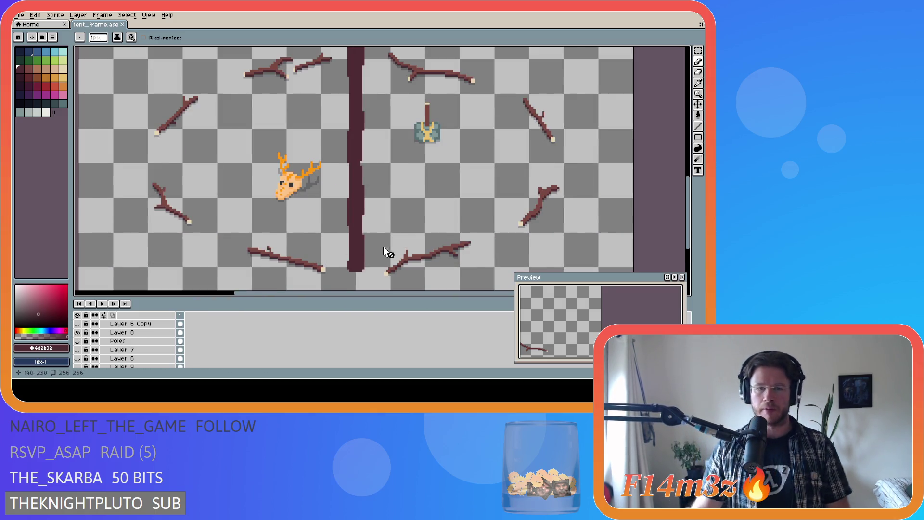
pyautogui.scroll(1, 385, 254)
pyautogui.scroll(-2, 462, 227)
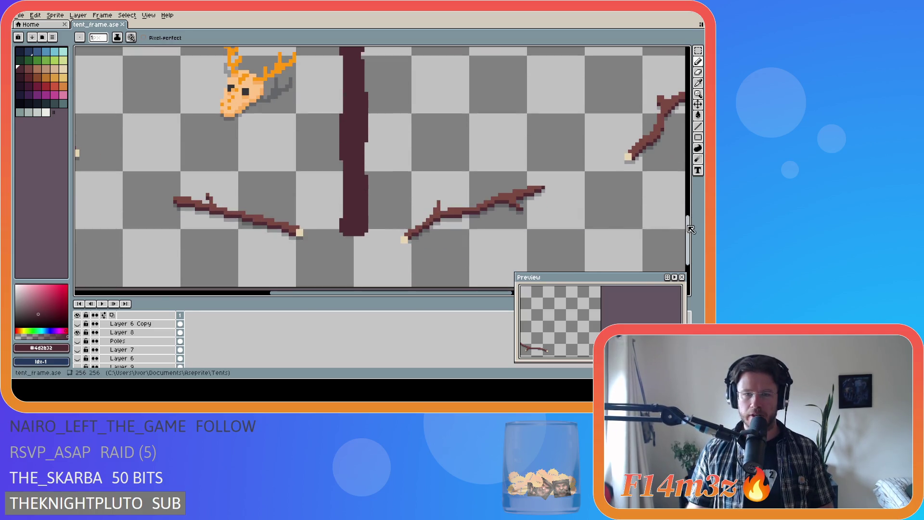
pyautogui.scroll(1, 144, 351)
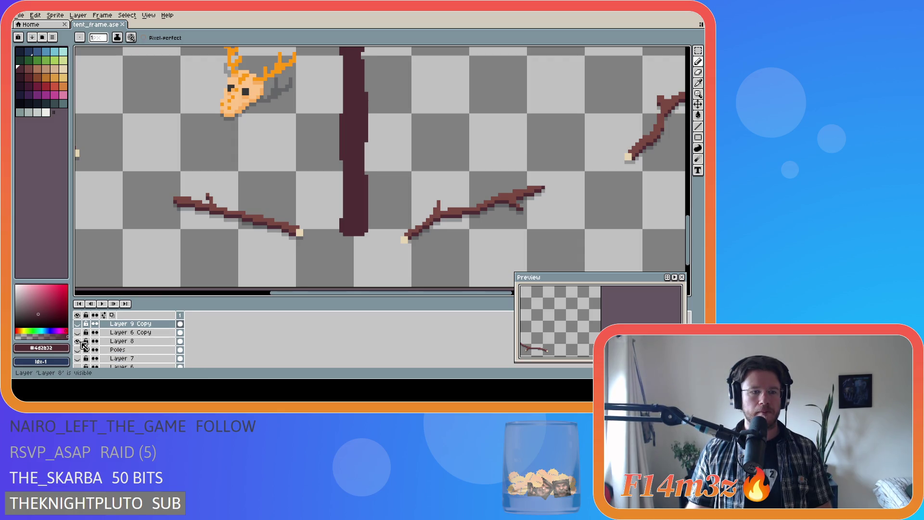
pyautogui.click(144, 341)
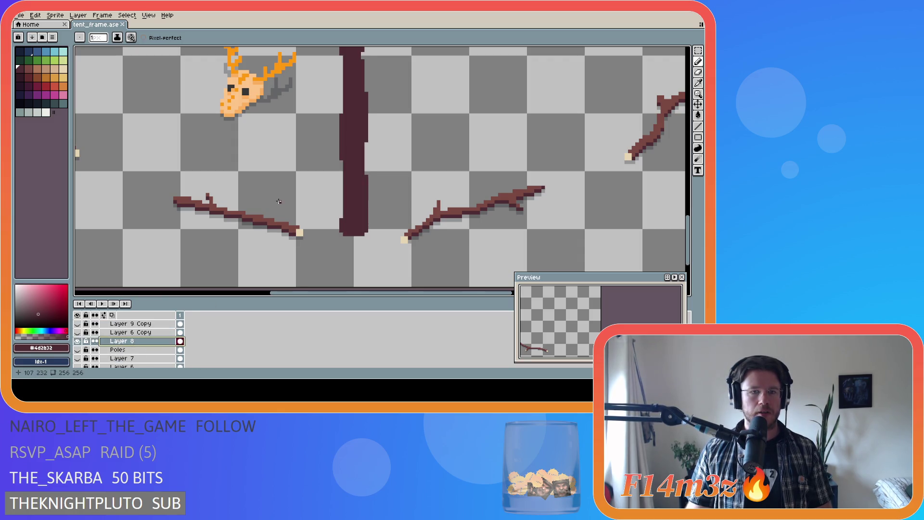
pyautogui.keyDown('alt'); pyautogui.click(286, 227); pyautogui.keyUp('alt')
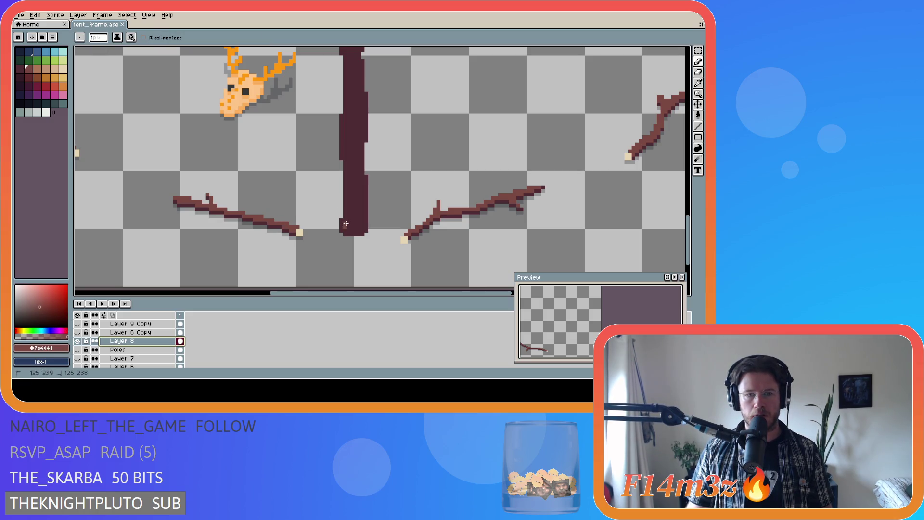
pyautogui.moveTo(351, 210); pyautogui.dragTo(351, 216)
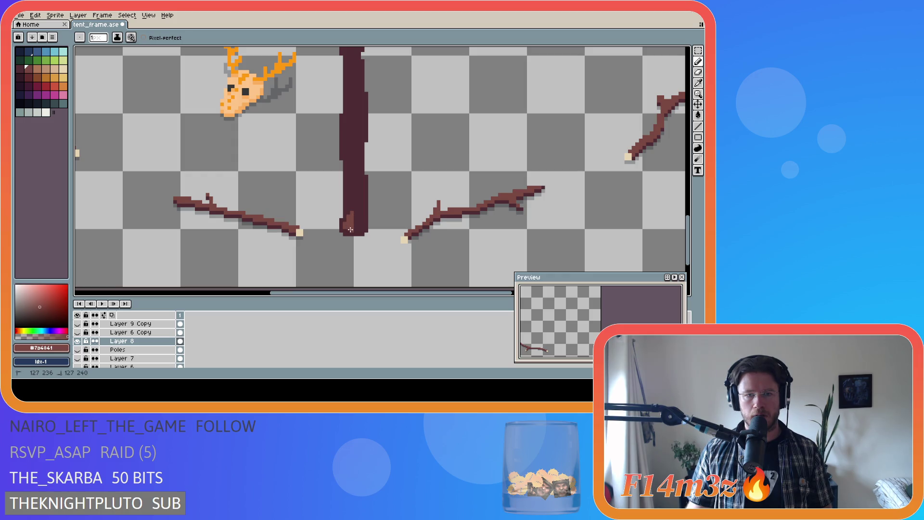